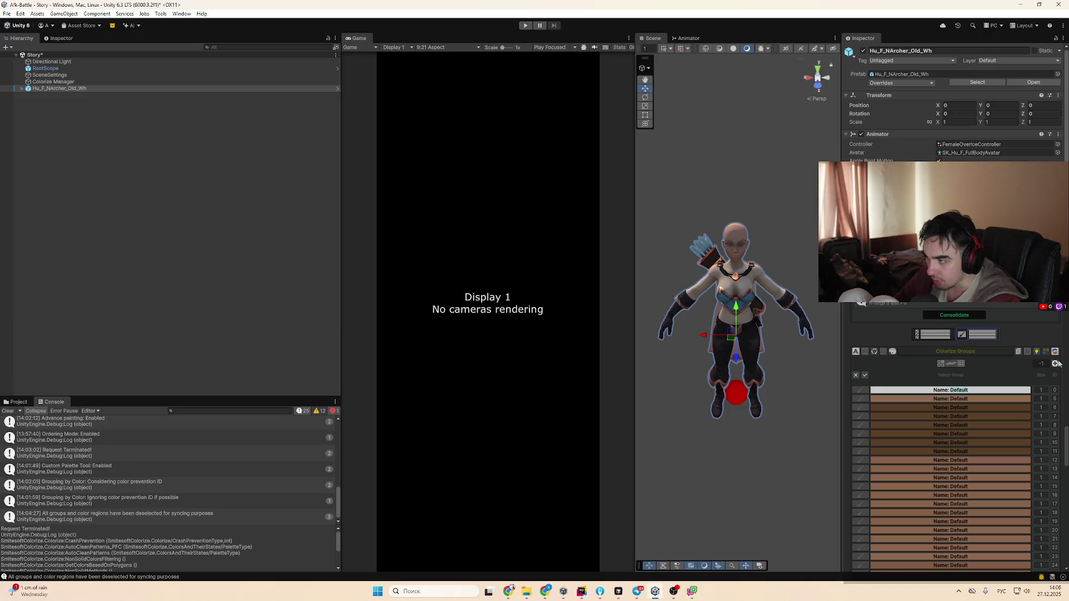
Pan and zoom the Scene view across the archer's torso, head and necklace
scroll(741, 287, up, 5)
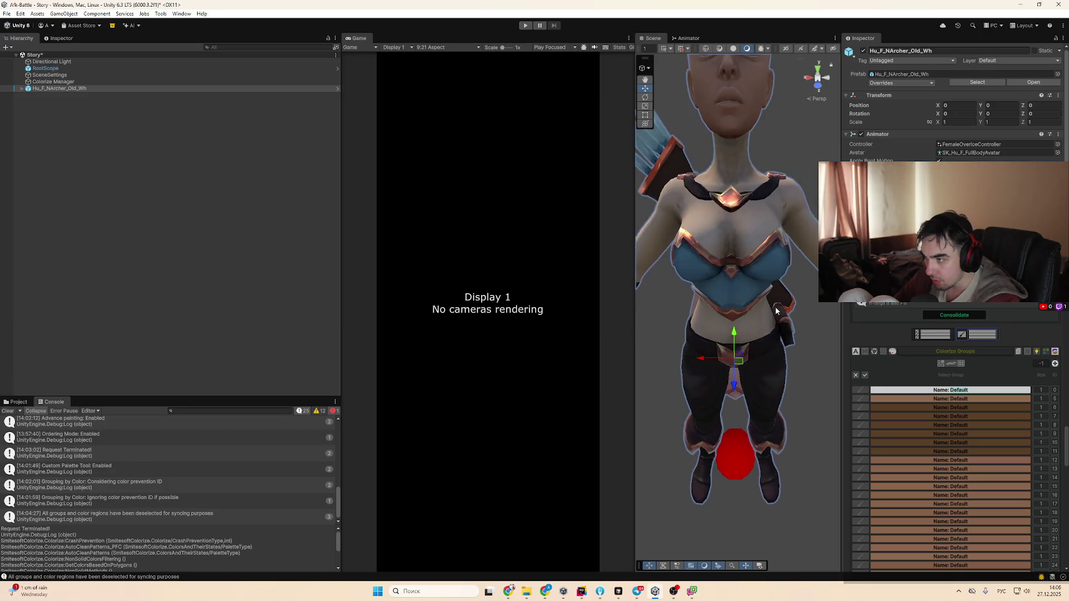
drag(774, 279, 786, 214)
scroll(772, 362, up, 6)
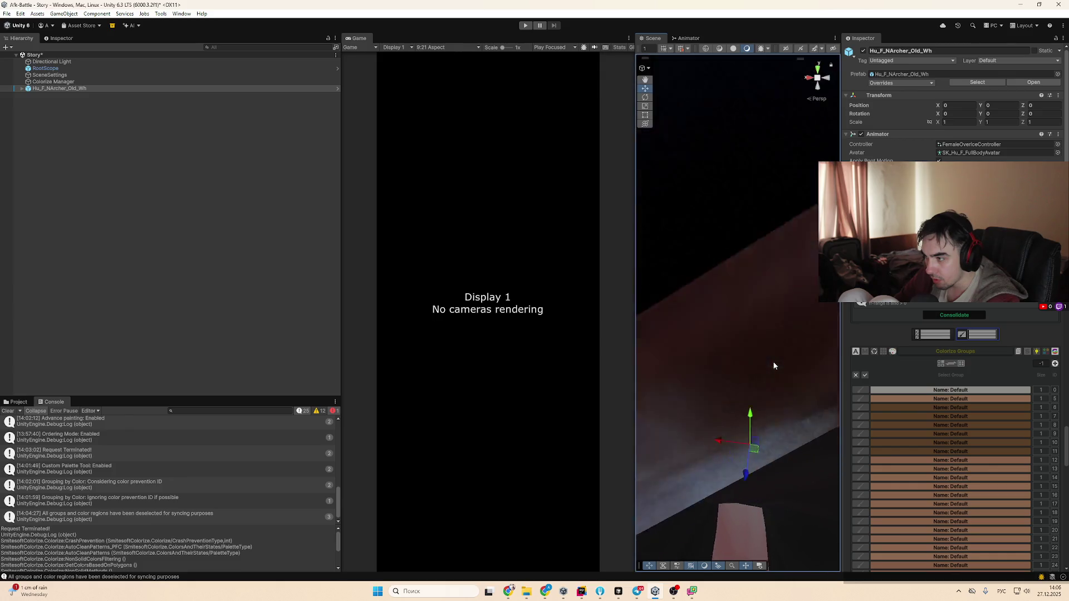
scroll(771, 390, down, 5)
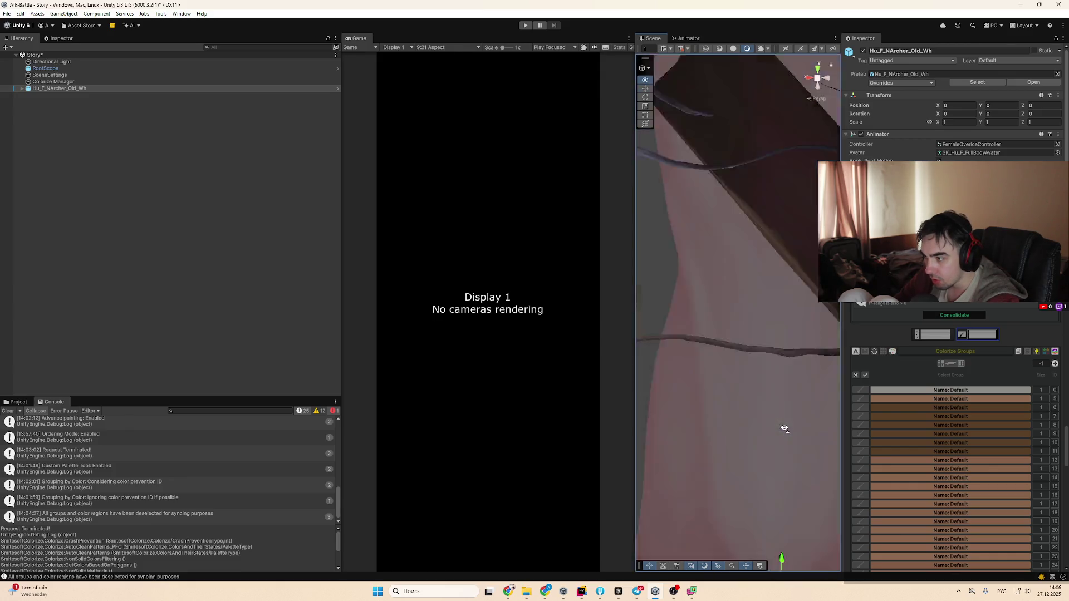
key(w)
key(q)
mouse_move(782, 415)
mouse_down()
mouse_move(769, 520)
mouse_move(770, 440)
mouse_move(785, 423)
mouse_move(801, 436)
mouse_up()
key(w)
scroll(801, 432, down, 5)
scroll(802, 432, up, 8)
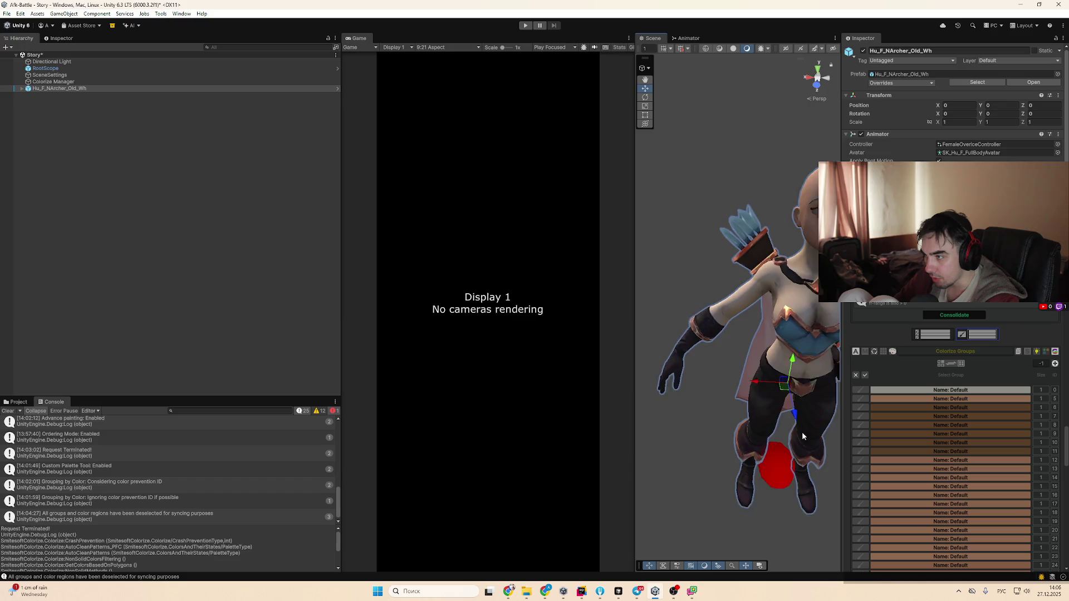
scroll(802, 432, down, 3)
scroll(803, 436, down, 4)
scroll(803, 436, up, 4)
scroll(803, 436, down, 4)
scroll(969, 435, up, 5)
scroll(969, 435, down, 5)
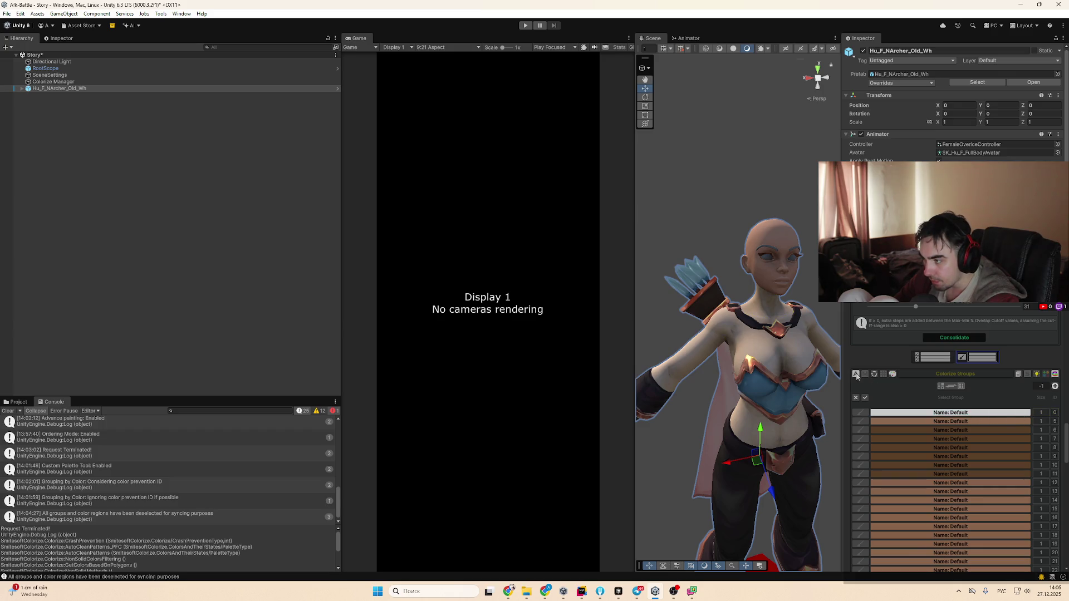
Switch to the Colorize Palette rows and make row 5's colour black
click(880, 376)
click(962, 397)
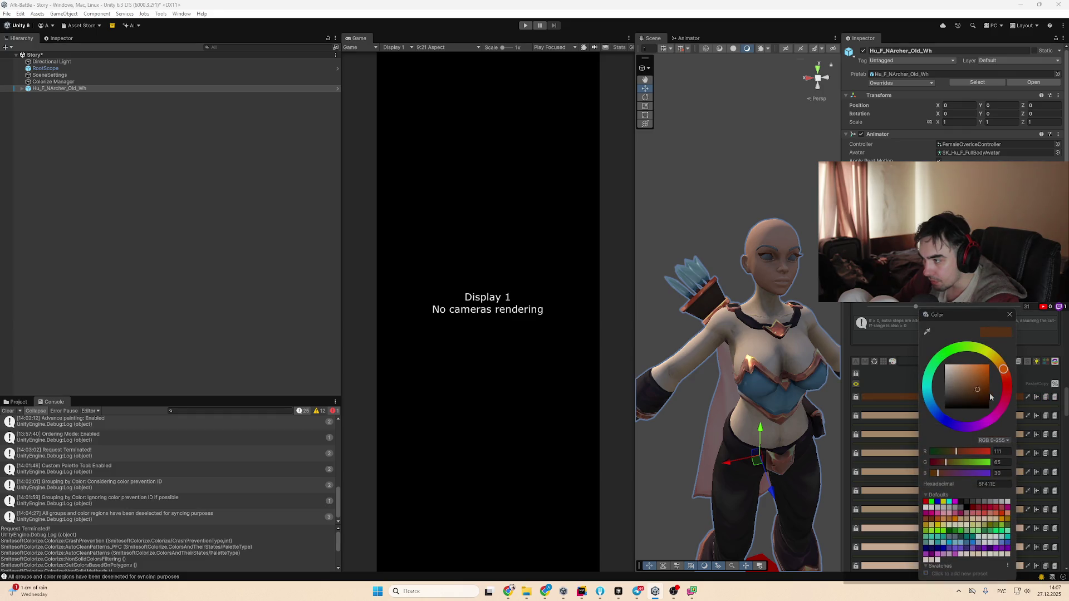
drag(770, 388, 978, 445)
scroll(969, 440, up, 2)
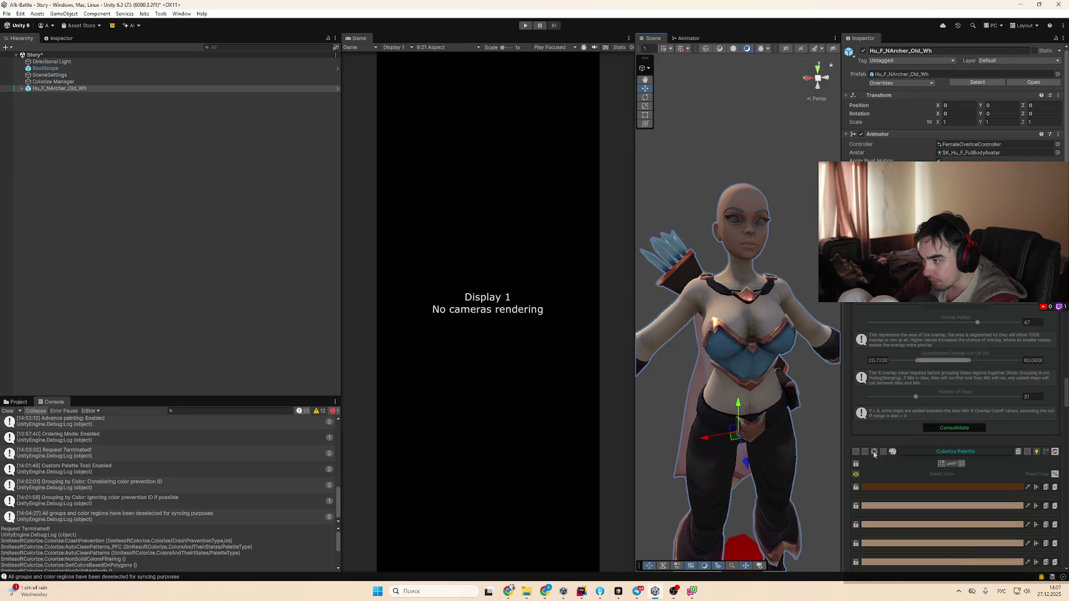
scroll(978, 501, down, 10)
scroll(874, 376, up, 6)
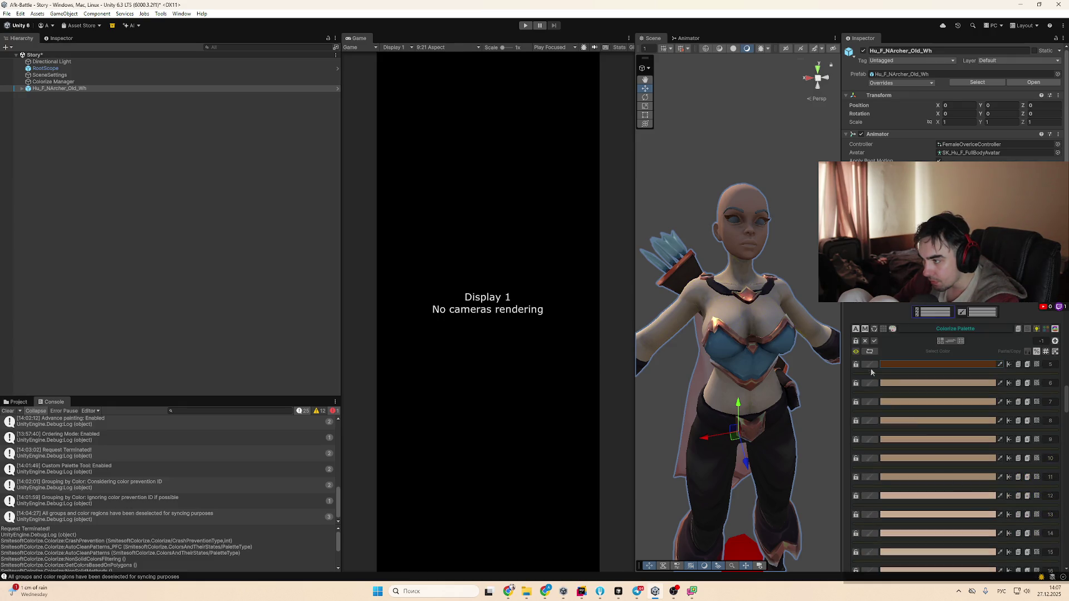
click(866, 364)
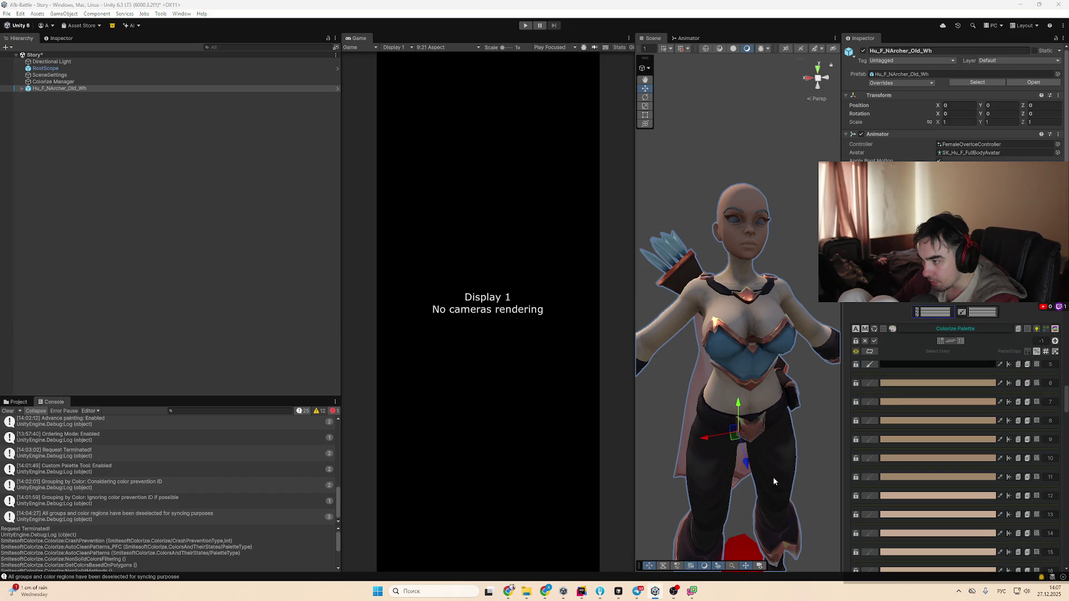
scroll(804, 436, down, 5)
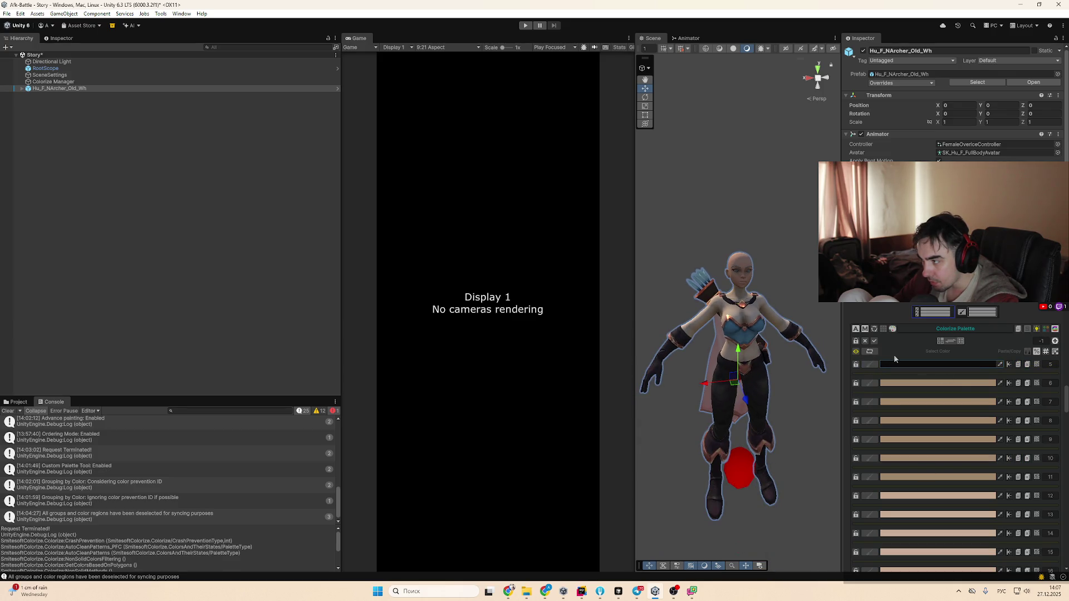
Turn on Ordering Mode, sample a dark colour from the model, then change it to purple
click(1025, 353)
click(1027, 340)
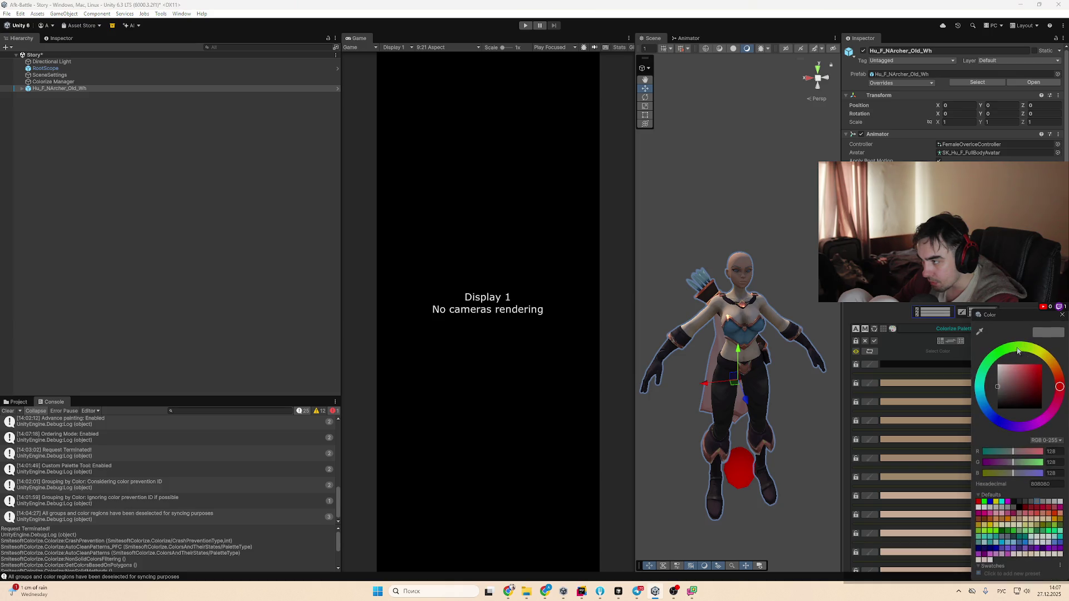
click(980, 331)
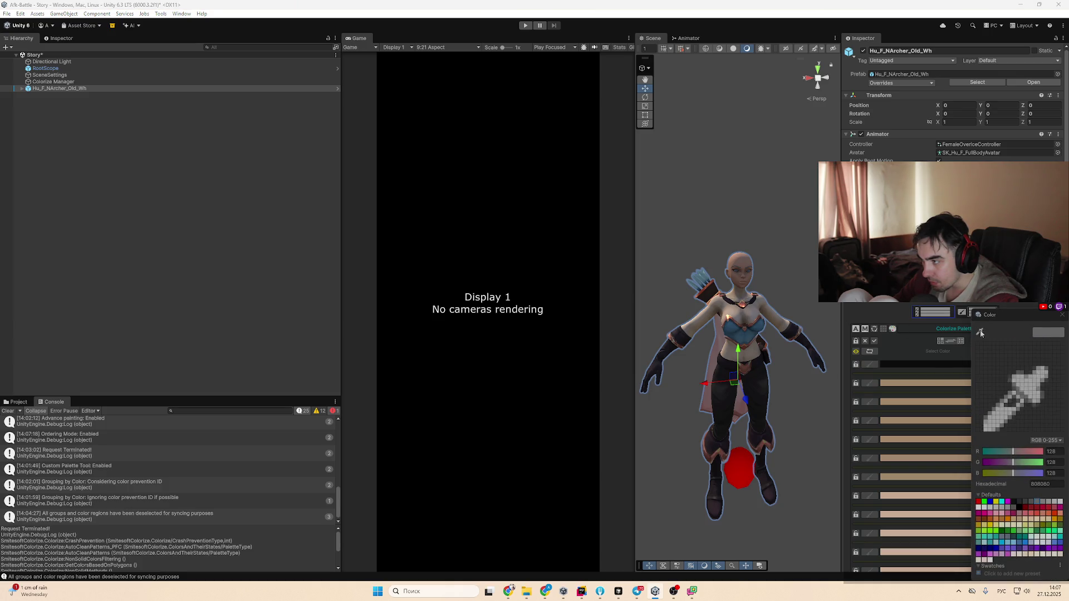
click(778, 404)
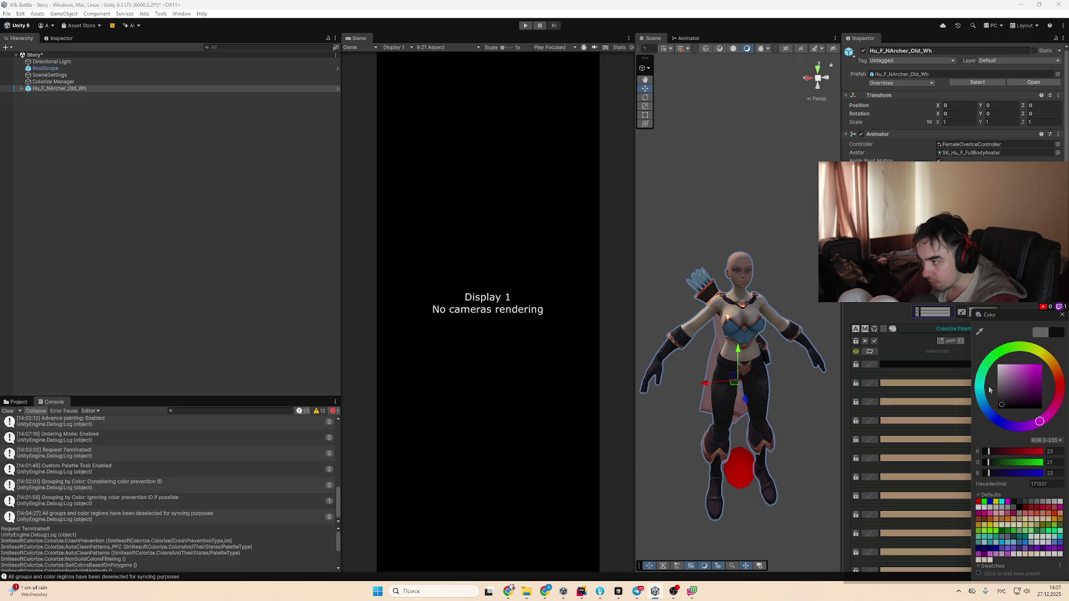
click(1020, 381)
click(904, 403)
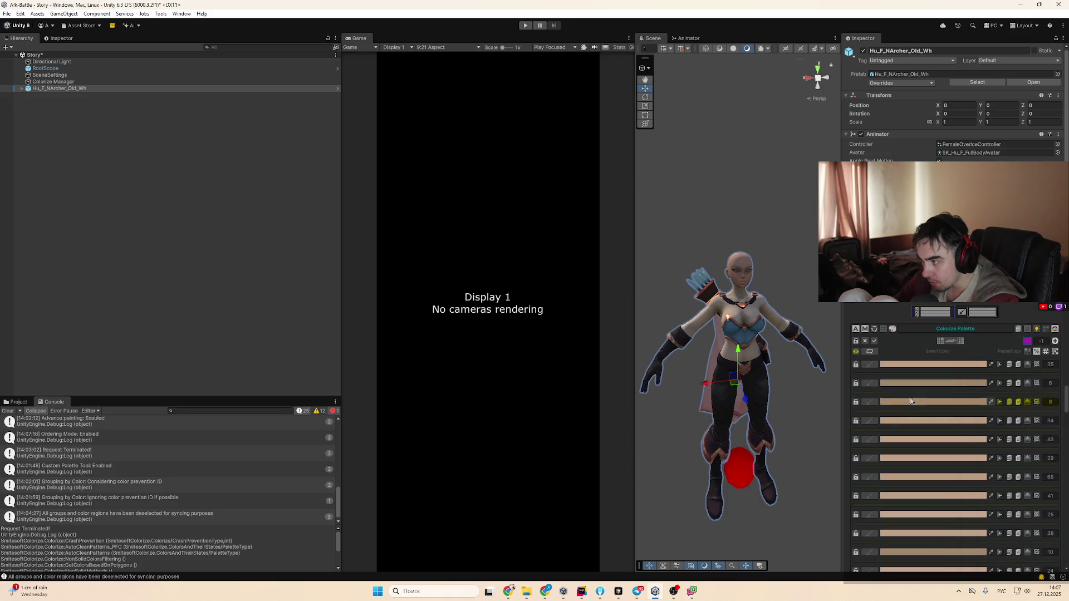
Sample the pants' dark colour, turn Ordering Mode off and keep the purple swatch
click(1028, 344)
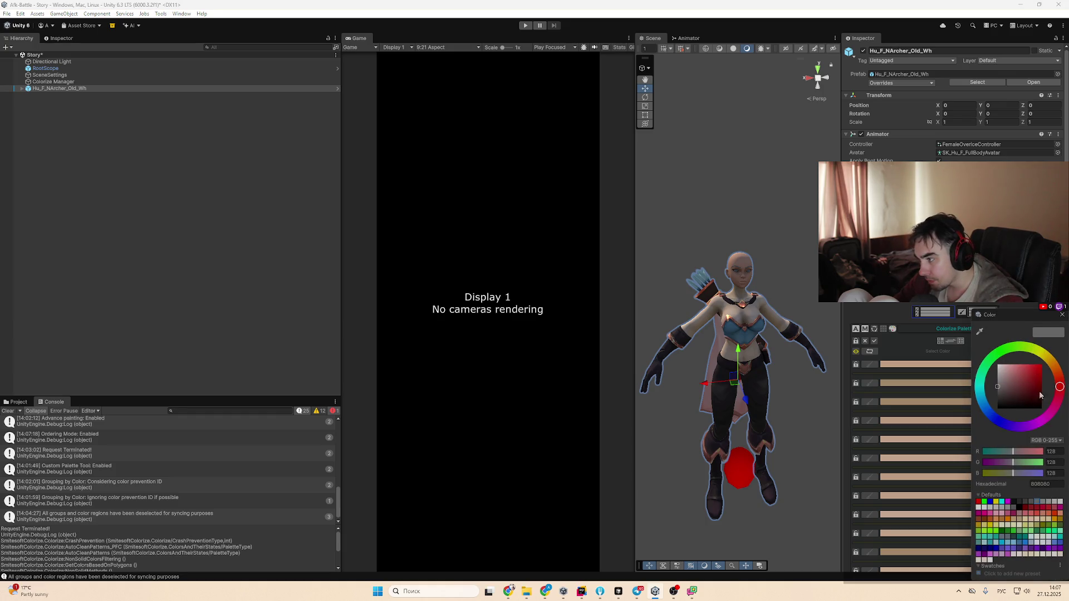
click(979, 331)
click(759, 386)
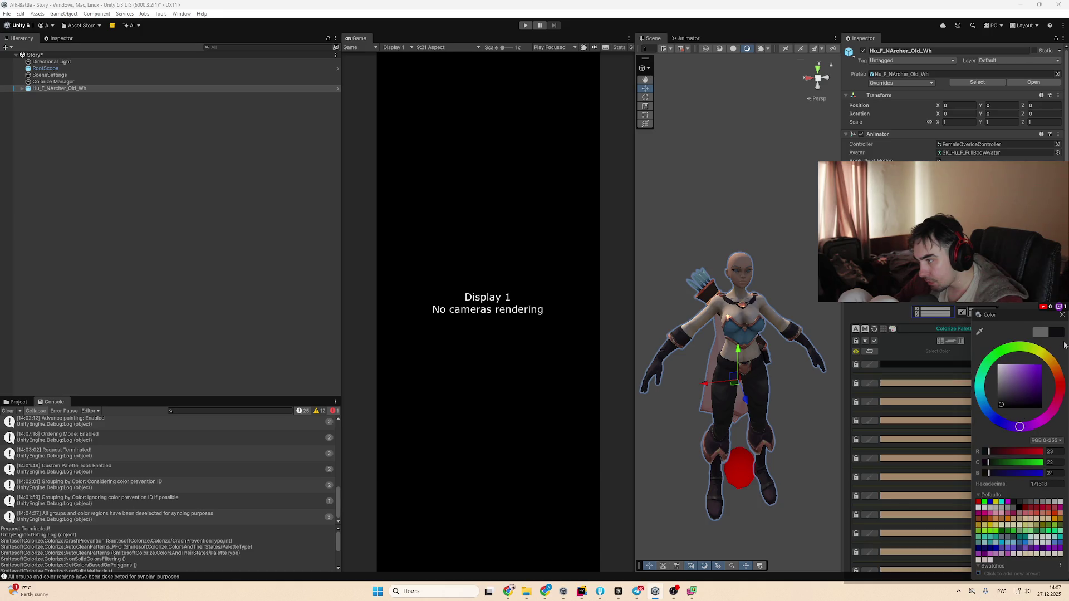
click(1060, 316)
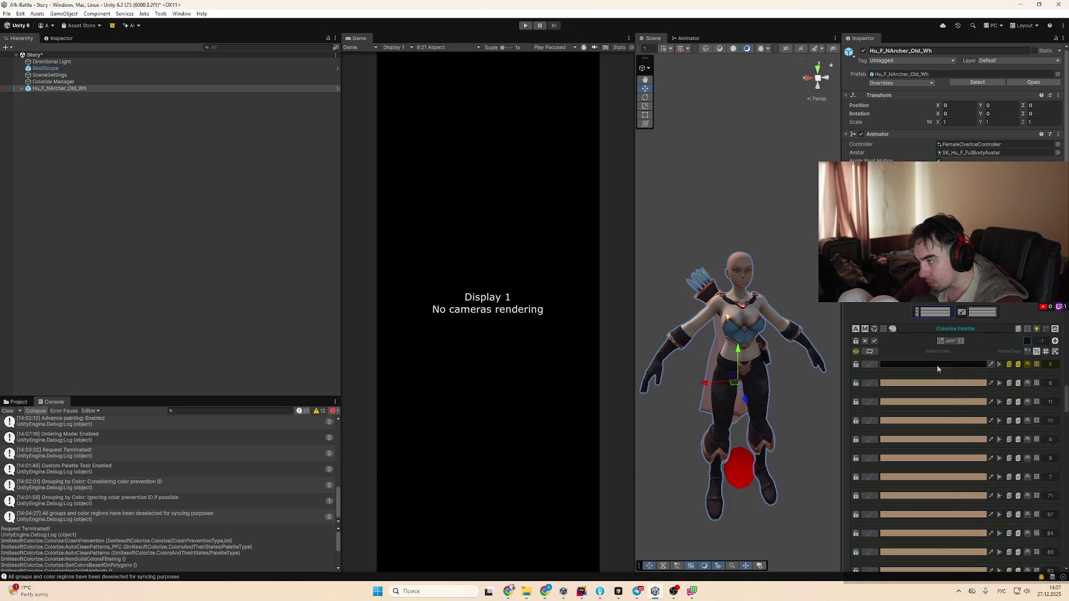
click(1028, 353)
click(1027, 365)
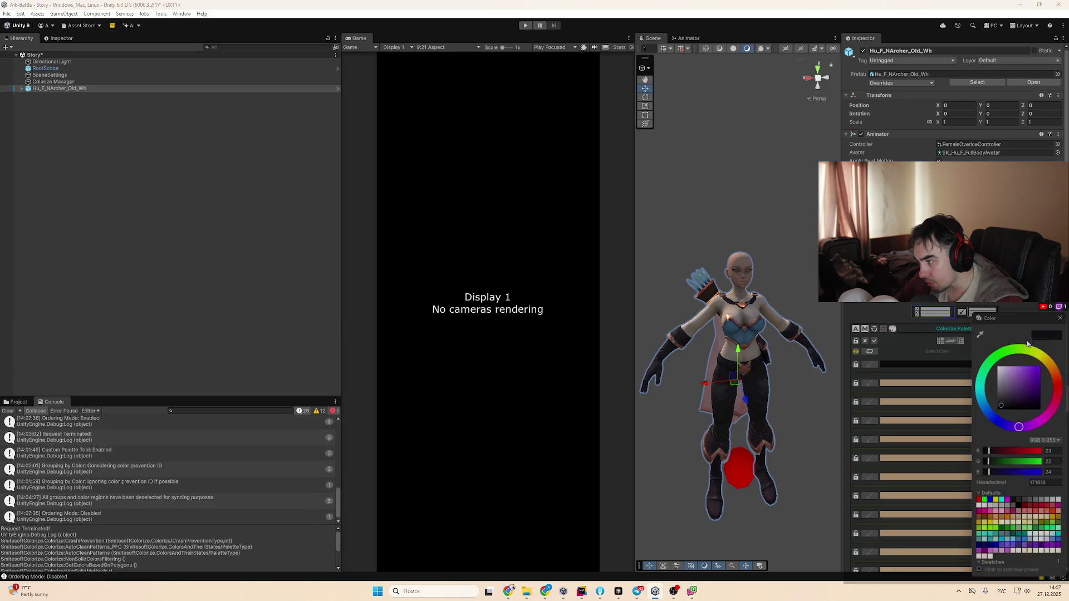
click(931, 351)
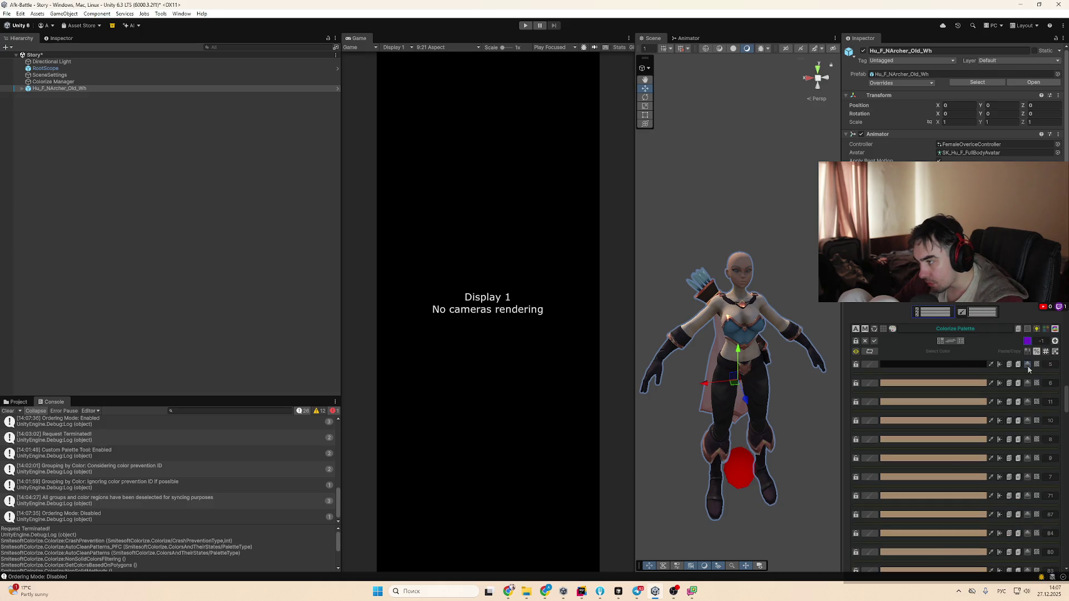
Set the first palette row to black, then to yellow-green DDFF2D
click(999, 365)
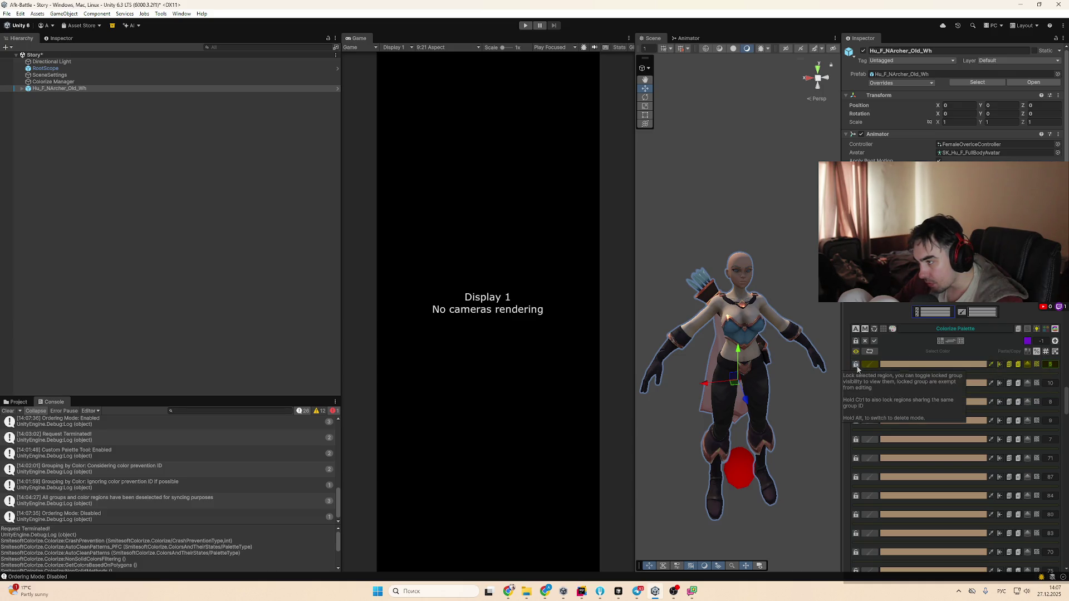
click(945, 366)
click(1007, 350)
click(1008, 366)
click(914, 339)
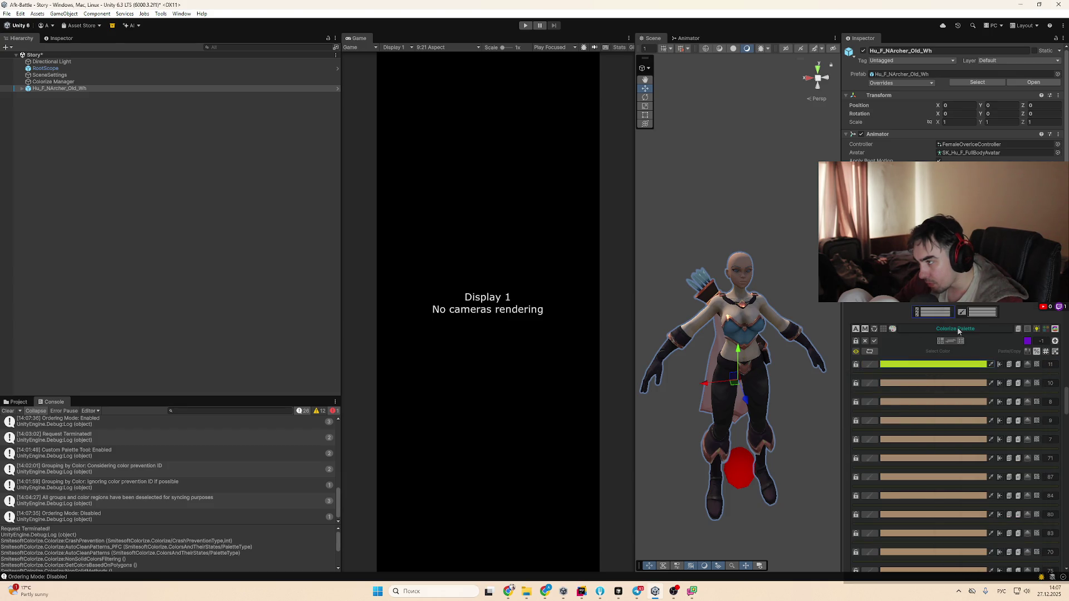
Return to the Colorize Groups list and select group 8 instead of group 5
click(945, 316)
click(954, 376)
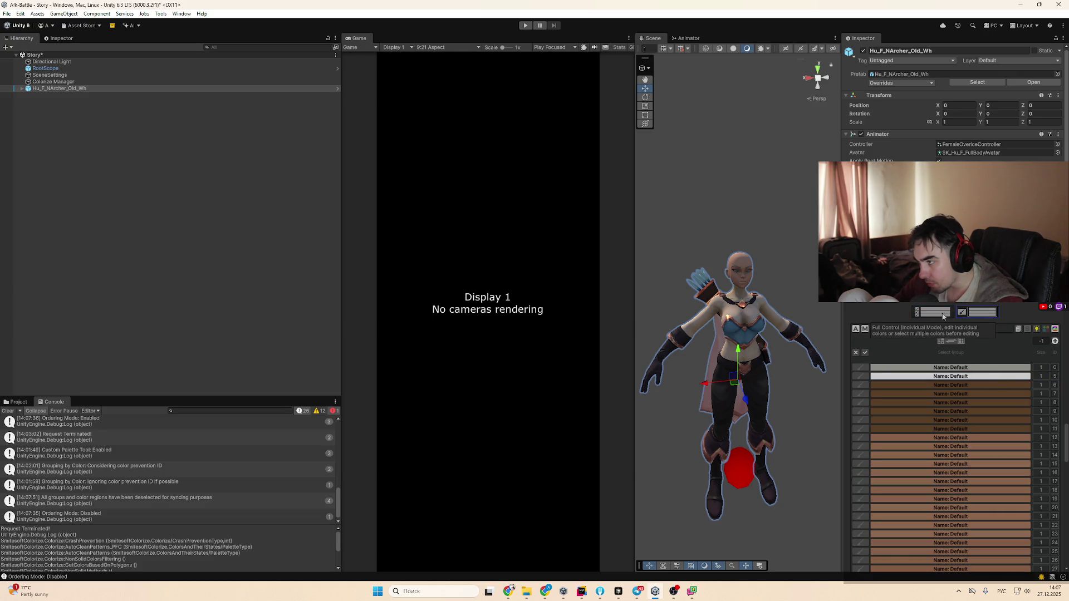
click(978, 403)
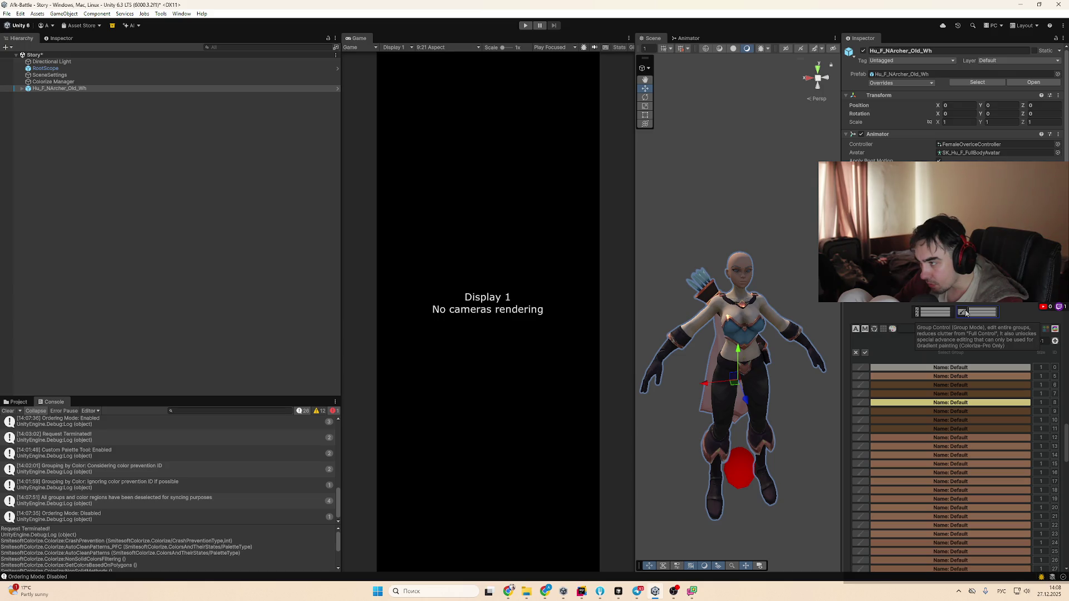
Scroll down to the Consolidation settings showing overlap radius 47 and 31 steps
scroll(966, 314, down, 5)
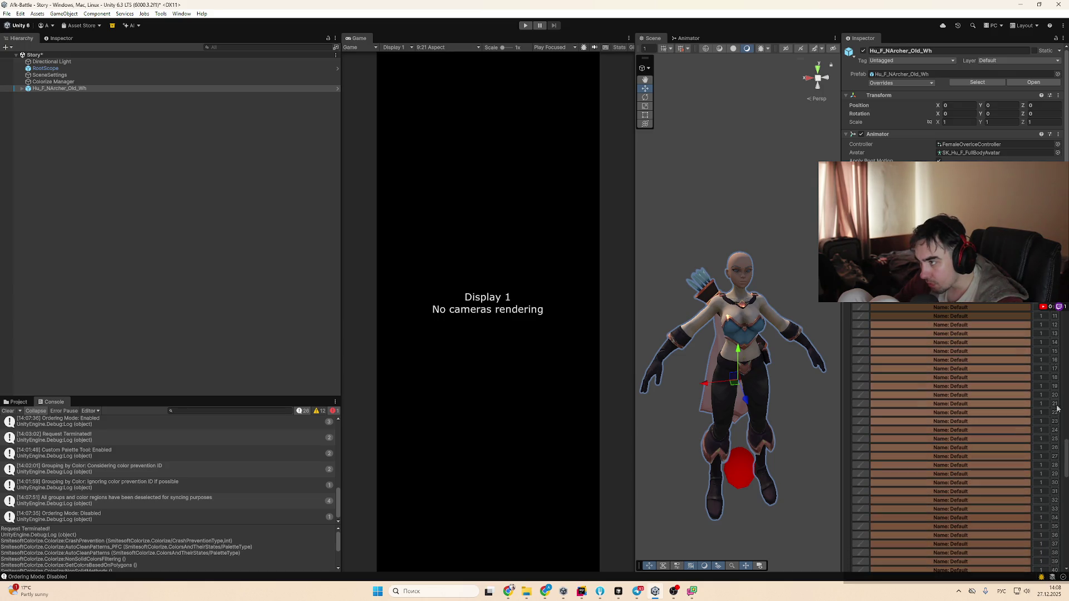
scroll(1024, 333, down, 5)
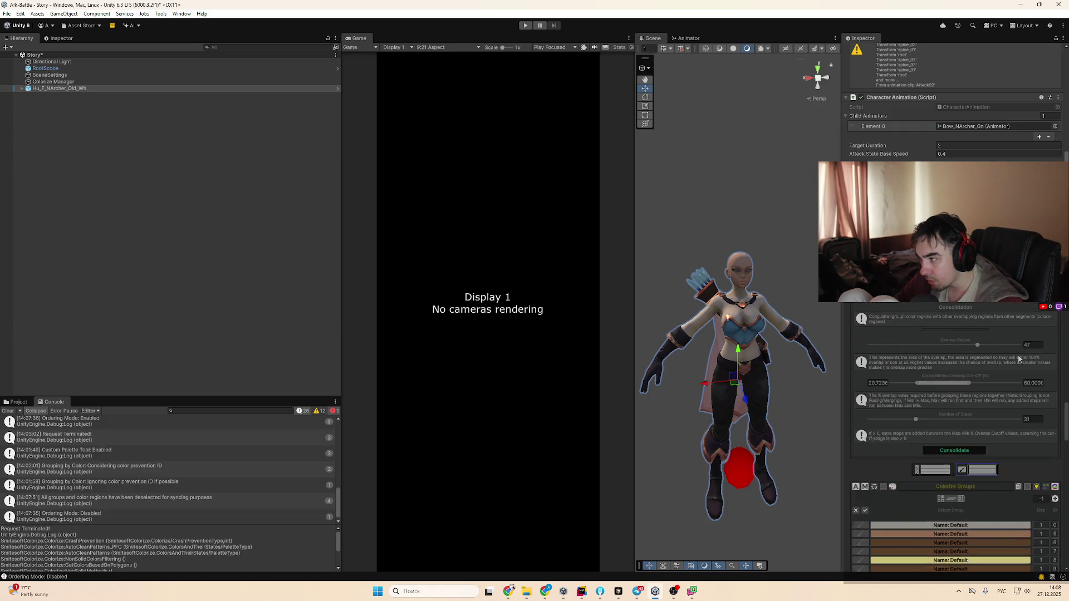
Open the M_HU_F_Body_Preview material and zoom the Scene view onto the archer's neck
scroll(1016, 359, down, 6)
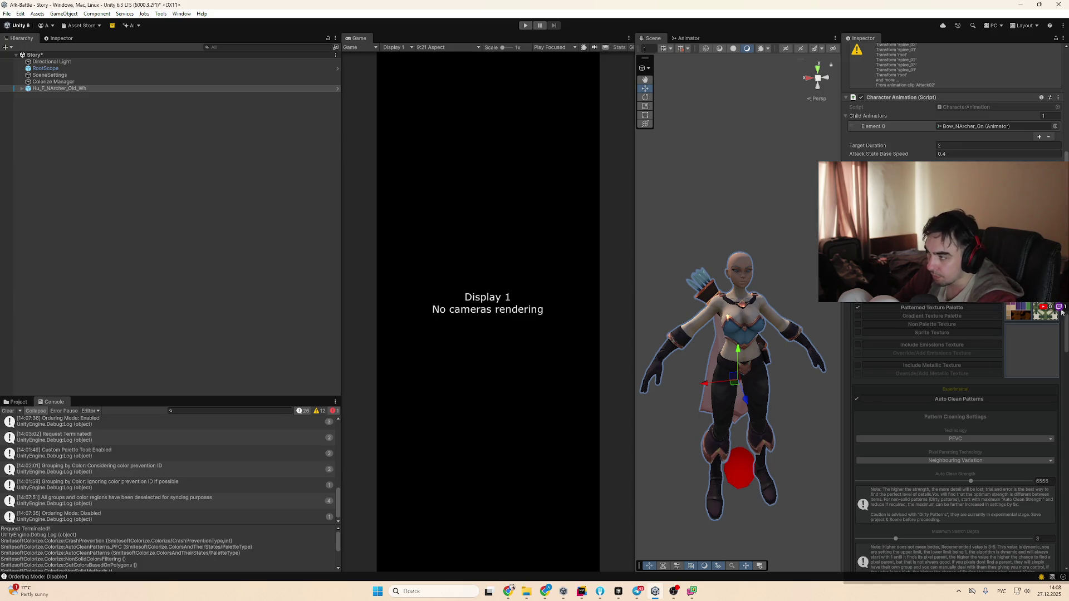
mouse_move(1063, 334)
mouse_down()
mouse_move(1066, 393)
mouse_move(1010, 428)
mouse_up()
scroll(1005, 428, up, 15)
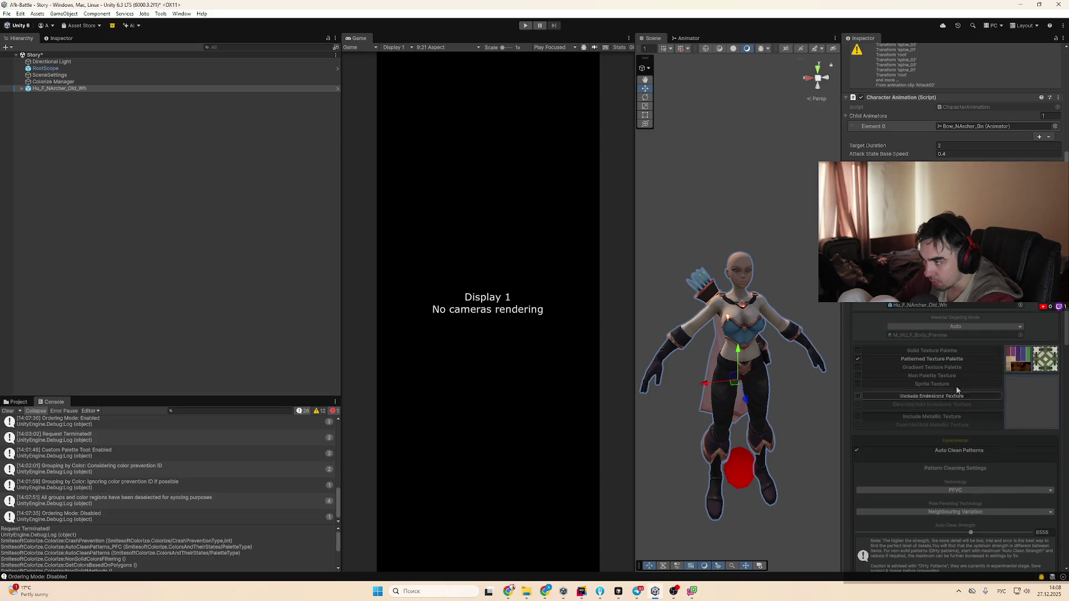
scroll(1010, 380, up, 3)
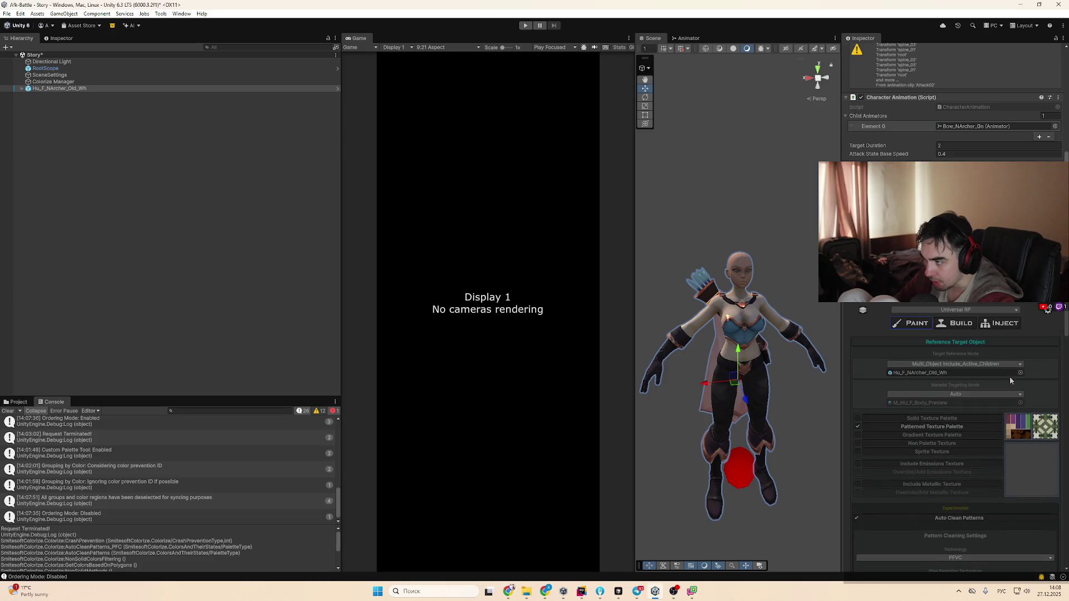
double_click(929, 403)
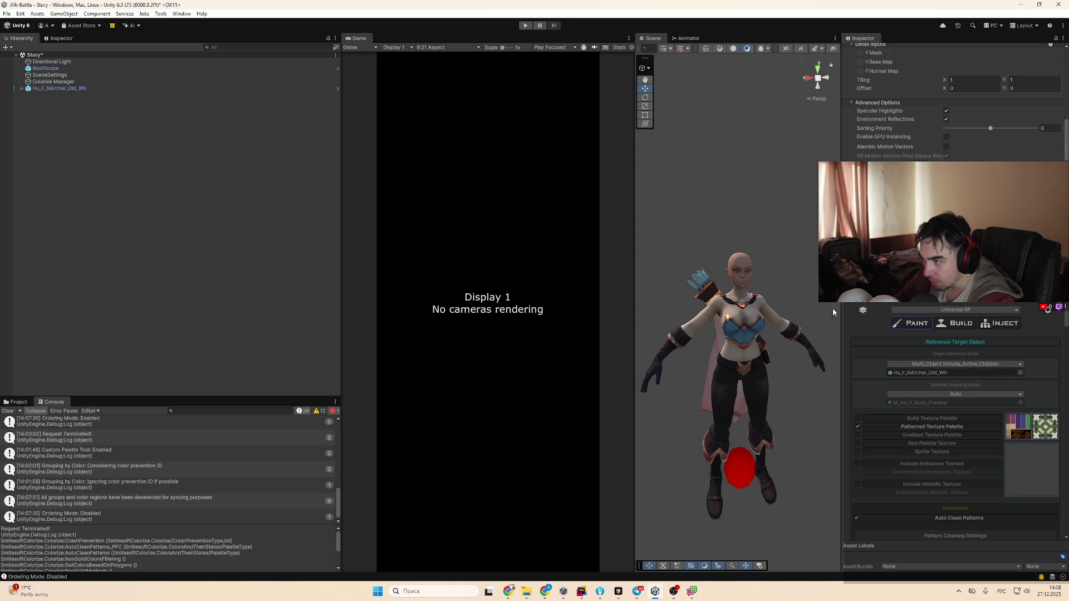
scroll(741, 362, up, 5)
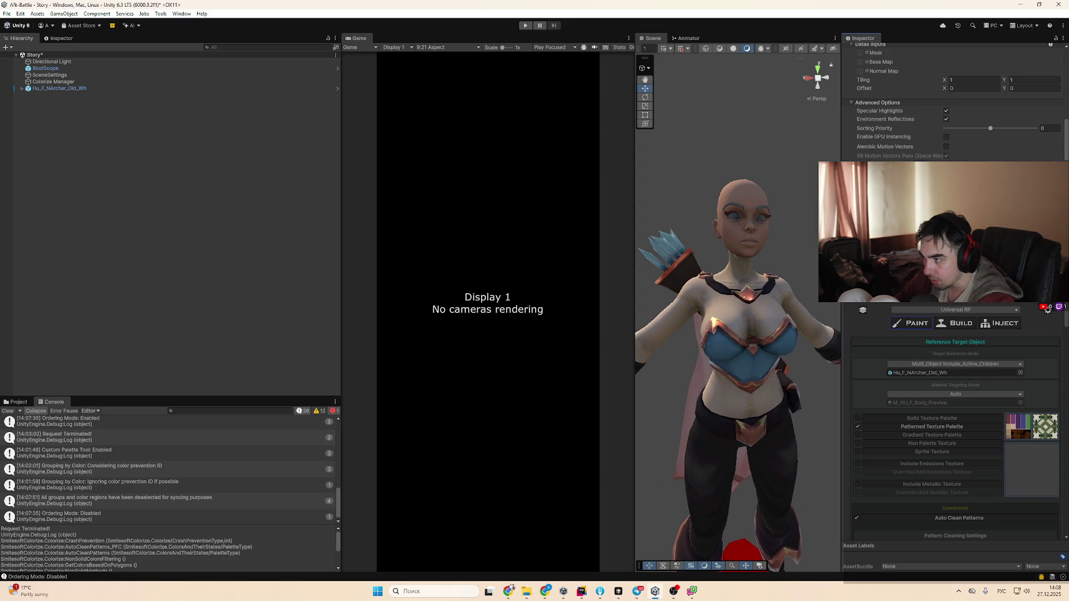
mouse_move(740, 362)
mouse_down()
mouse_move(770, 317)
mouse_move(801, 370)
mouse_move(725, 226)
mouse_move(685, 198)
mouse_up()
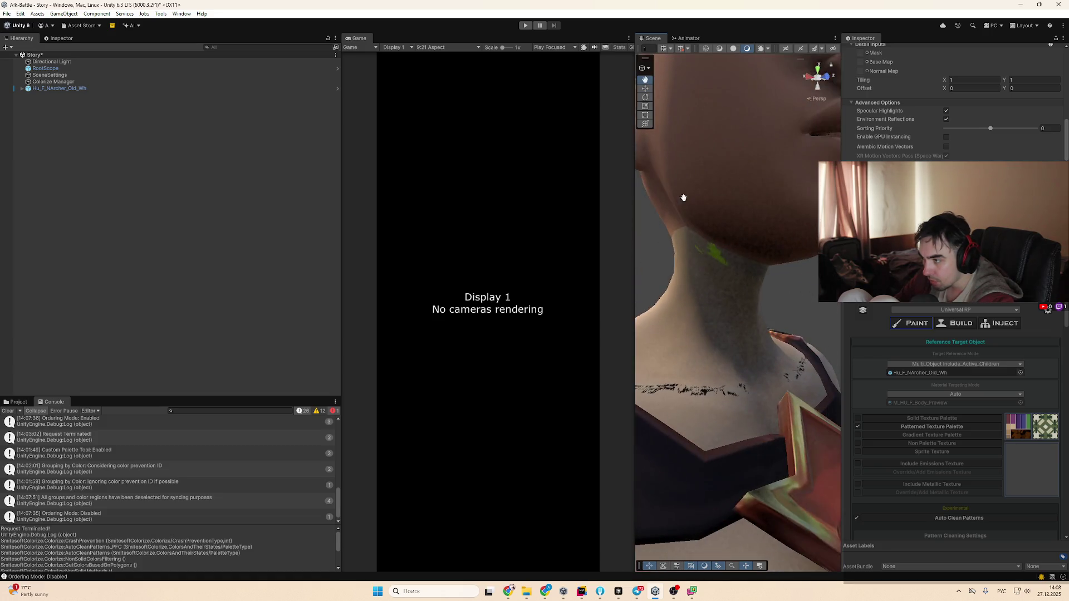
Show the palette colours and change the green neck colour to tan BFAC94
scroll(1040, 511, down, 5)
scroll(1041, 510, down, 10)
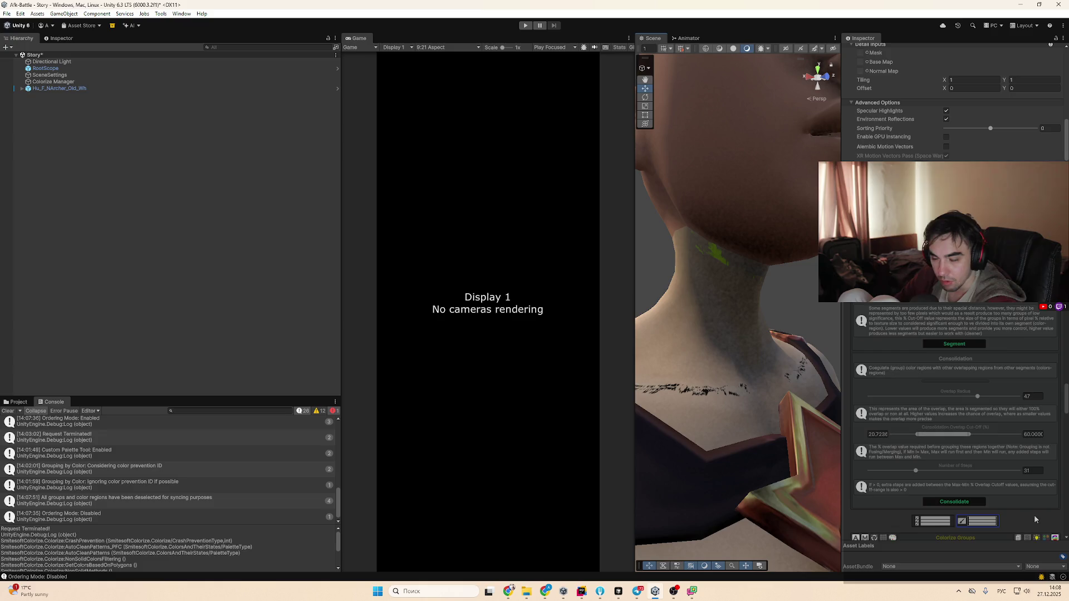
scroll(944, 440, up, 10)
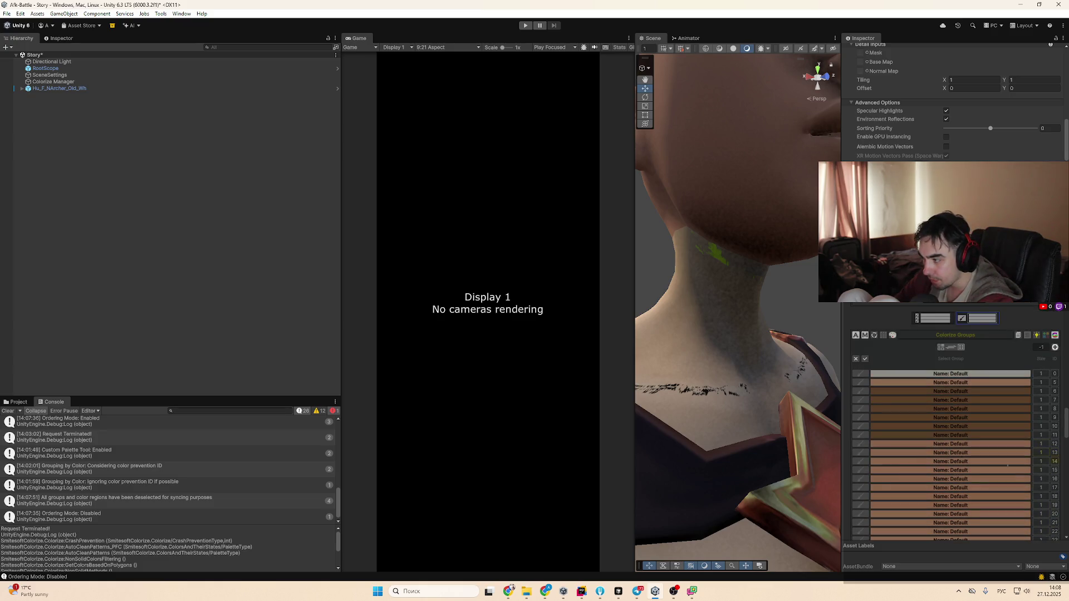
click(929, 322)
click(918, 371)
mouse_move(980, 365)
mouse_down()
mouse_move(974, 376)
mouse_move(946, 367)
mouse_move(946, 384)
mouse_move(946, 368)
mouse_move(922, 394)
mouse_move(966, 370)
mouse_move(959, 389)
mouse_move(967, 377)
mouse_move(955, 375)
mouse_up()
click(1004, 366)
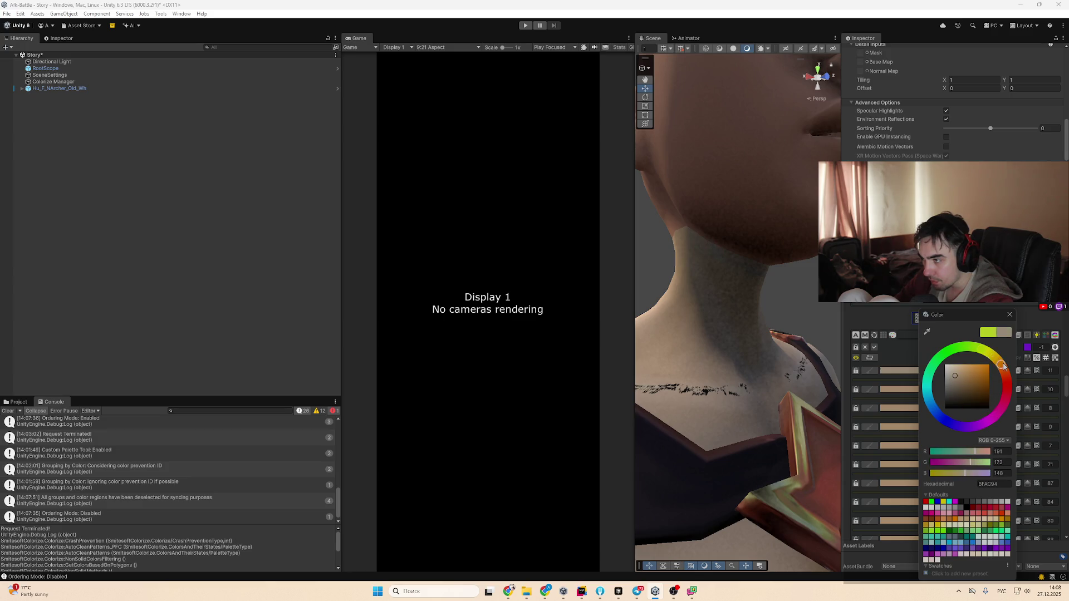
Raise the consolidation overlap cut-off to about 51.97–85.25 and rerun Consolidate
drag(792, 340, 767, 393)
scroll(941, 458, down, 5)
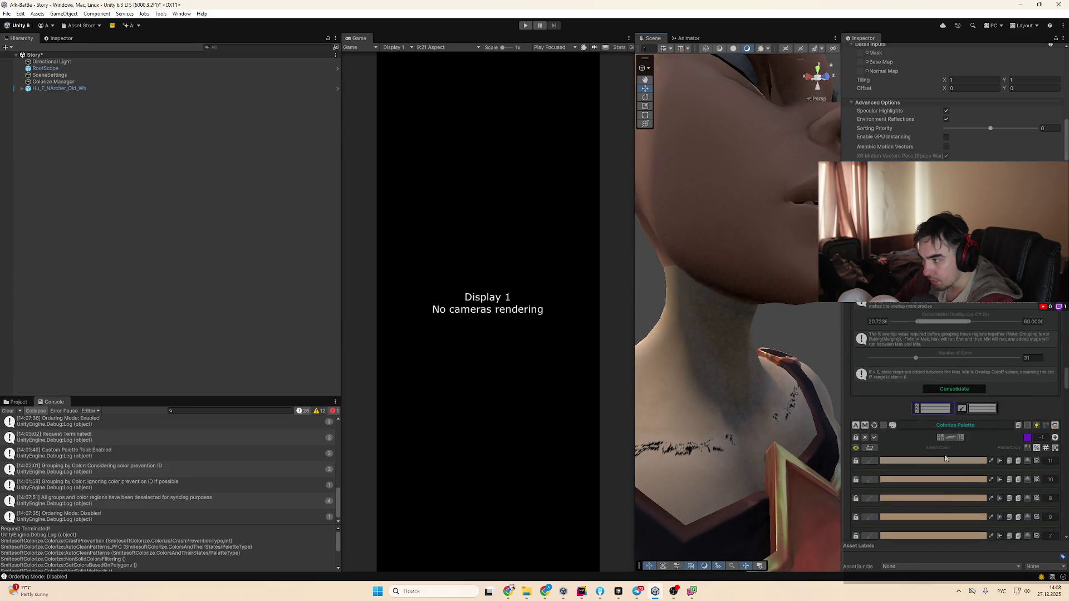
drag(938, 410, 983, 416)
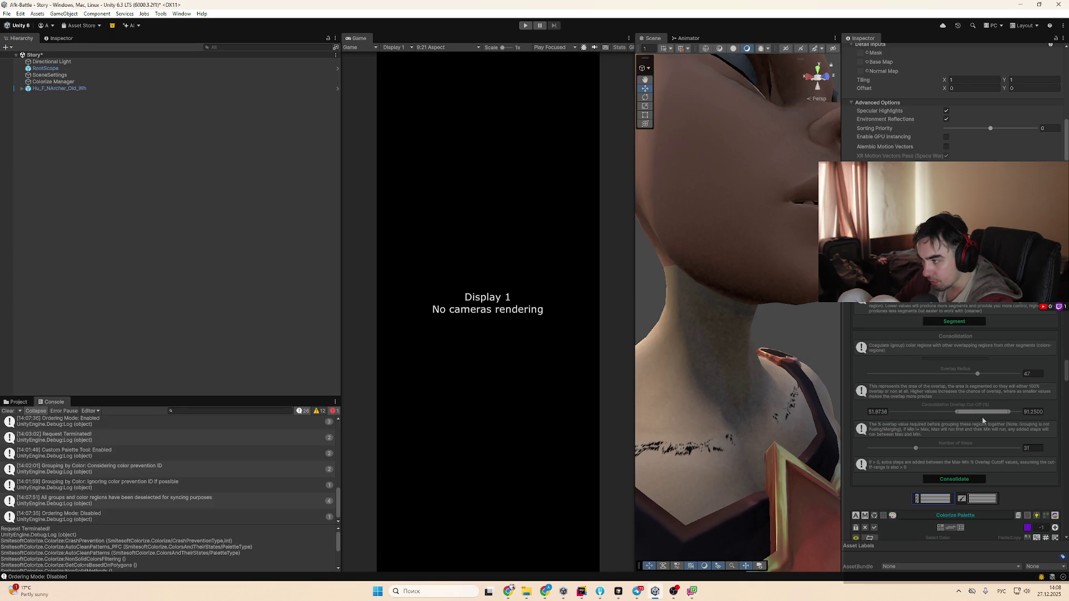
click(973, 477)
scroll(974, 510, down, 3)
scroll(973, 510, down, 1)
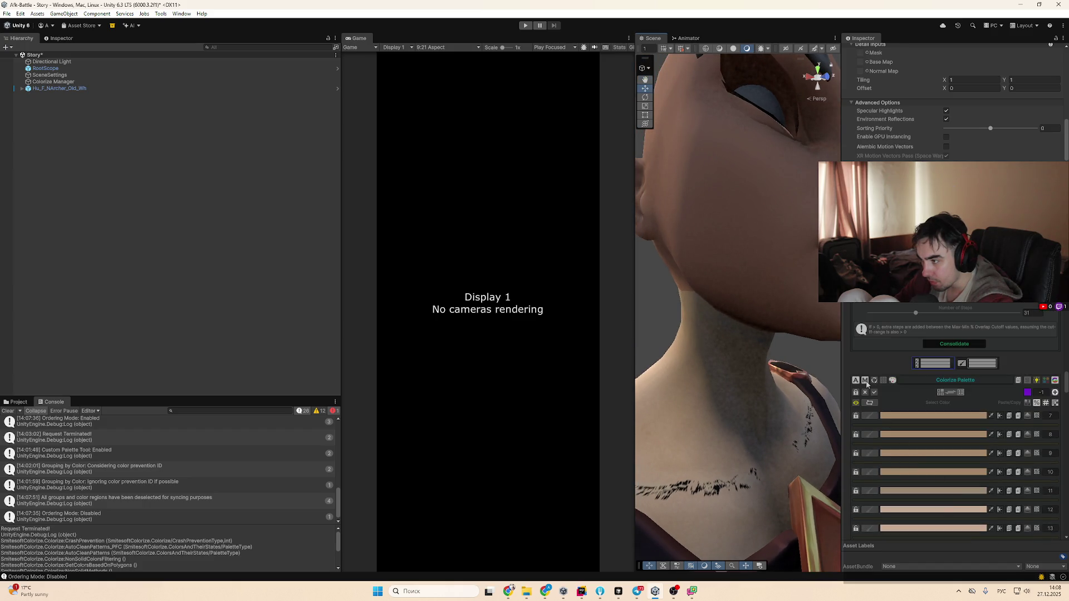
scroll(893, 384, down, 3)
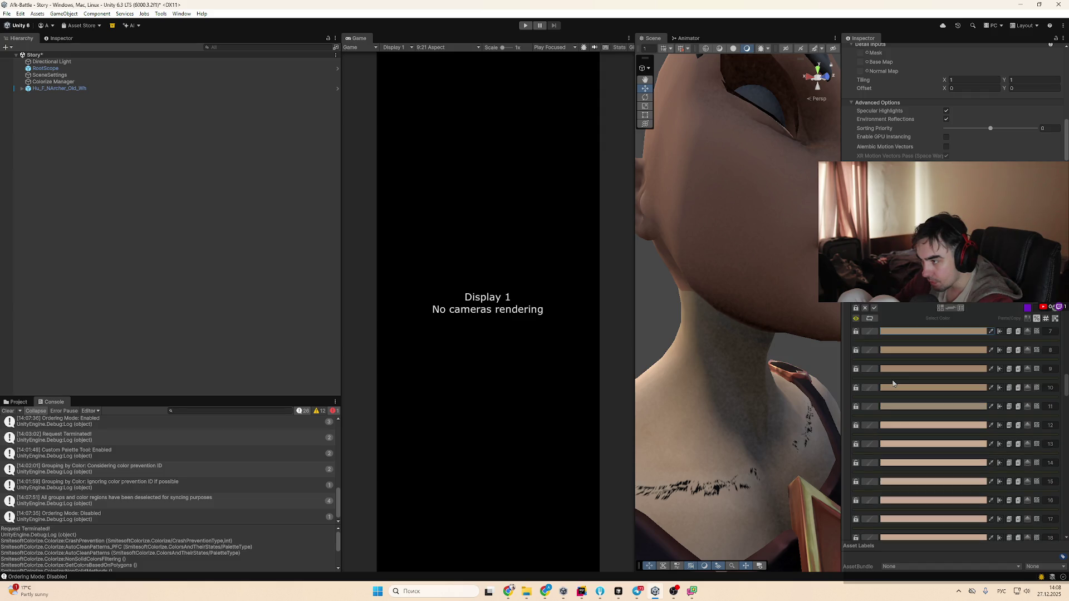
scroll(907, 414, up, 3)
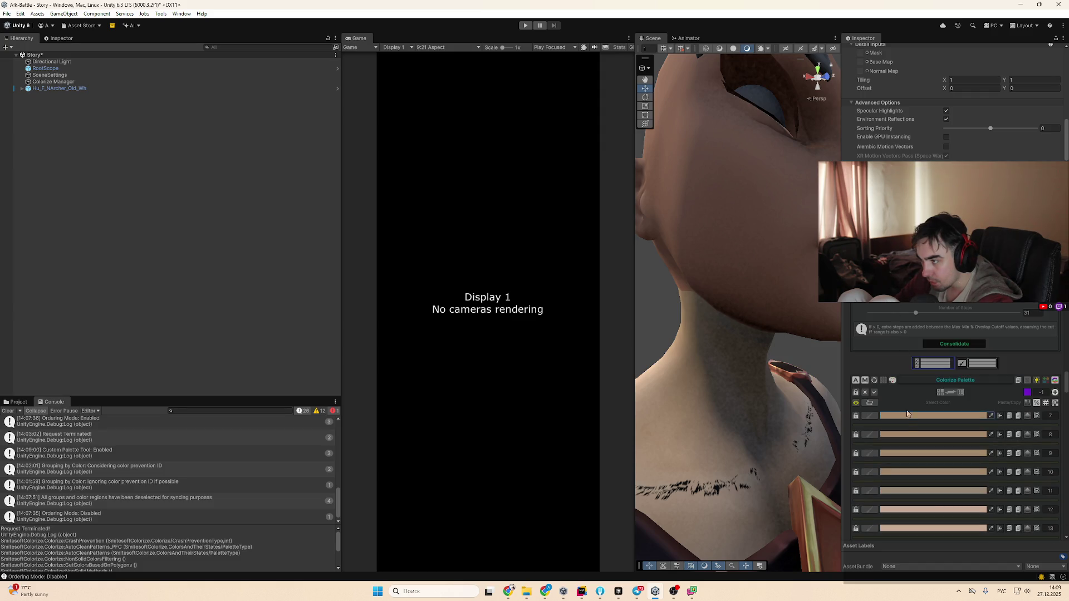
Preview the palette texture, revert the colours to their saved state, and select every row
click(883, 381)
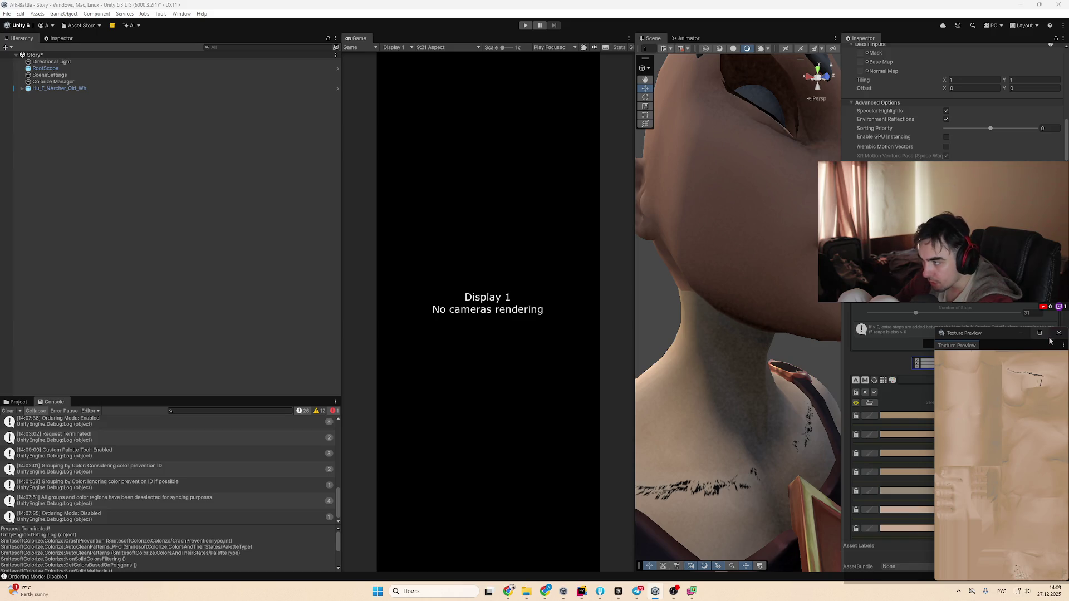
click(1059, 333)
click(880, 381)
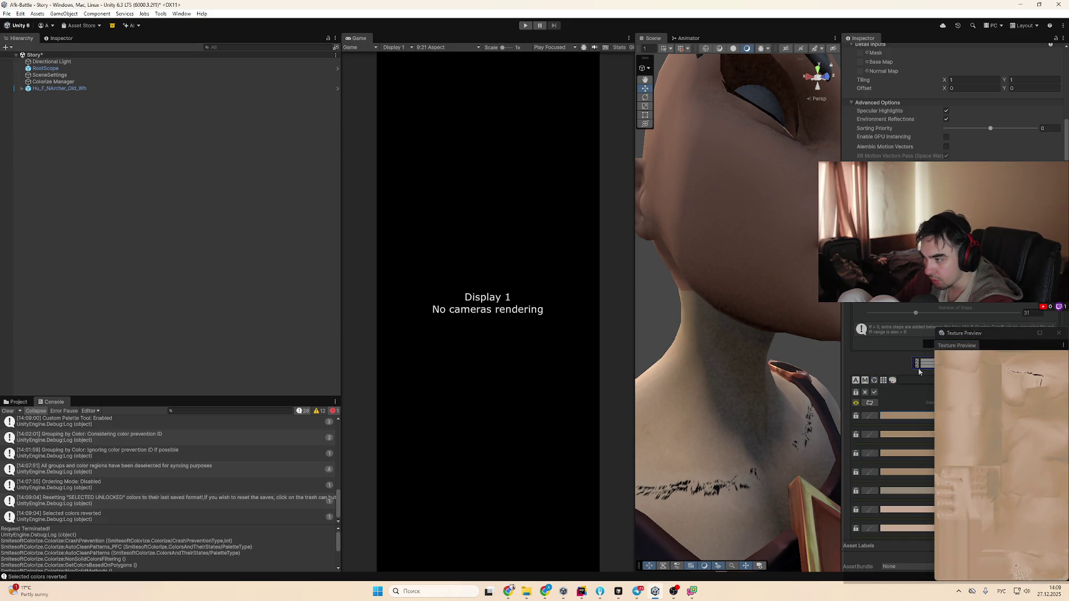
click(856, 380)
click(857, 368)
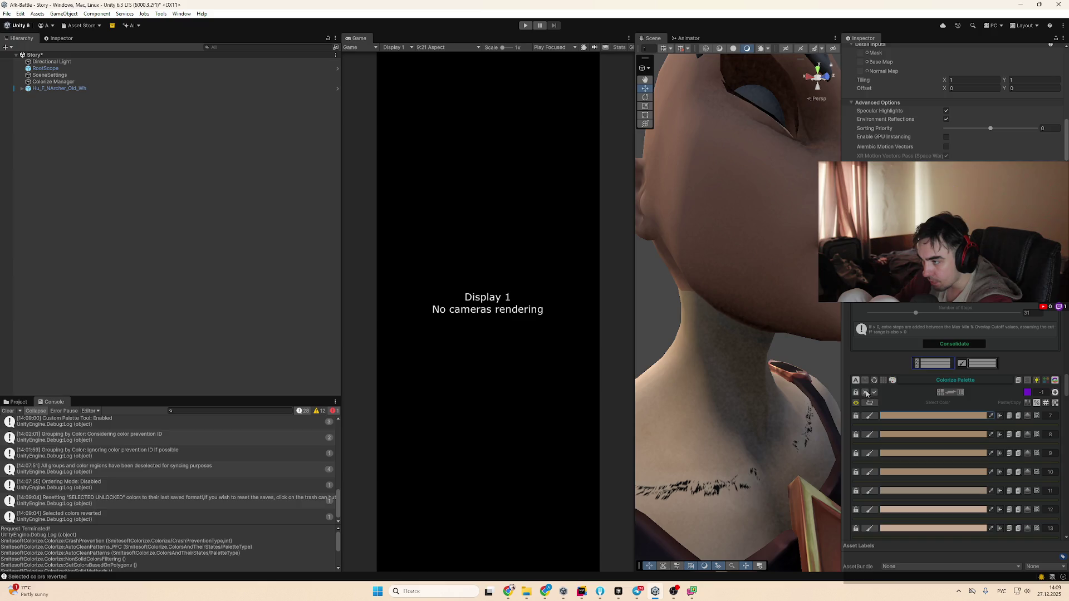
click(874, 393)
Change palette row 7's colour to a dark blue-grey
click(914, 416)
click(913, 416)
click(948, 402)
mouse_move(948, 401)
mouse_down()
mouse_move(923, 369)
mouse_move(929, 384)
mouse_move(903, 368)
mouse_move(941, 406)
mouse_up()
click(998, 505)
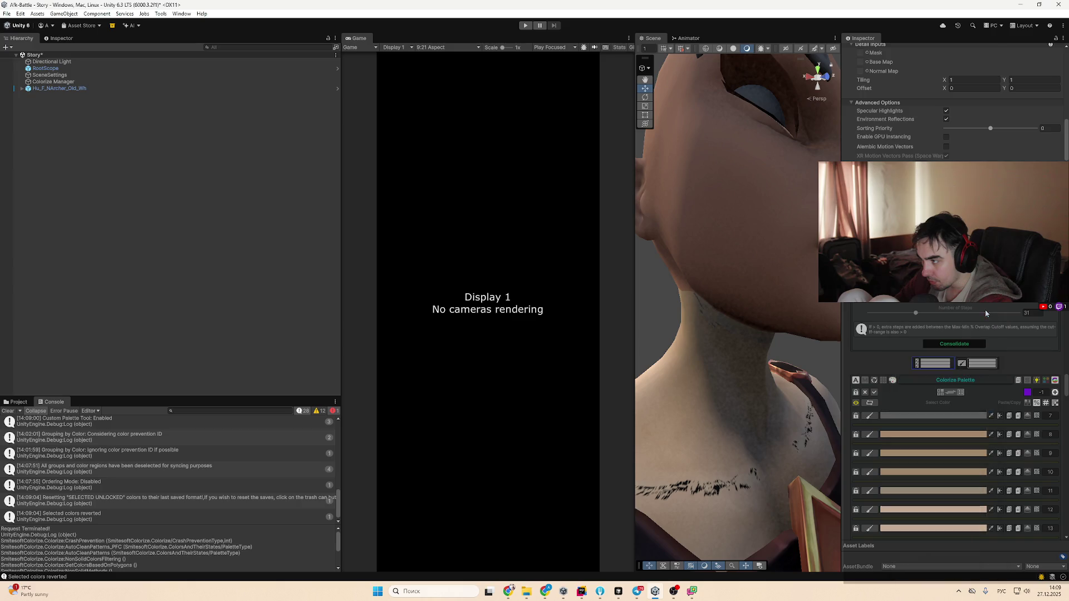
scroll(998, 505, down, 3)
scroll(998, 505, up, 6)
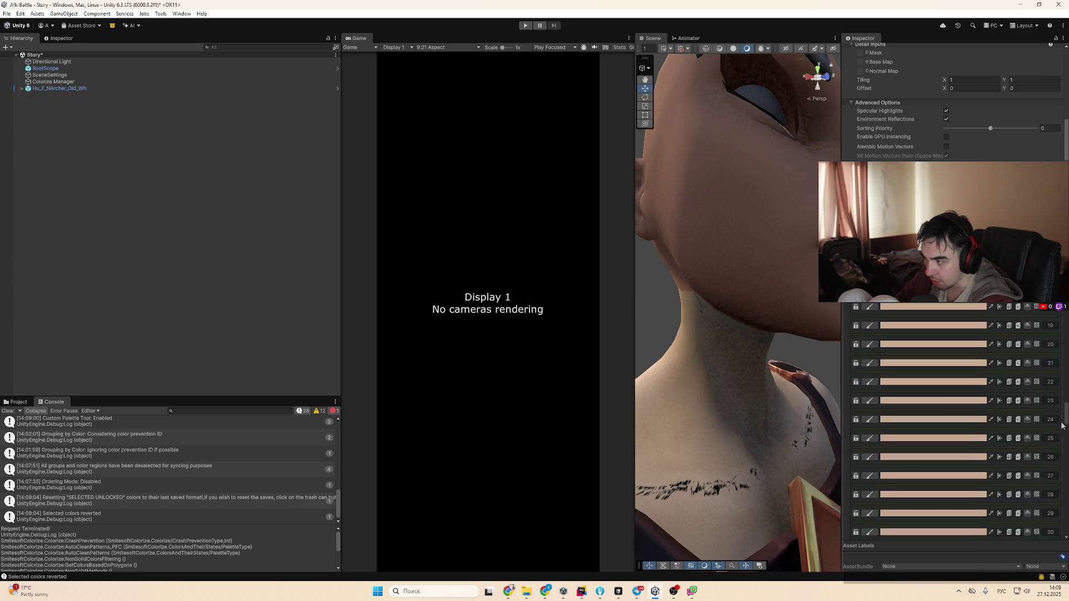
In Advance Painting, try Load Custom Palettes Random, then settle on Palette Selection Random
scroll(955, 423, up, 3)
scroll(956, 423, down, 3)
scroll(955, 423, up, 2)
scroll(969, 438, down, 10)
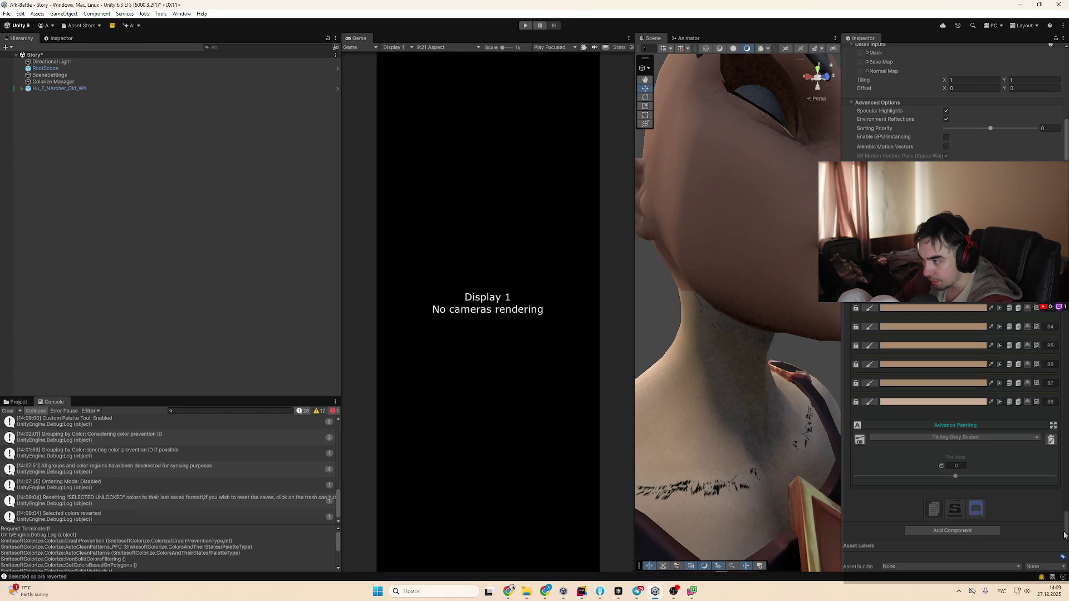
click(970, 438)
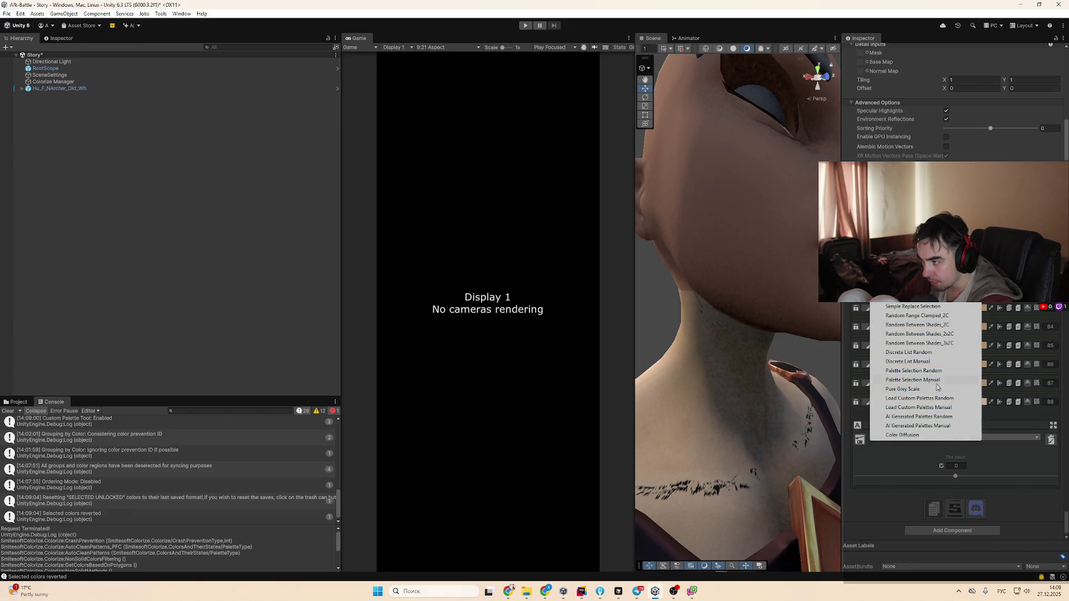
click(962, 401)
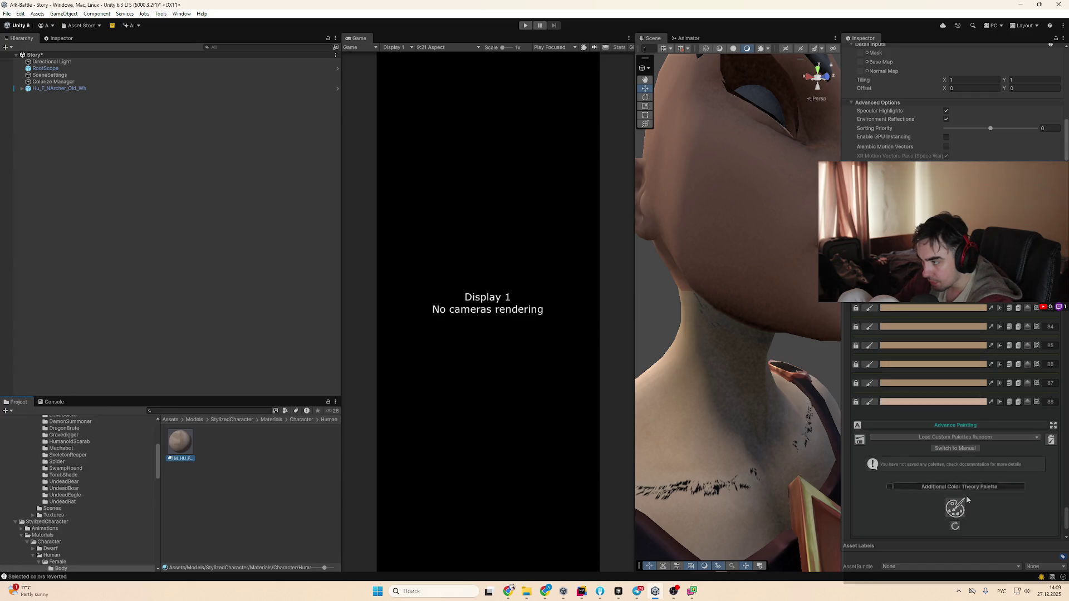
click(958, 440)
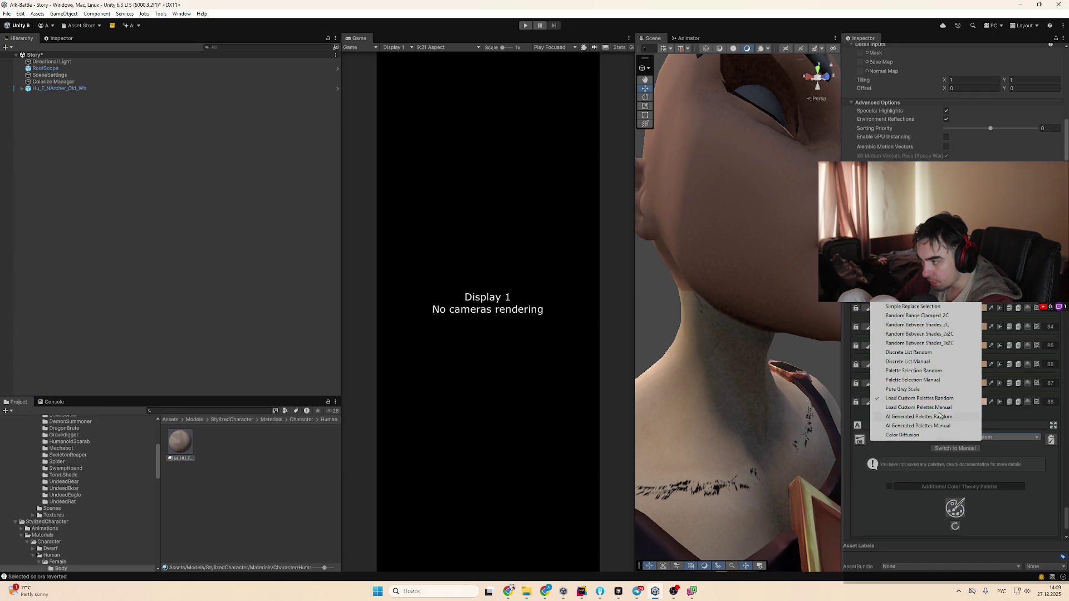
click(946, 371)
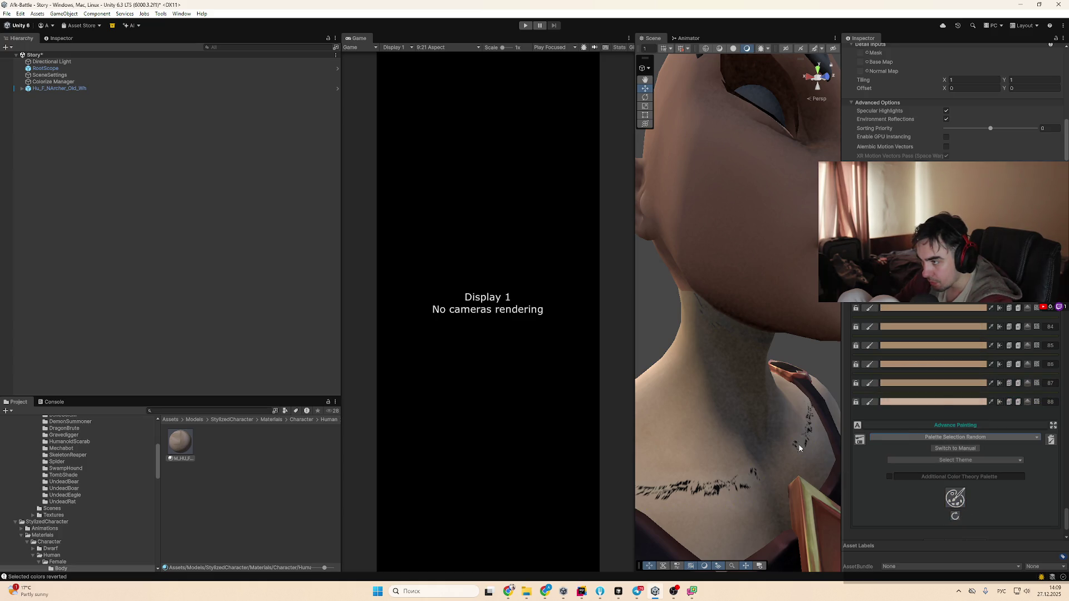
scroll(753, 463, down, 3)
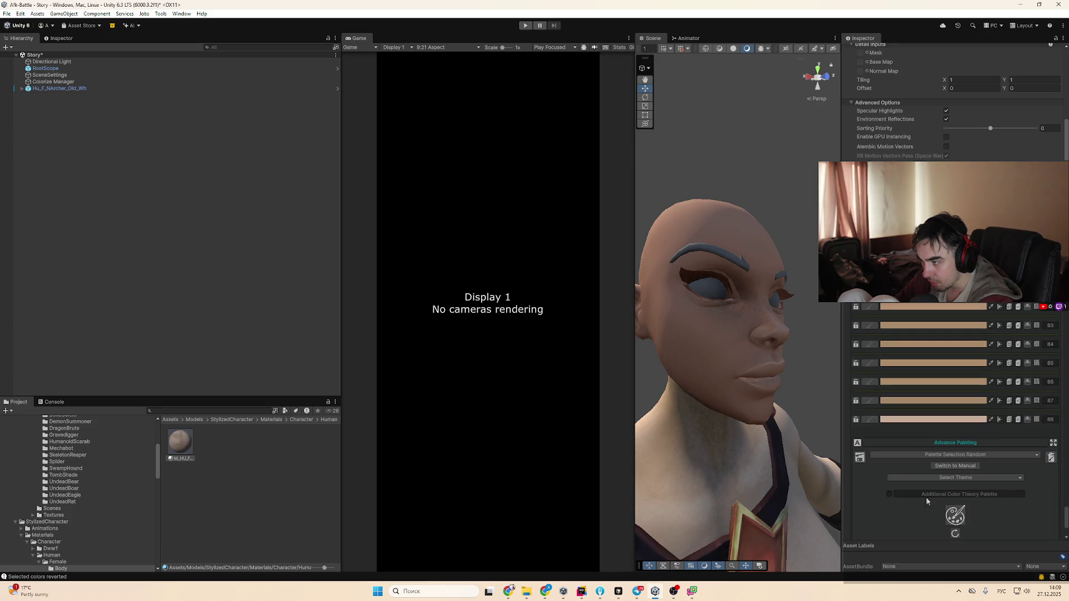
Override BaseData with the current colours, check row 7's colour, and toggle copy/paste mode
click(1050, 457)
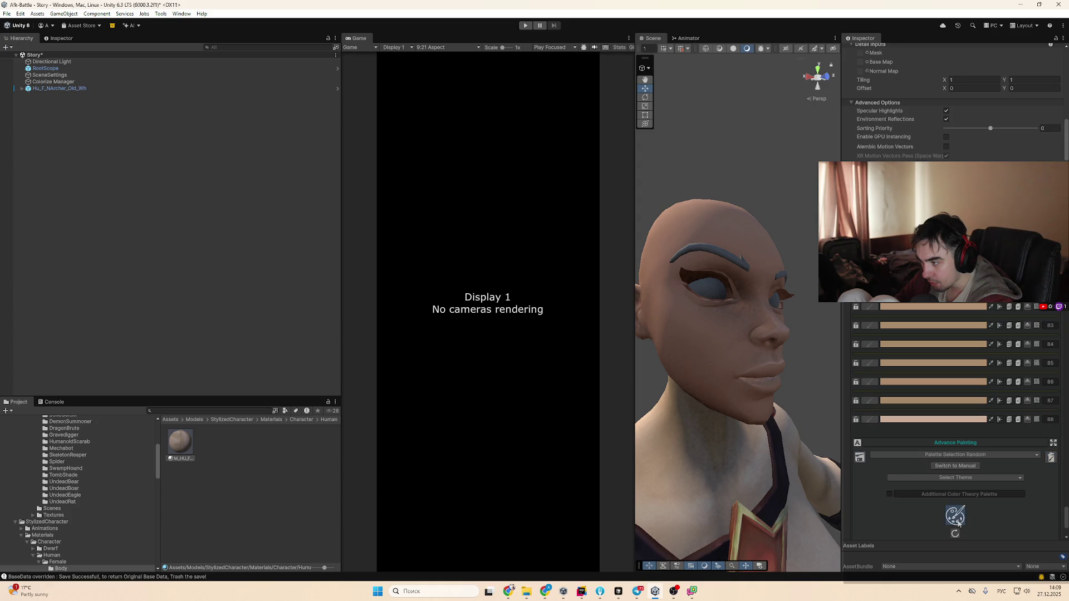
mouse_move(1066, 518)
mouse_down()
mouse_move(1063, 437)
mouse_move(929, 406)
mouse_up()
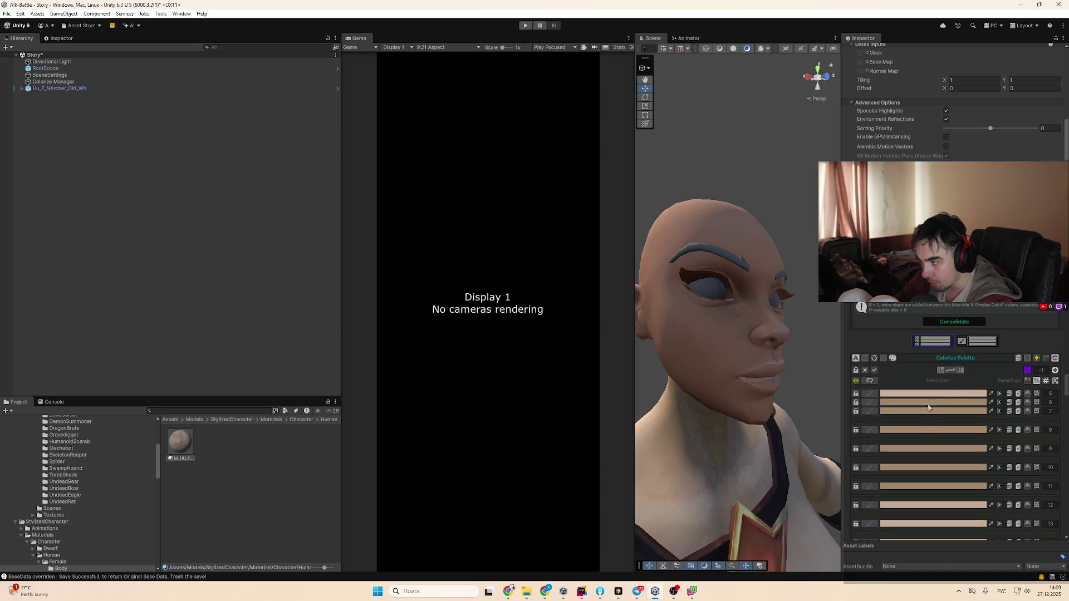
click(911, 411)
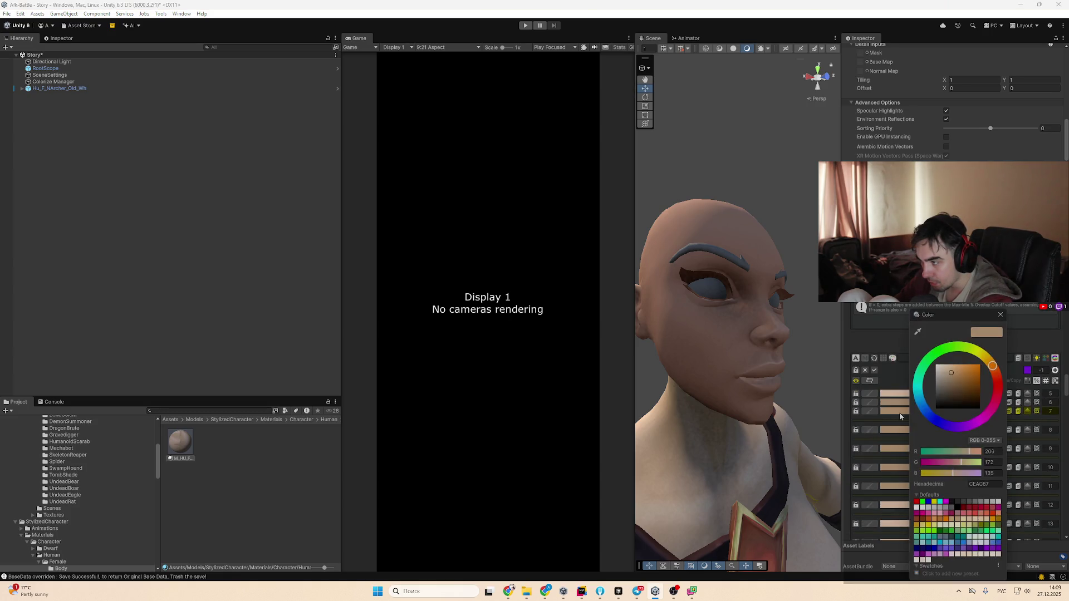
click(890, 388)
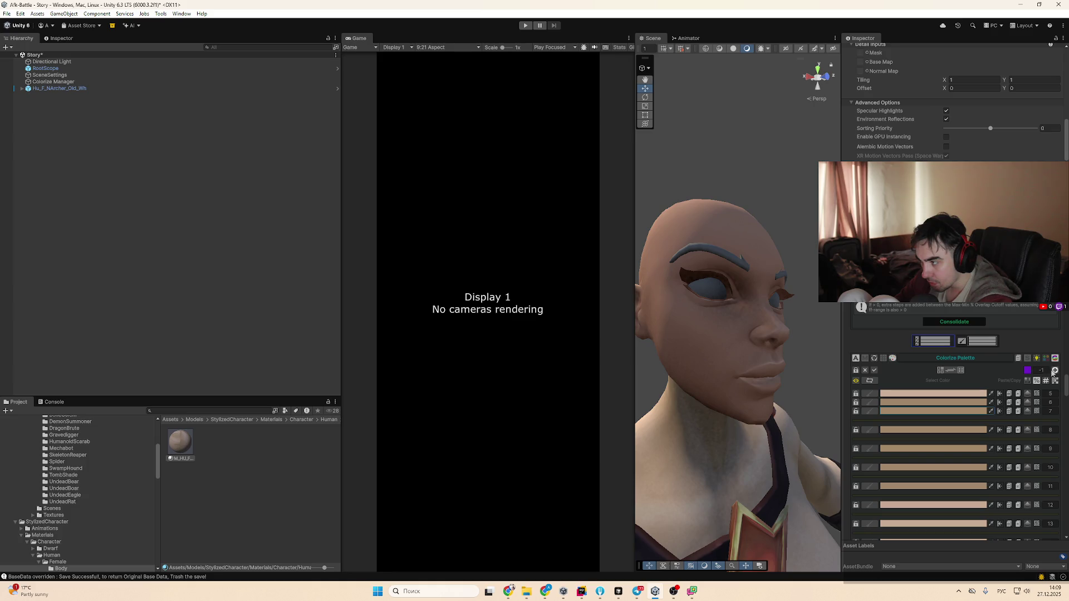
click(1021, 359)
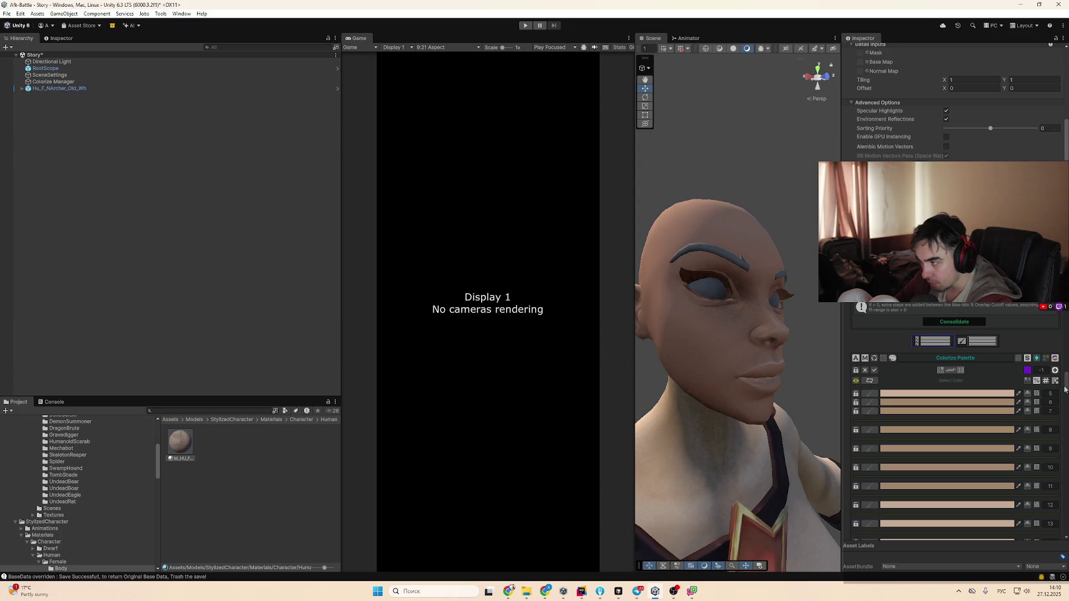
Set the merge group ID to 1 and sample the face's skin tone as base colour
scroll(1065, 387, down, 10)
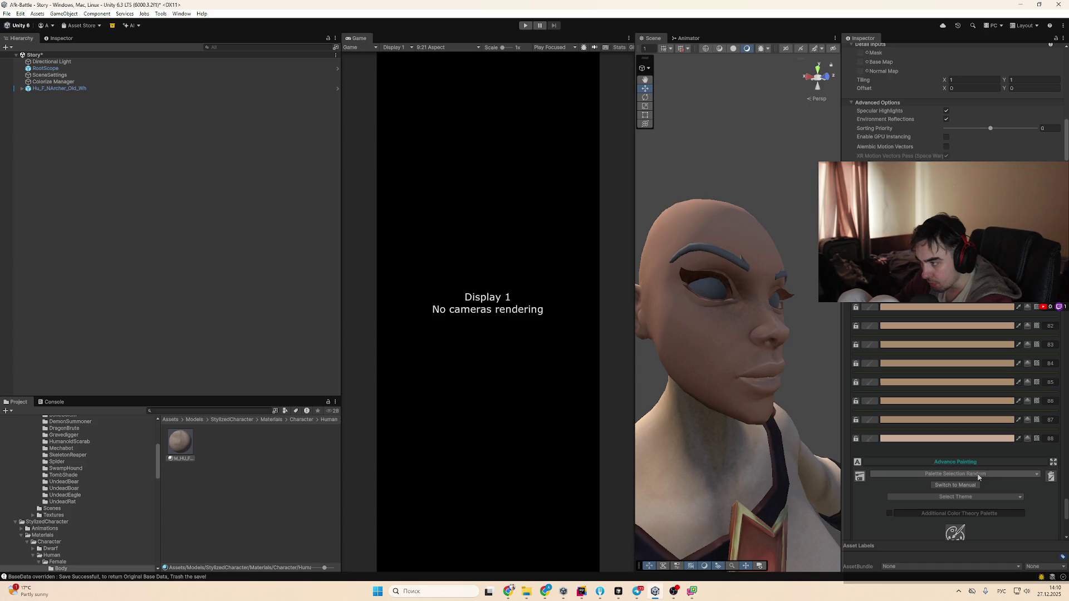
scroll(977, 478, down, 3)
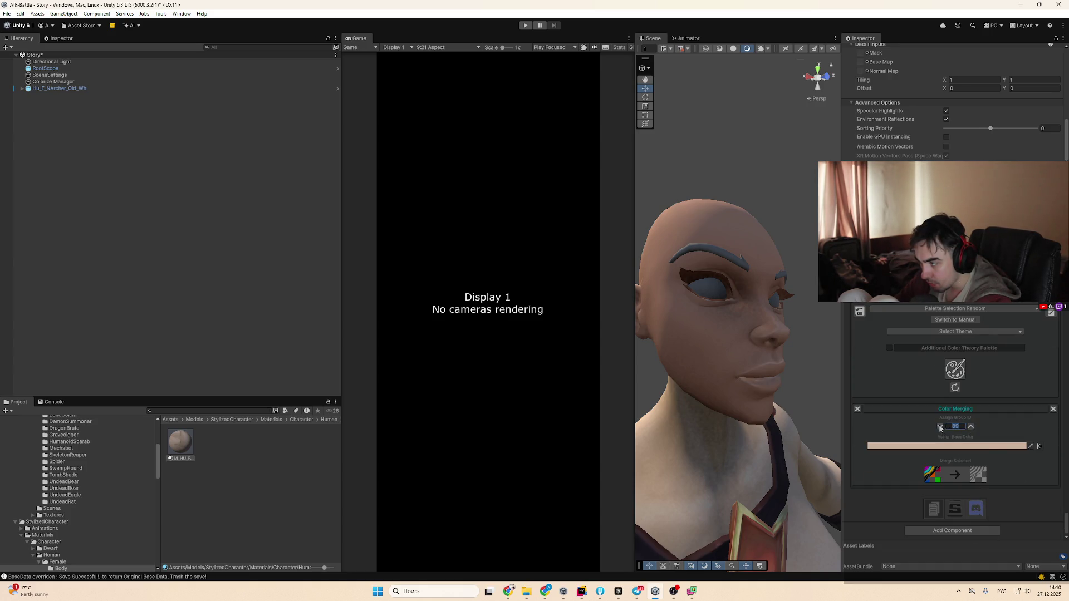
click(964, 482)
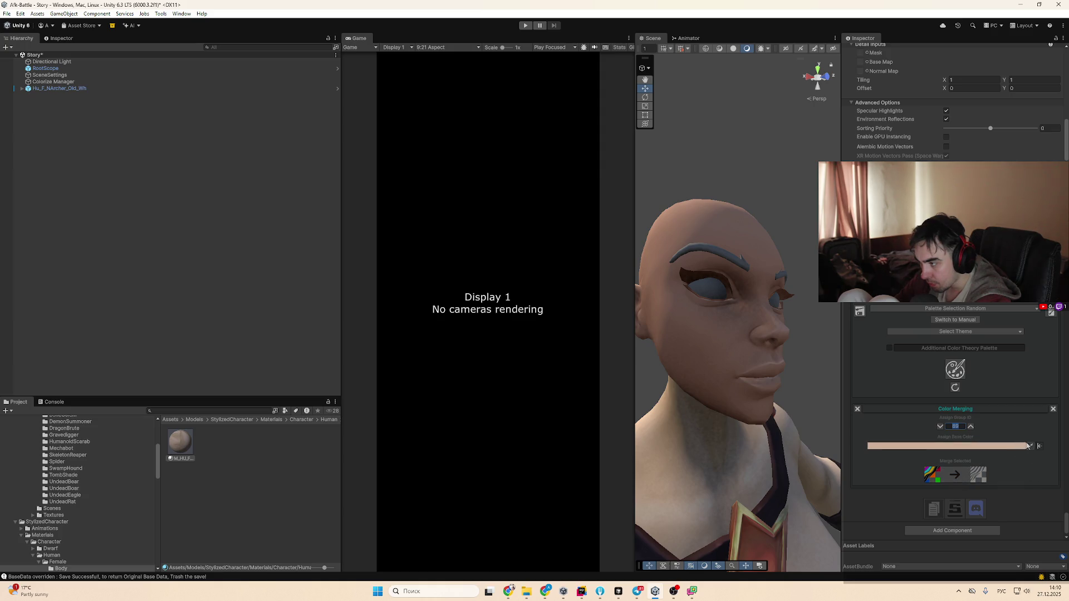
click(732, 391)
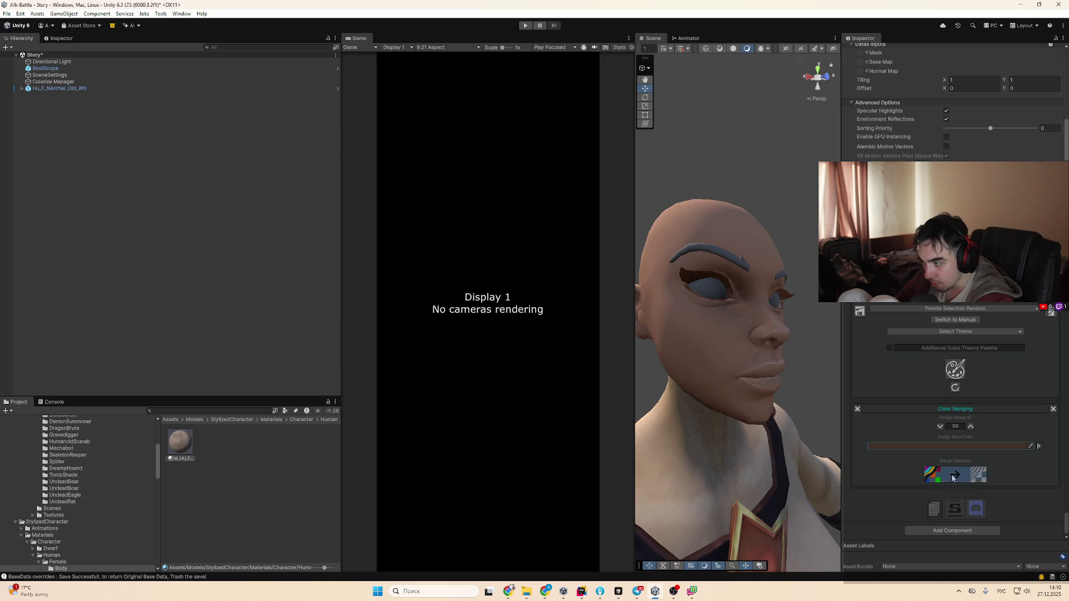
Try the colour-theory palette with Monochromatic and Split Complementary, then turn it off
click(974, 349)
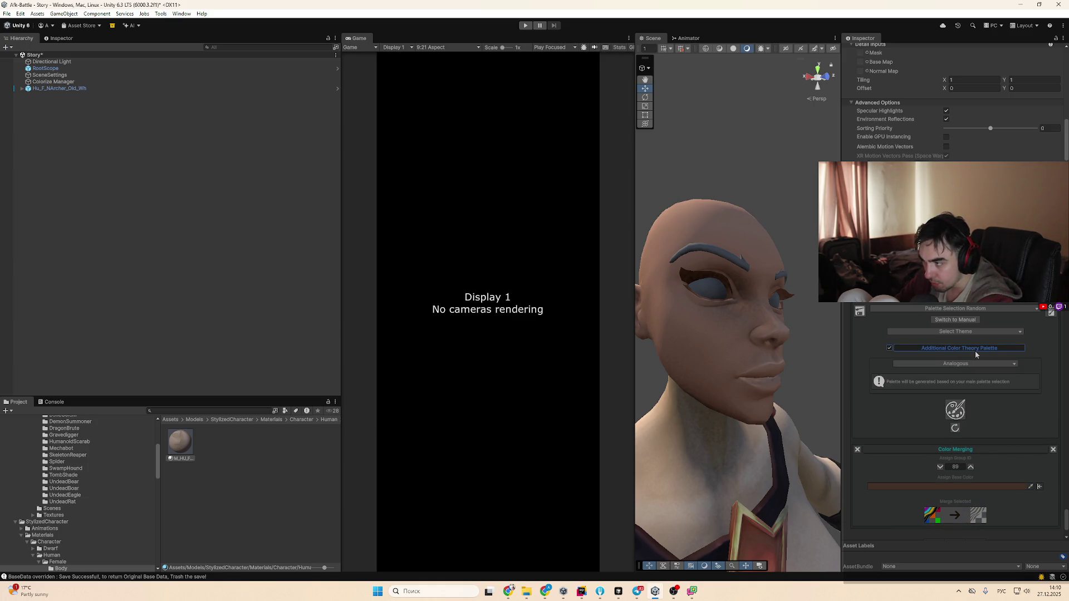
click(948, 364)
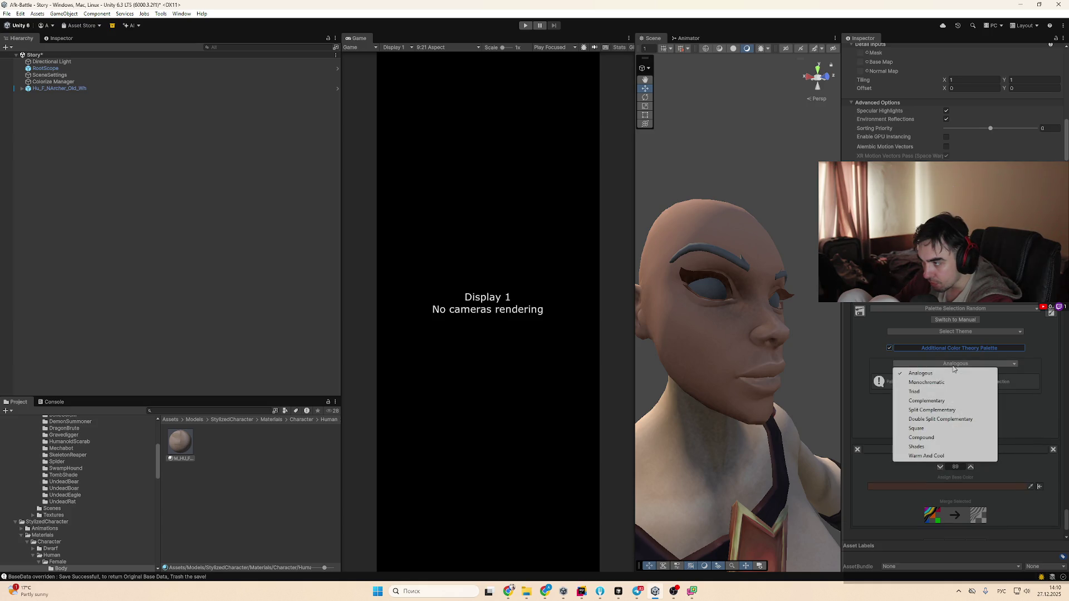
click(881, 383)
click(962, 365)
click(955, 425)
click(978, 349)
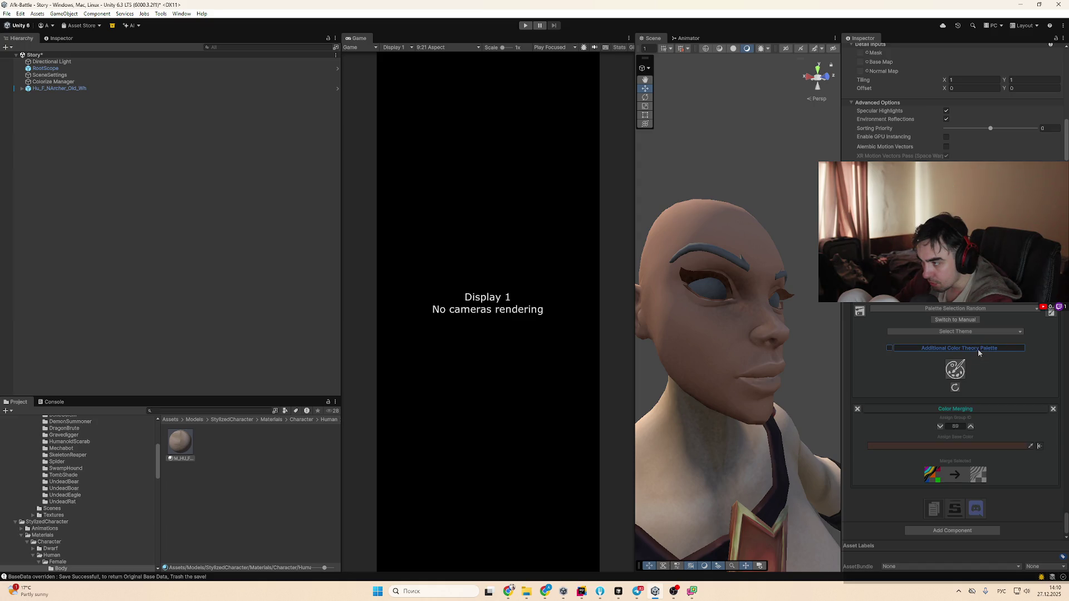
Toggle palette selection to Manual and back to Random, then choose AI Generated Palettes Random
scroll(965, 385, up, 1)
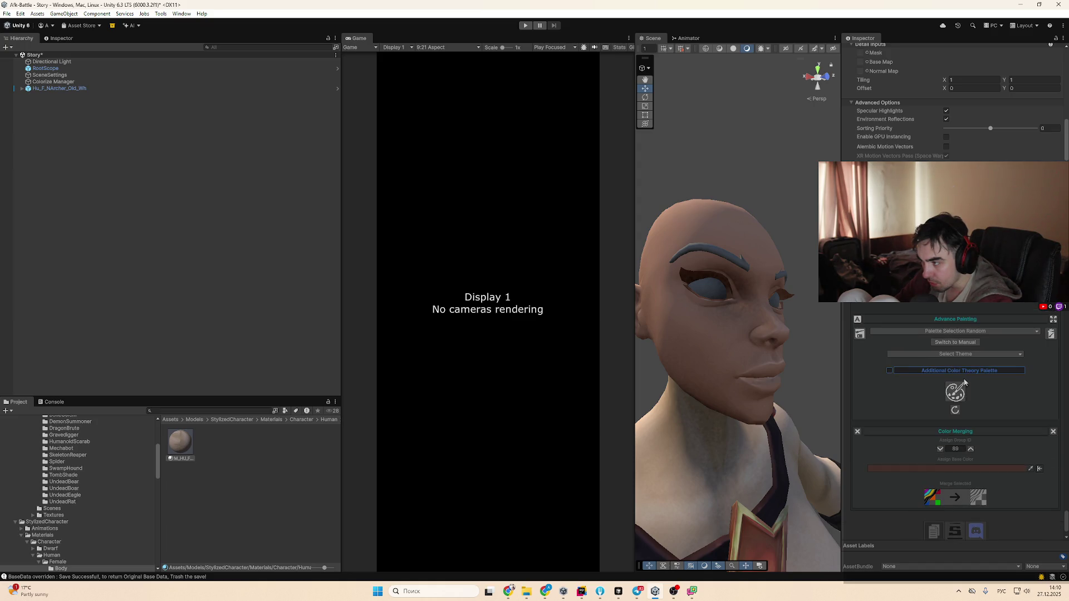
click(957, 344)
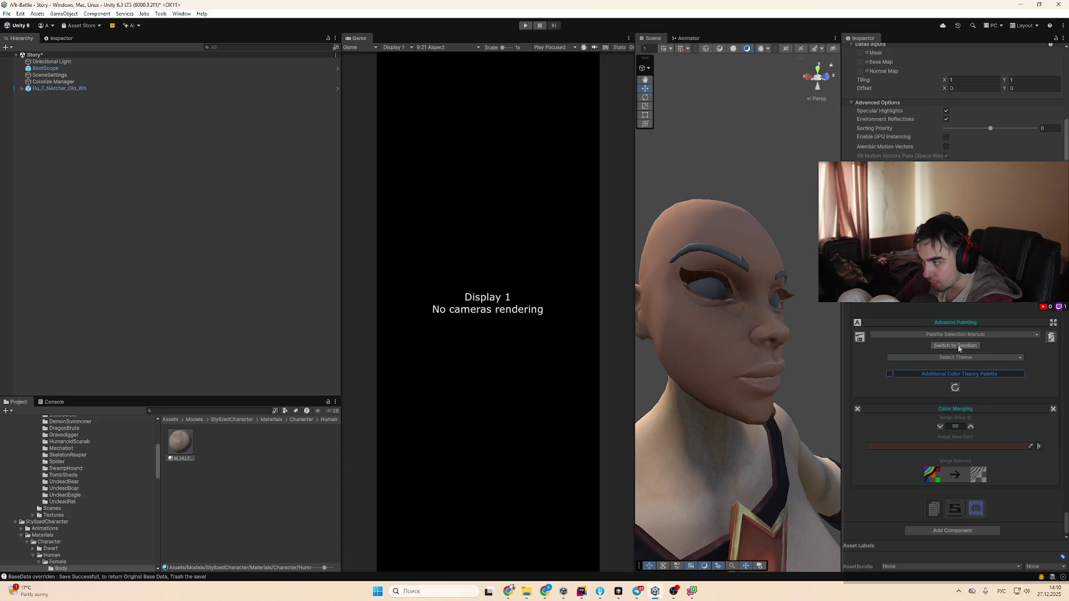
click(965, 343)
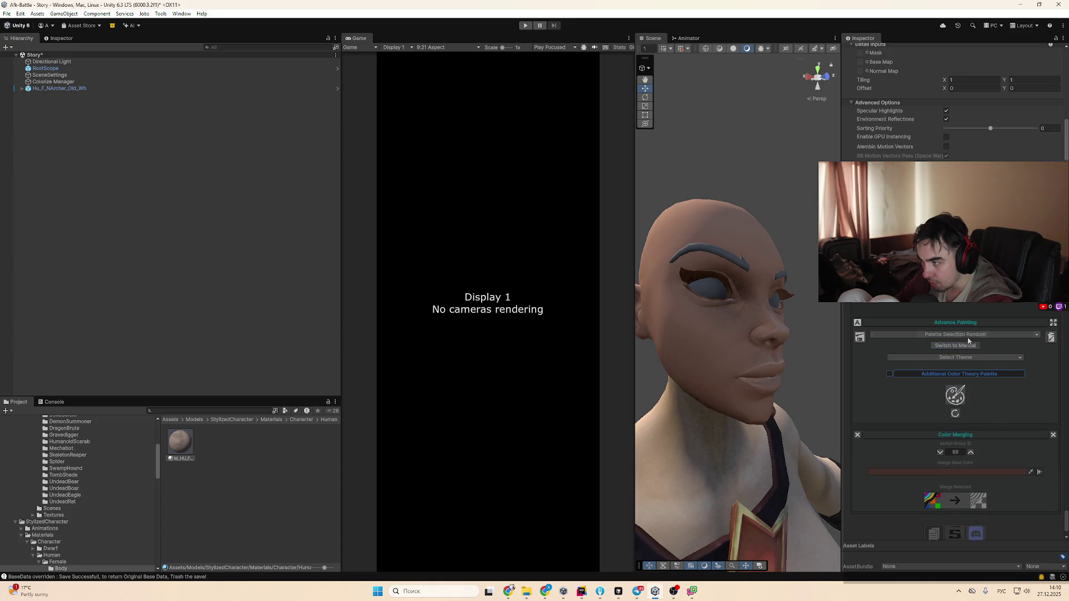
click(955, 335)
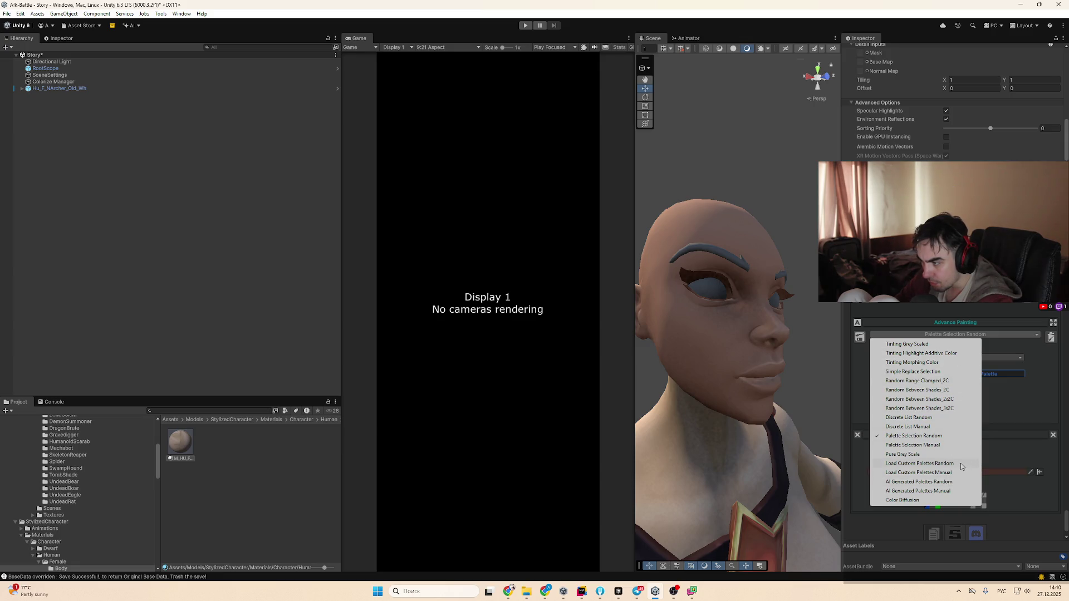
click(962, 483)
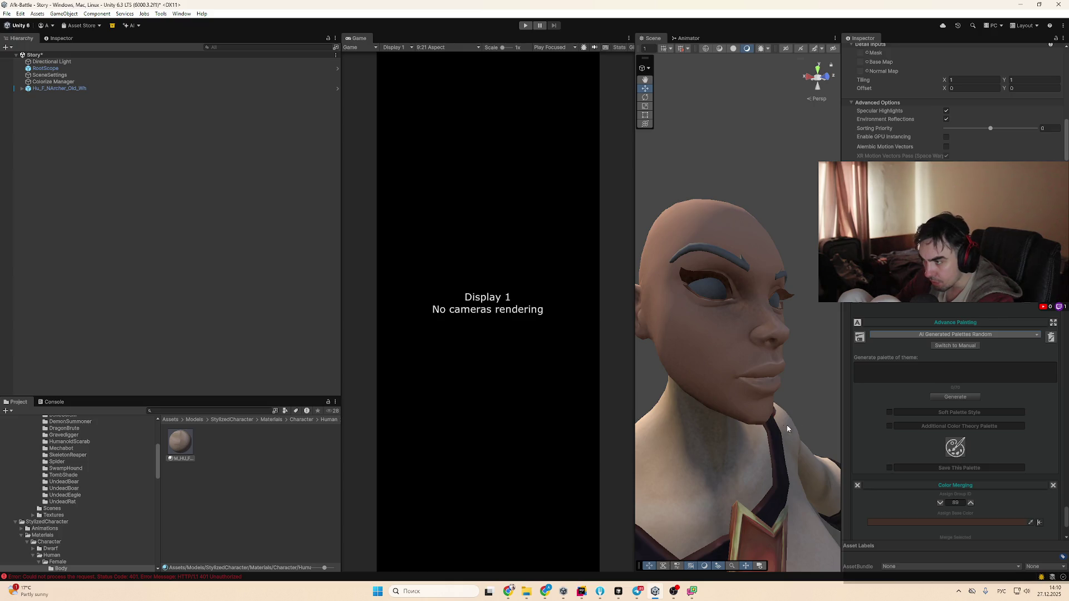
Turn saving the generated palette on and back off, then scroll through the inspector
click(980, 467)
click(953, 477)
scroll(1011, 529, down, 2)
mouse_move(746, 440)
mouse_down()
mouse_move(700, 462)
mouse_move(685, 360)
mouse_move(752, 411)
mouse_move(759, 381)
mouse_move(800, 365)
mouse_move(799, 412)
mouse_move(769, 444)
mouse_move(774, 402)
mouse_up()
scroll(792, 429, down, 10)
scroll(946, 250, up, 3)
drag(1066, 515, 1066, 314)
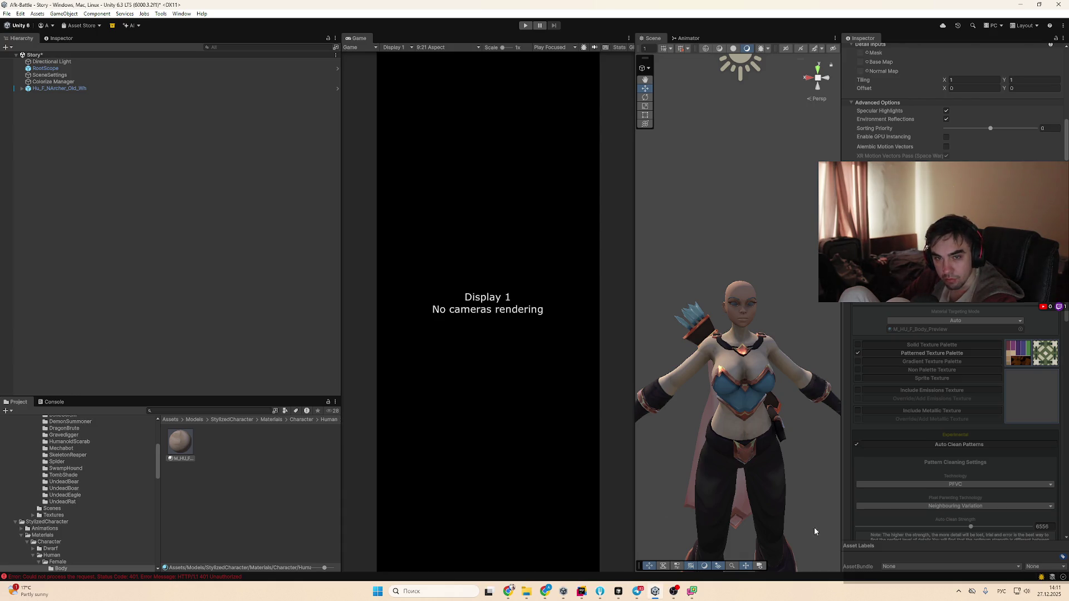
scroll(967, 461, up, 3)
Switch material targeting to Manual, then set it back to Auto
click(941, 411)
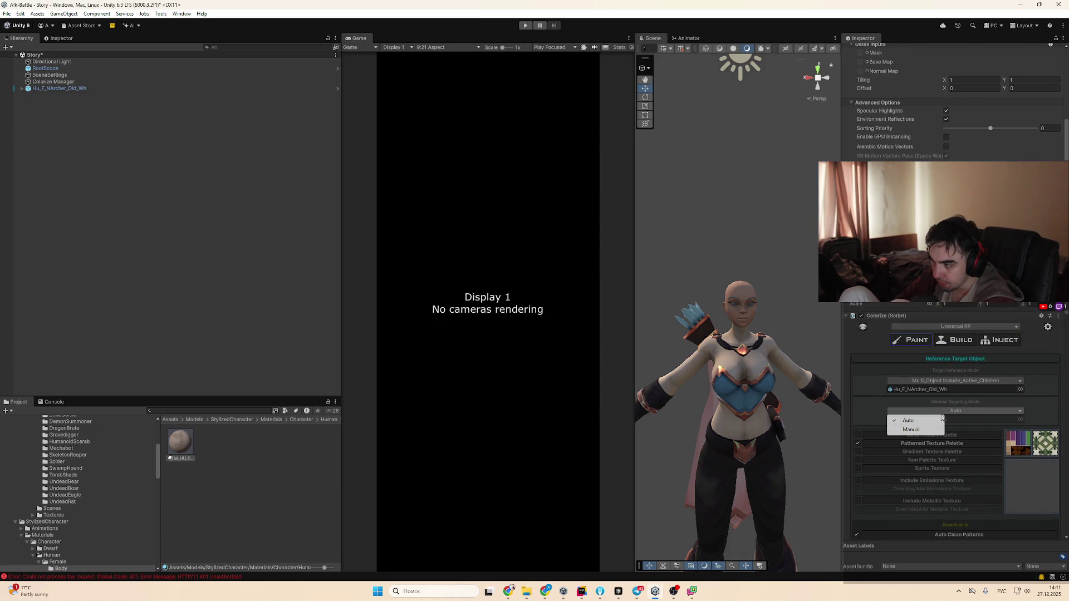
click(911, 430)
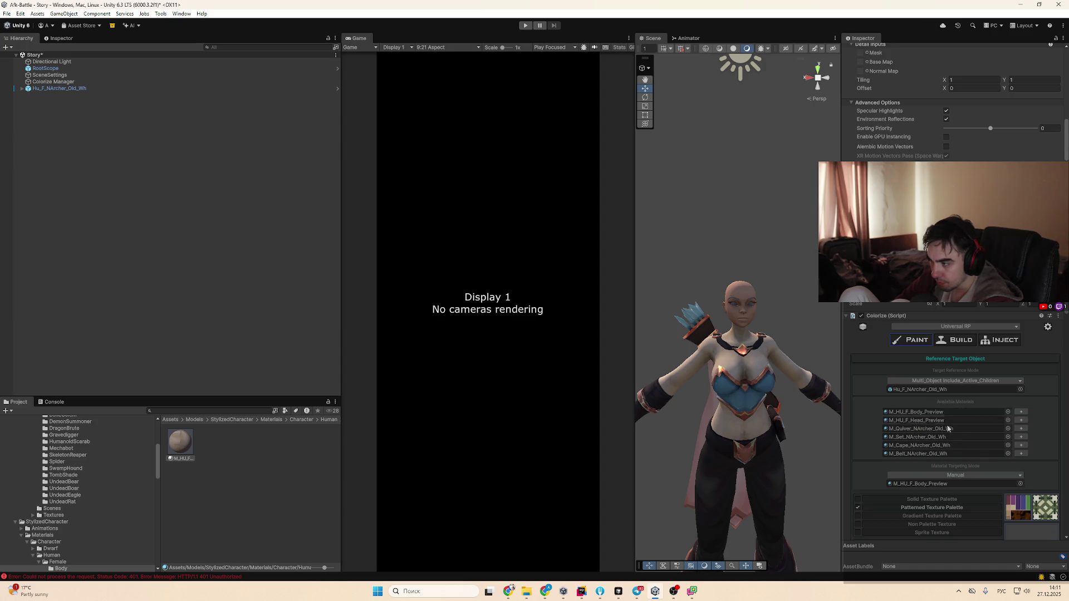
click(955, 474)
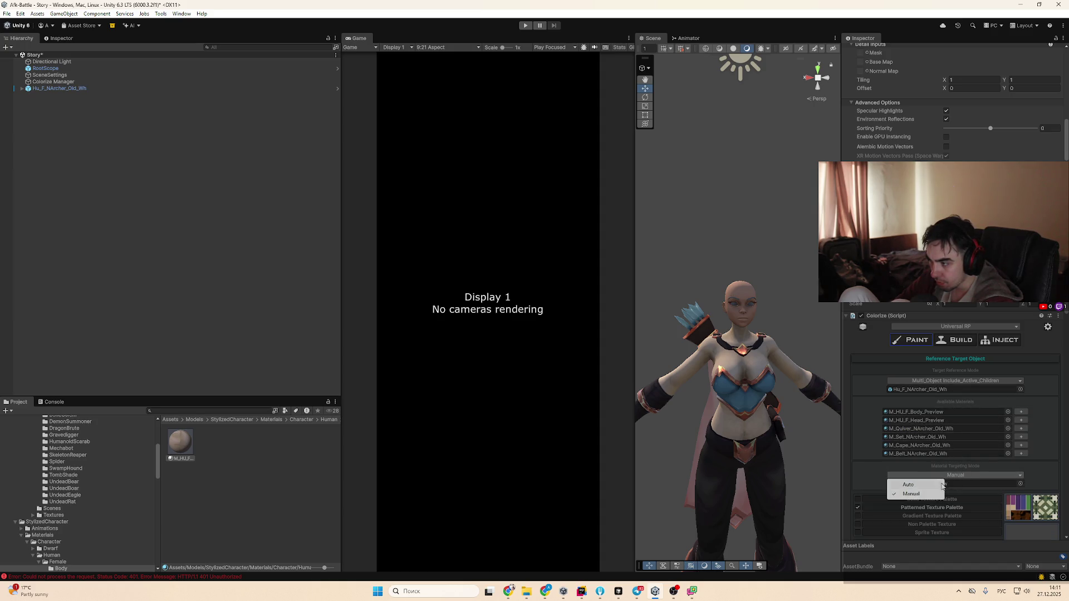
click(943, 484)
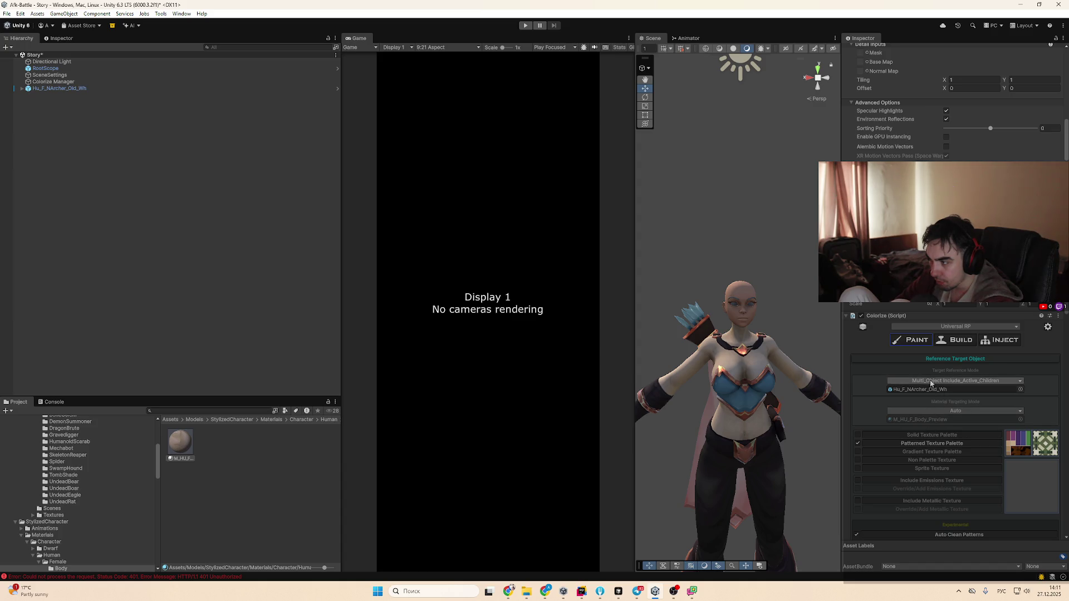
Target Hu_F_NArcher_Old_Wh including all of its children
click(934, 381)
click(949, 410)
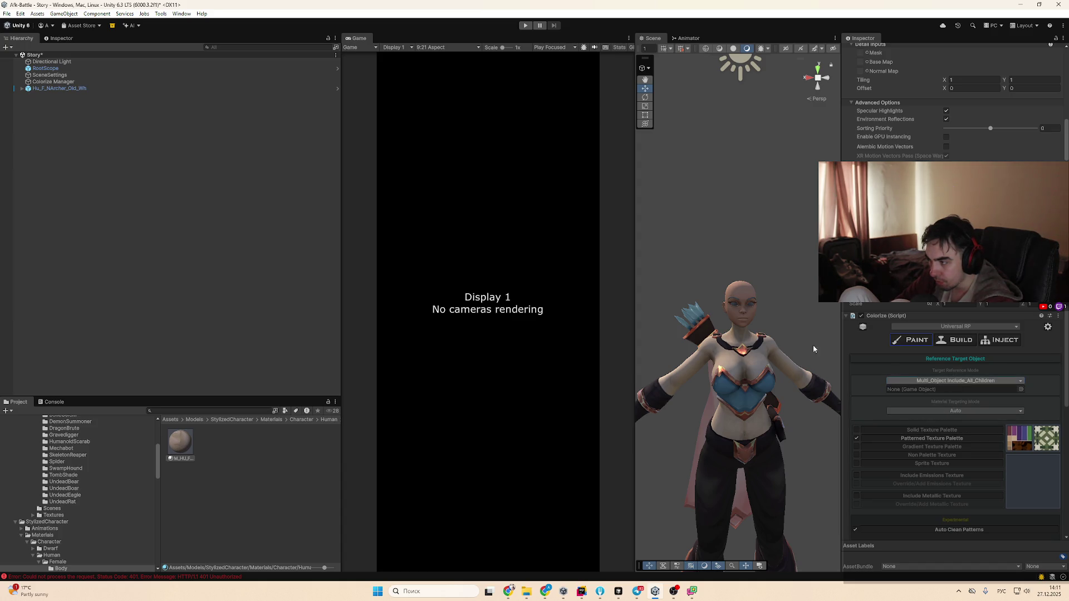
drag(56, 88, 952, 392)
Enable the Gradient Texture Palette and keep Auto Group Similar Colors grouping
scroll(928, 459, down, 4)
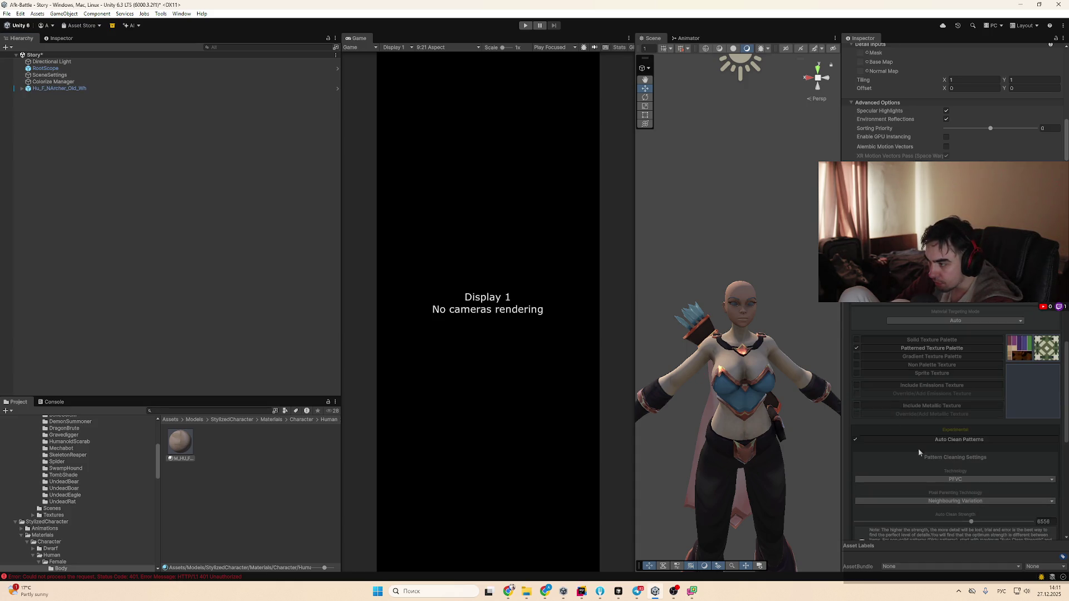
click(855, 404)
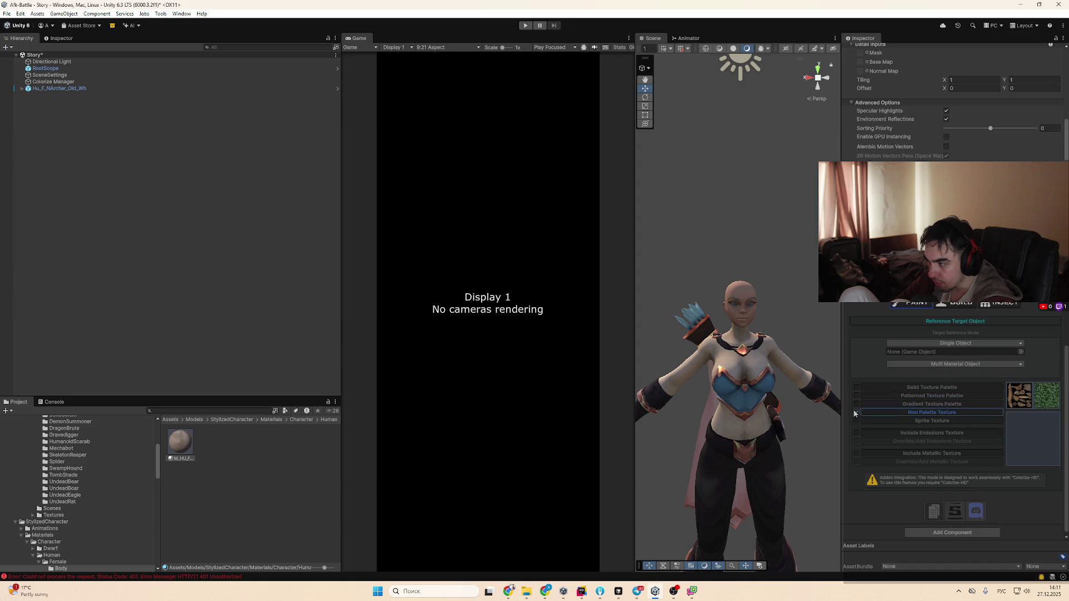
click(855, 409)
scroll(946, 445, down, 1)
click(956, 464)
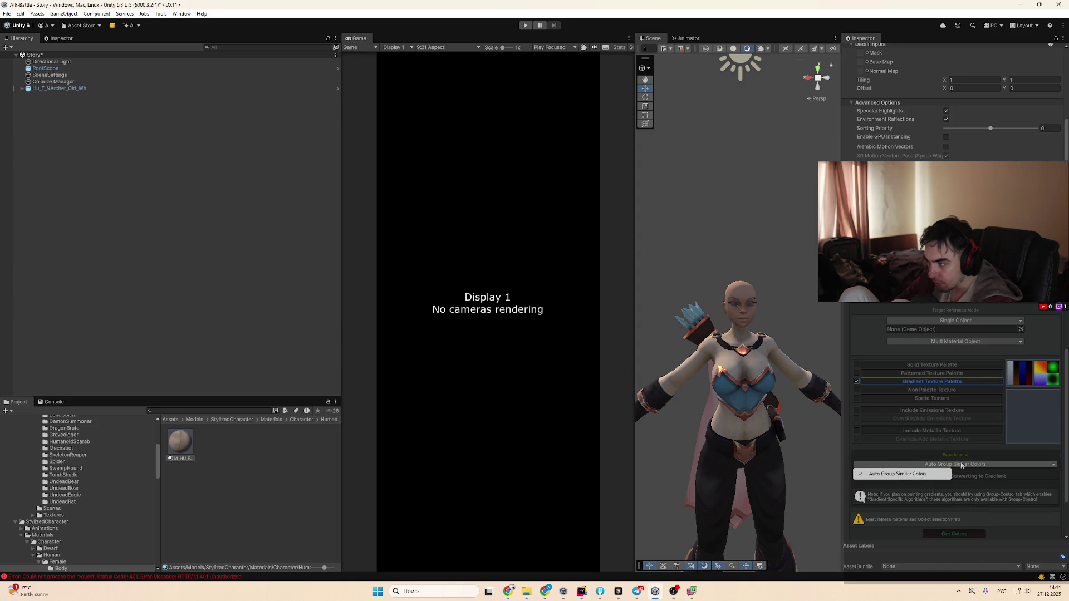
click(929, 476)
Switch Target Reference Mode to Include_Active_Children and re-assign Hu_F_NArcher_Old_Wh
scroll(993, 485, down, 1)
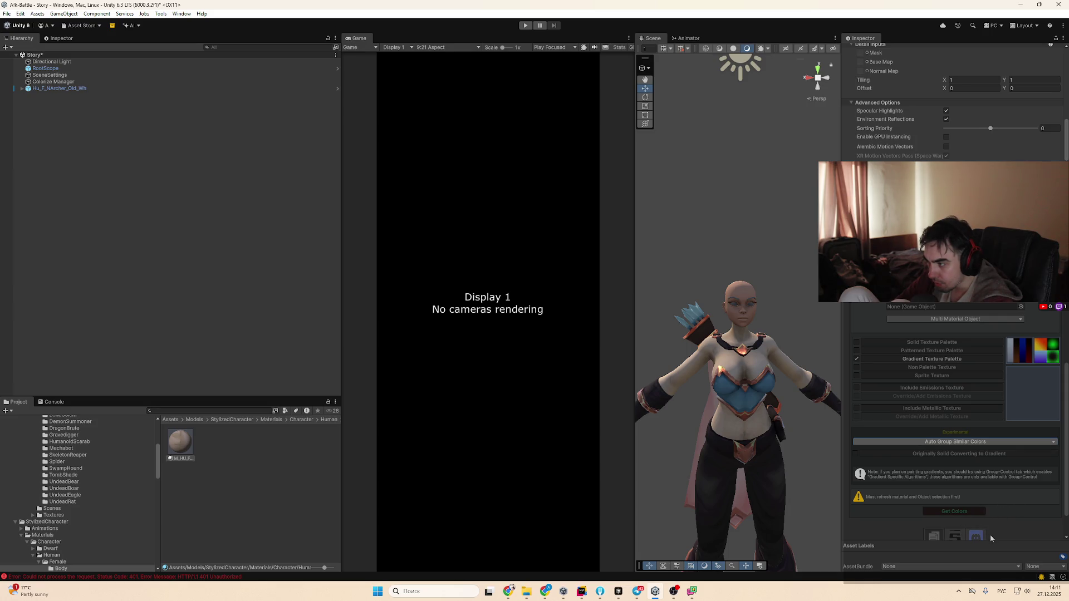
scroll(994, 499, down, 1)
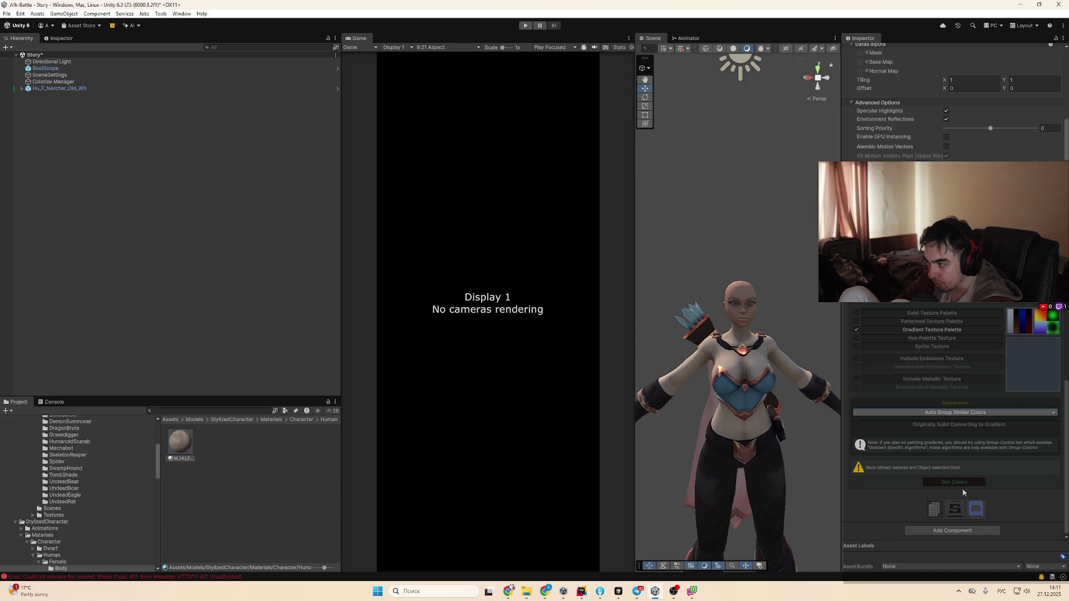
scroll(963, 489, up, 5)
click(954, 405)
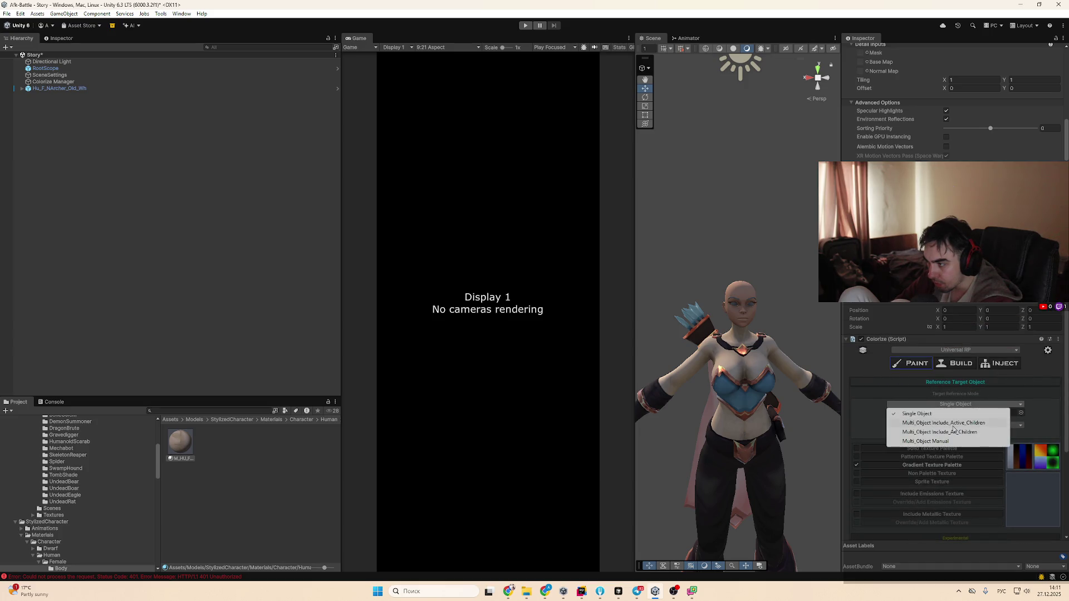
click(952, 425)
drag(72, 90, 954, 412)
Extract the colours from the archer's materials with Get Colors
scroll(959, 480, down, 3)
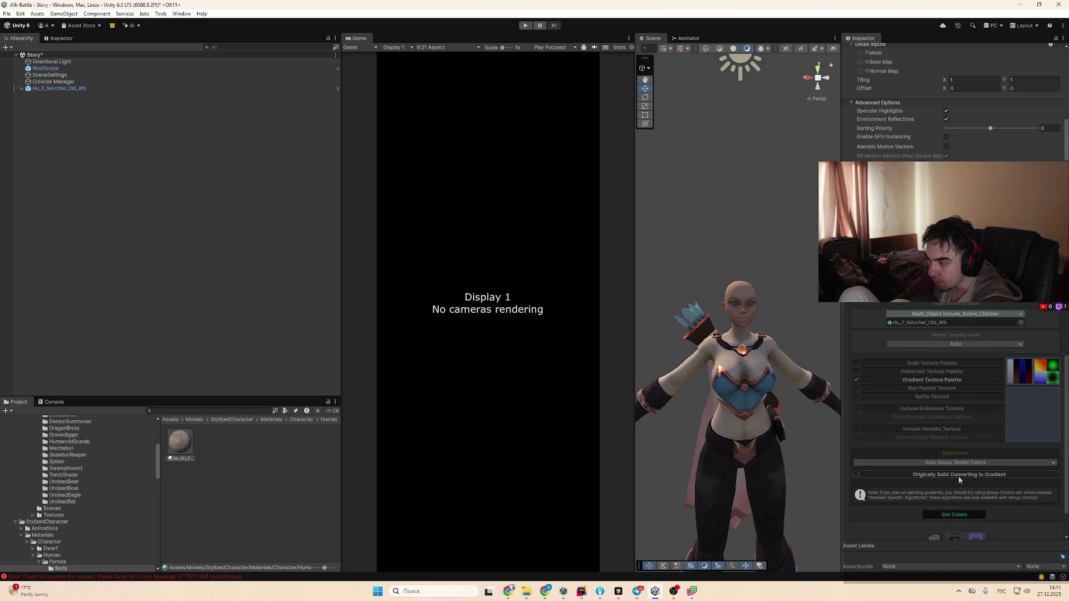
scroll(959, 480, down, 1)
click(956, 481)
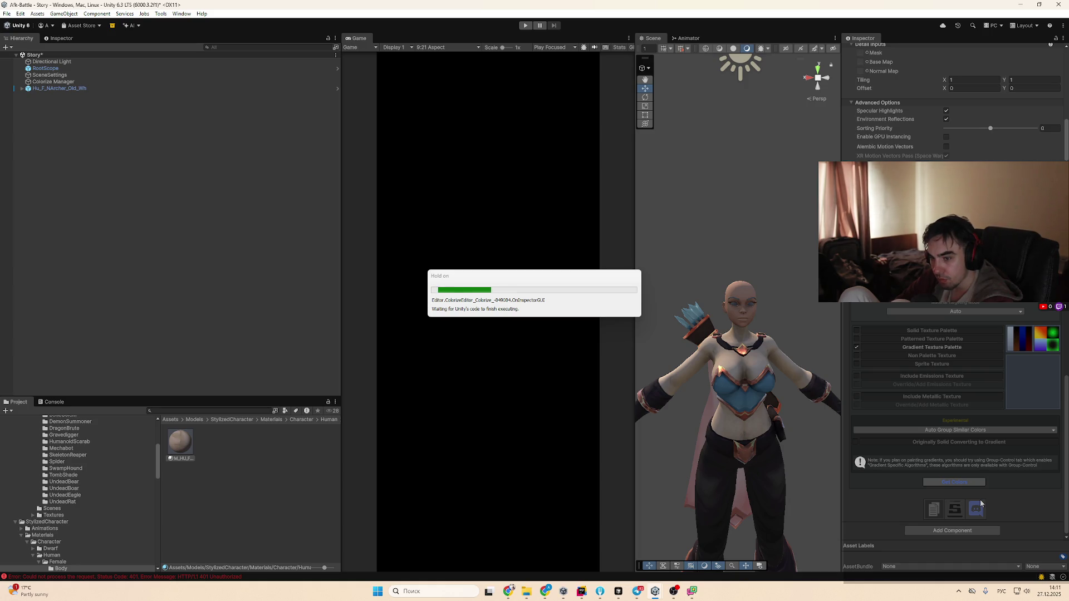
Inspect the 401 Unauthorized error details in the Console log
scroll(971, 512, down, 10)
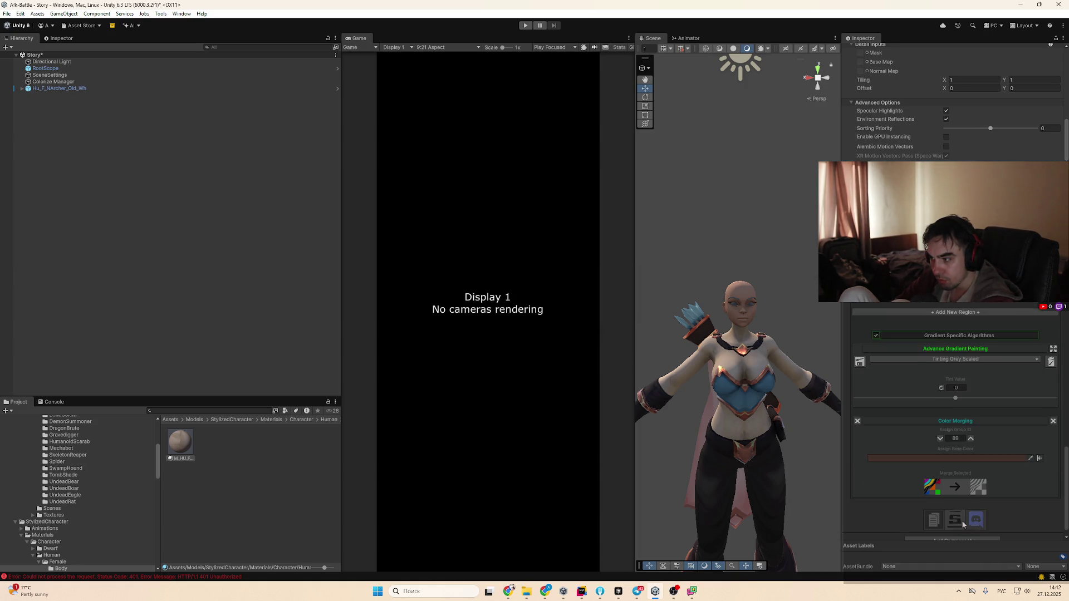
scroll(960, 502, up, 3)
click(54, 402)
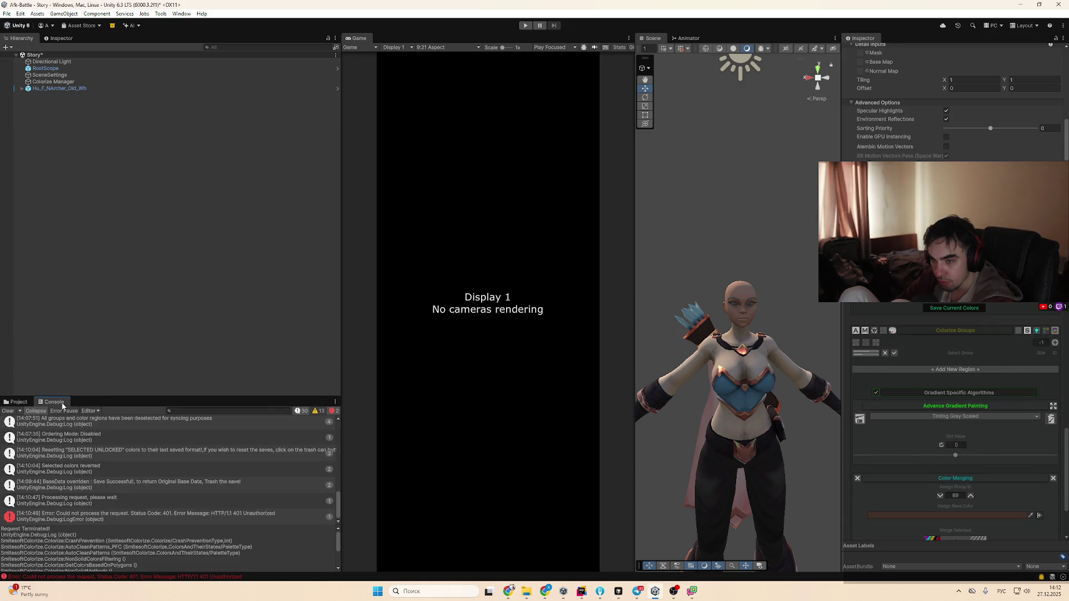
scroll(172, 507, down, 1)
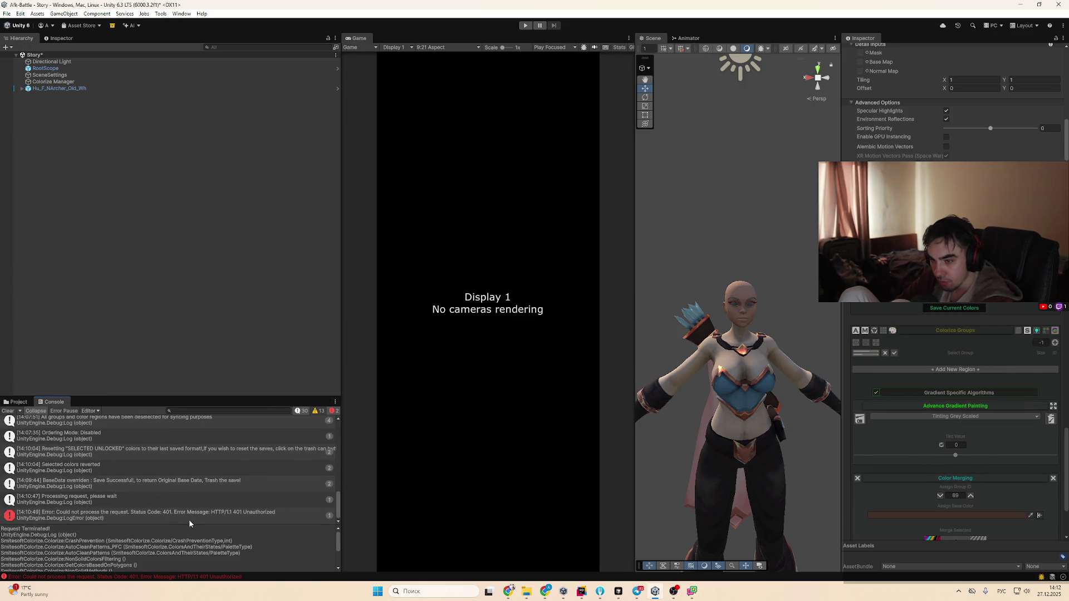
click(225, 520)
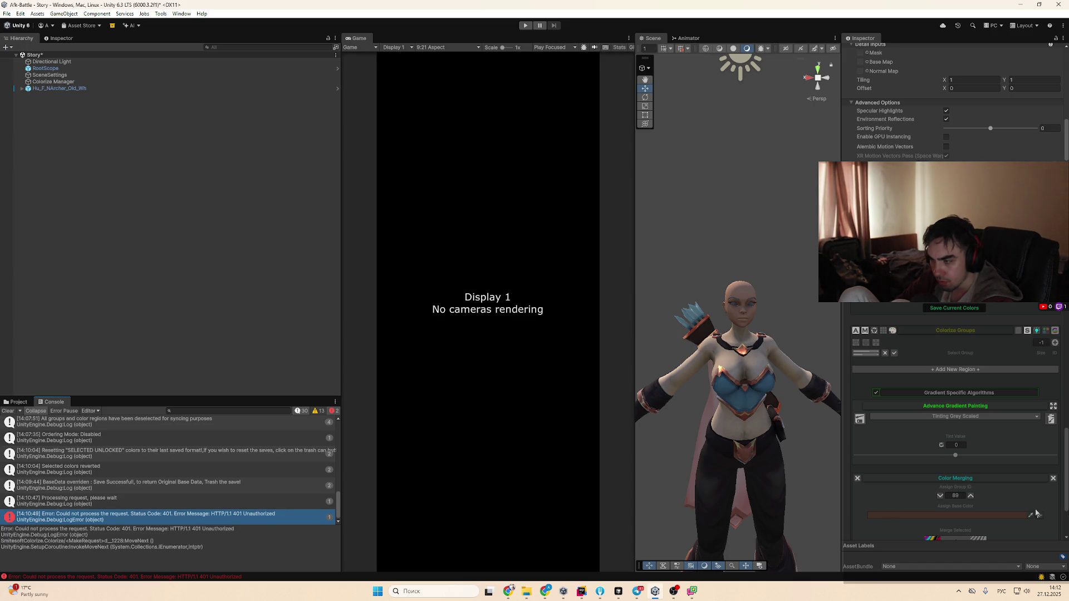
Set the merge Assign Base Color to red 933F1D
scroll(951, 497, down, 3)
click(980, 446)
click(1033, 384)
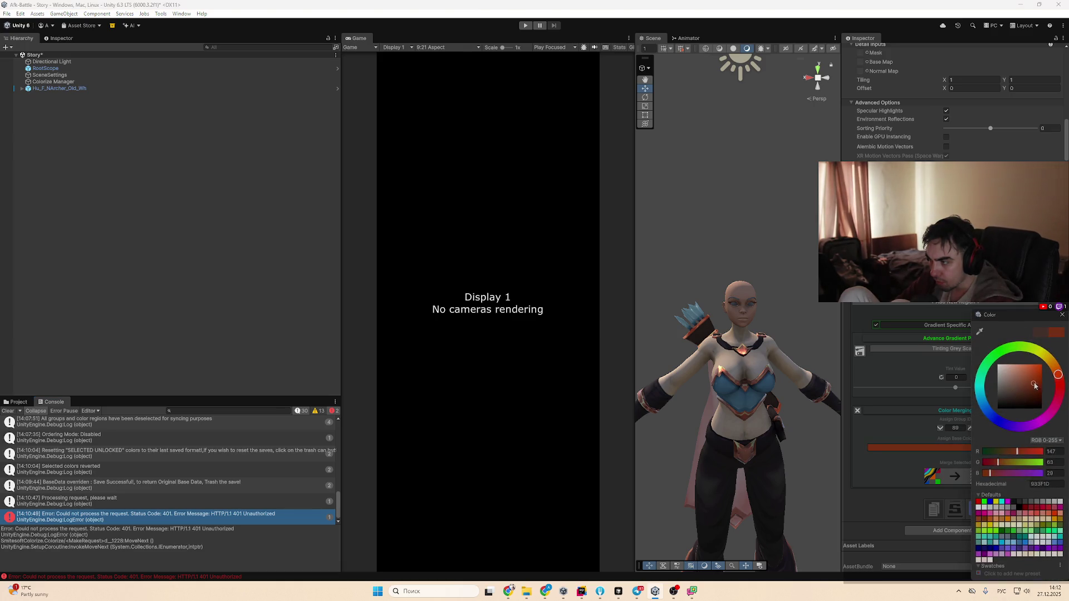
click(897, 437)
scroll(901, 455, up, 4)
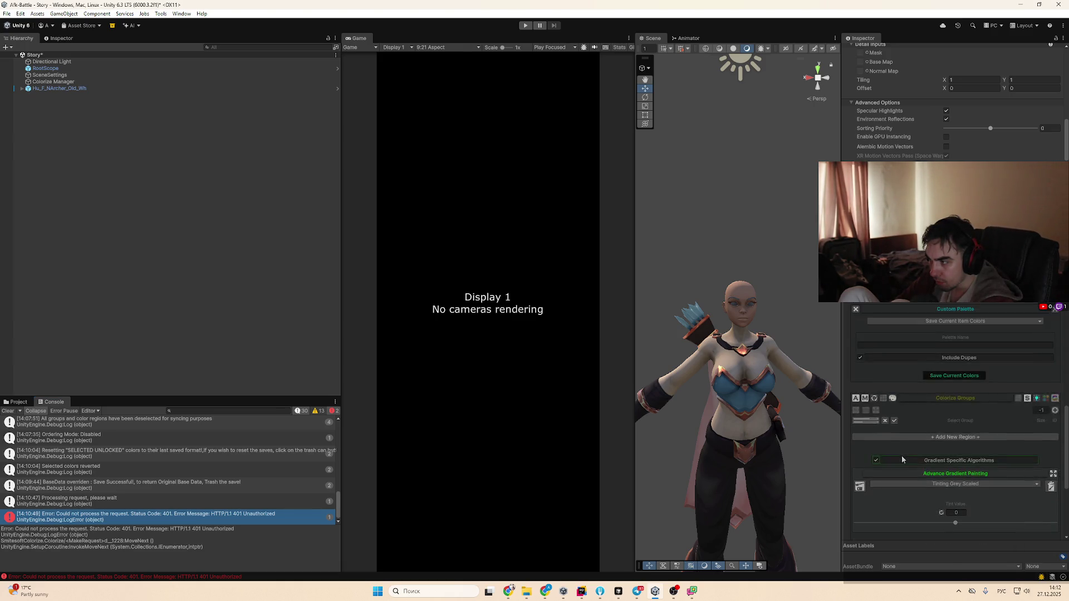
scroll(901, 455, up, 3)
scroll(946, 479, up, 2)
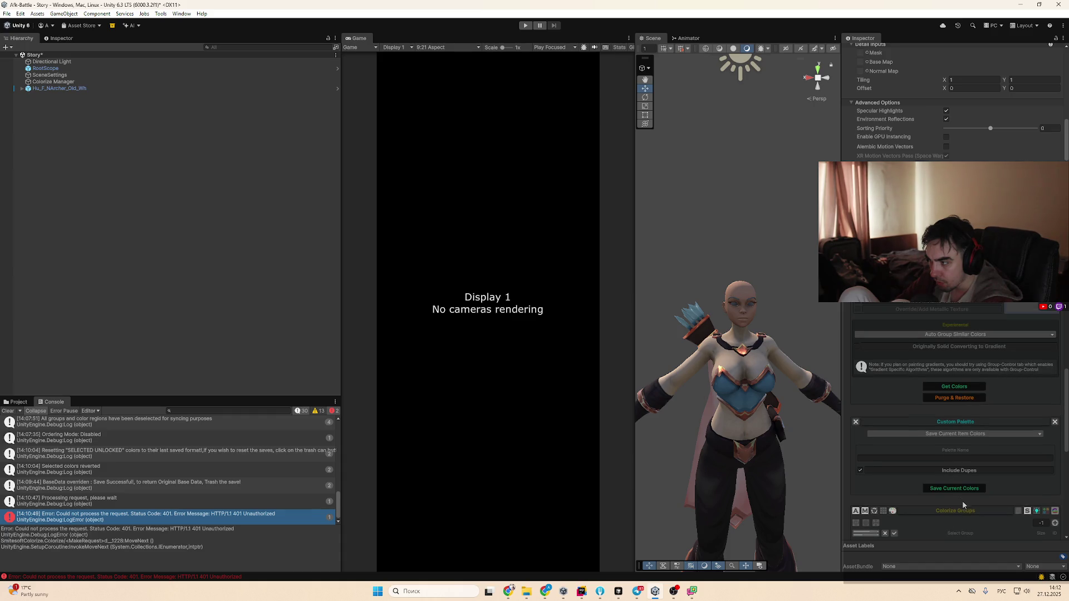
Switch the texture mode to Non Palette Texture
scroll(959, 516, down, 2)
click(860, 466)
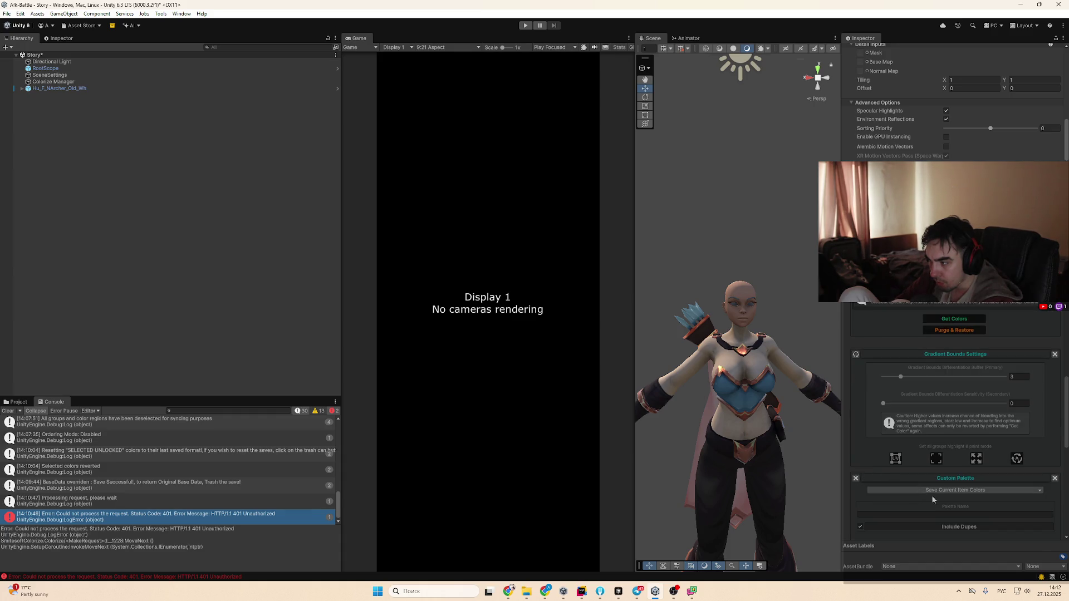
scroll(946, 495, up, 7)
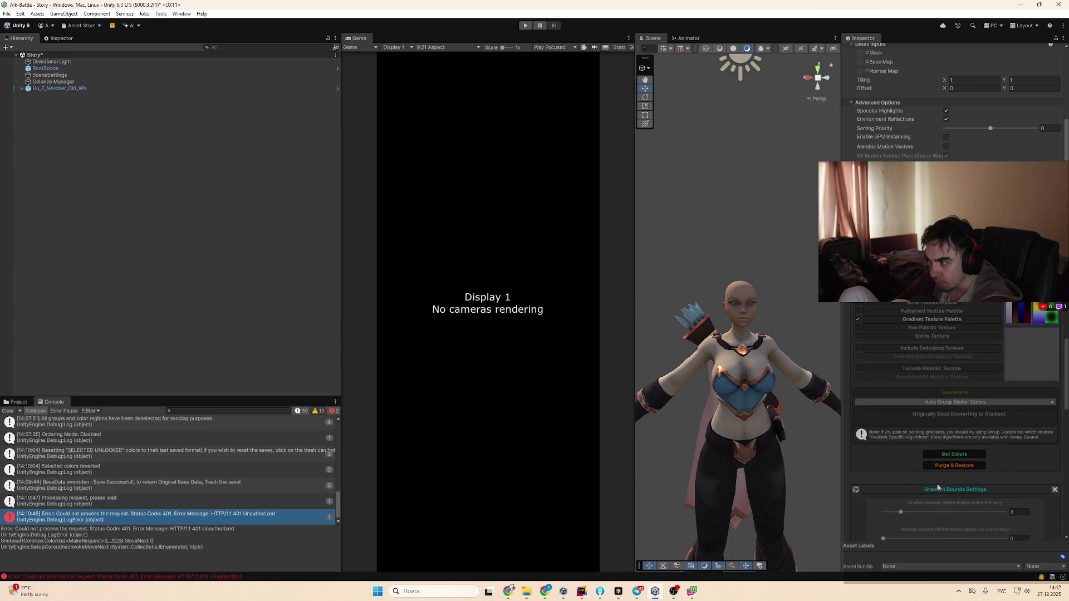
click(857, 410)
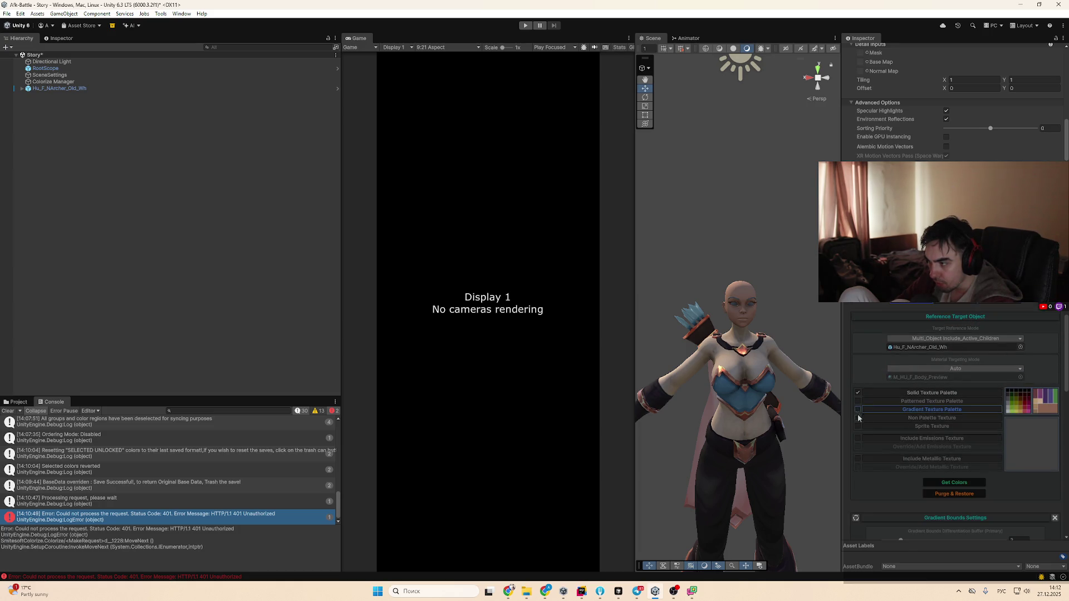
click(857, 418)
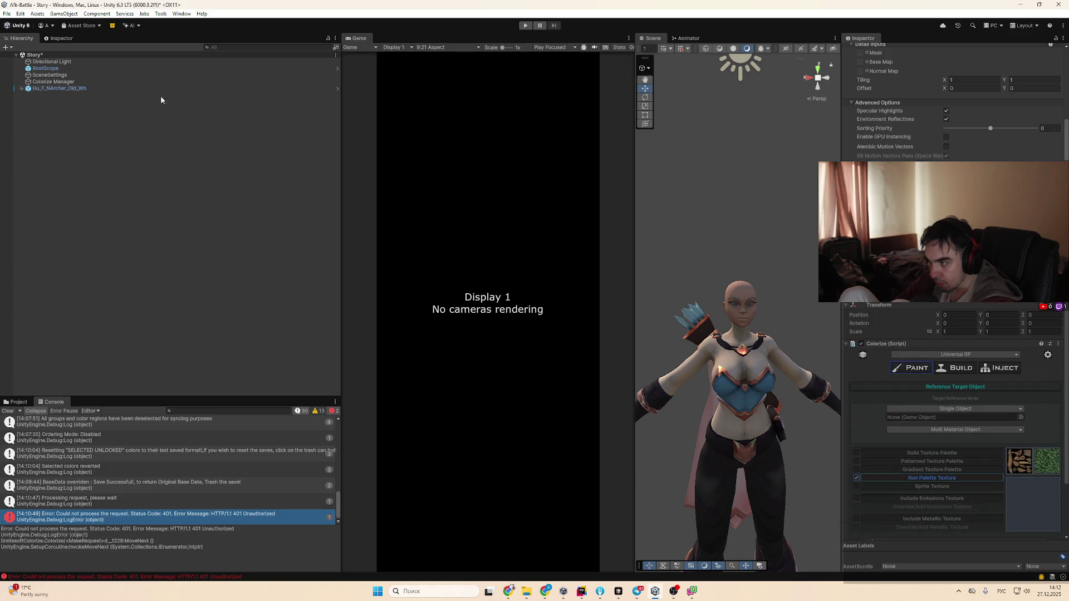
Target Torso_NewbieArcher_Armor in Multi Material Object mode
drag(63, 88, 973, 423)
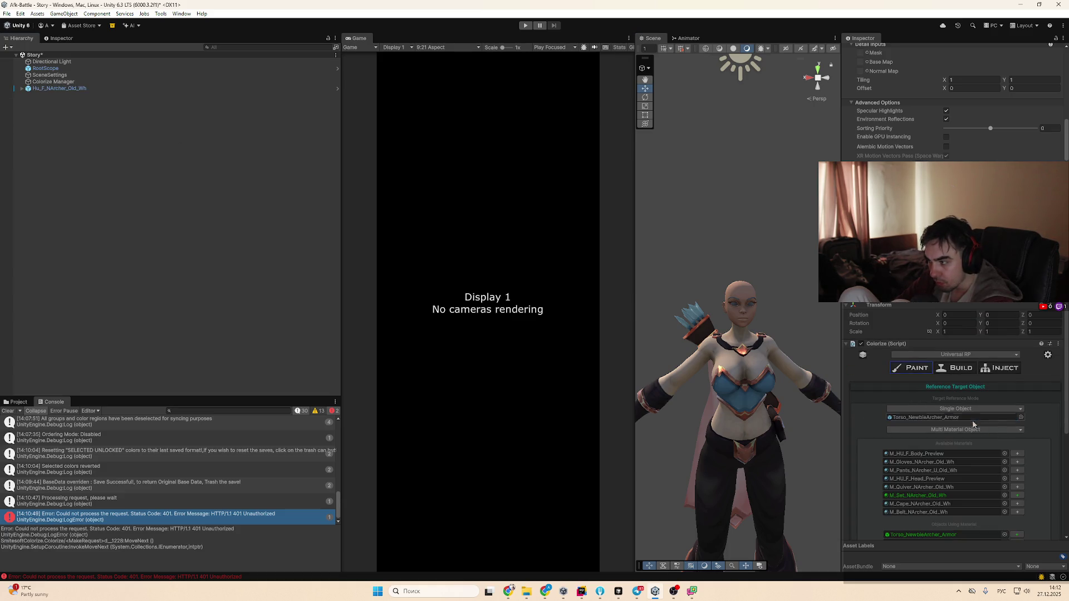
scroll(967, 482, down, 3)
click(958, 362)
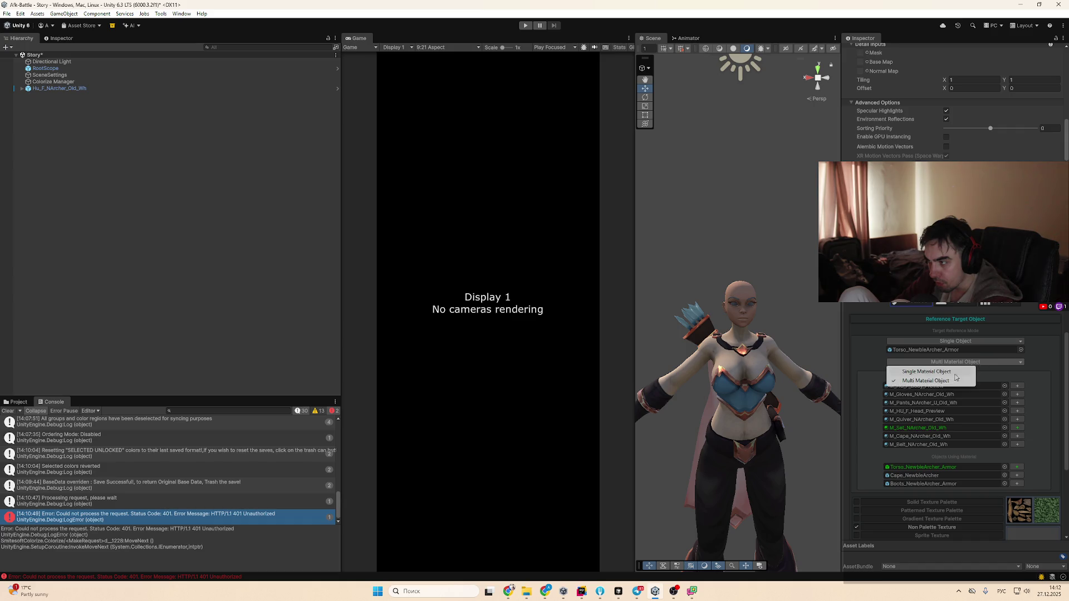
click(954, 372)
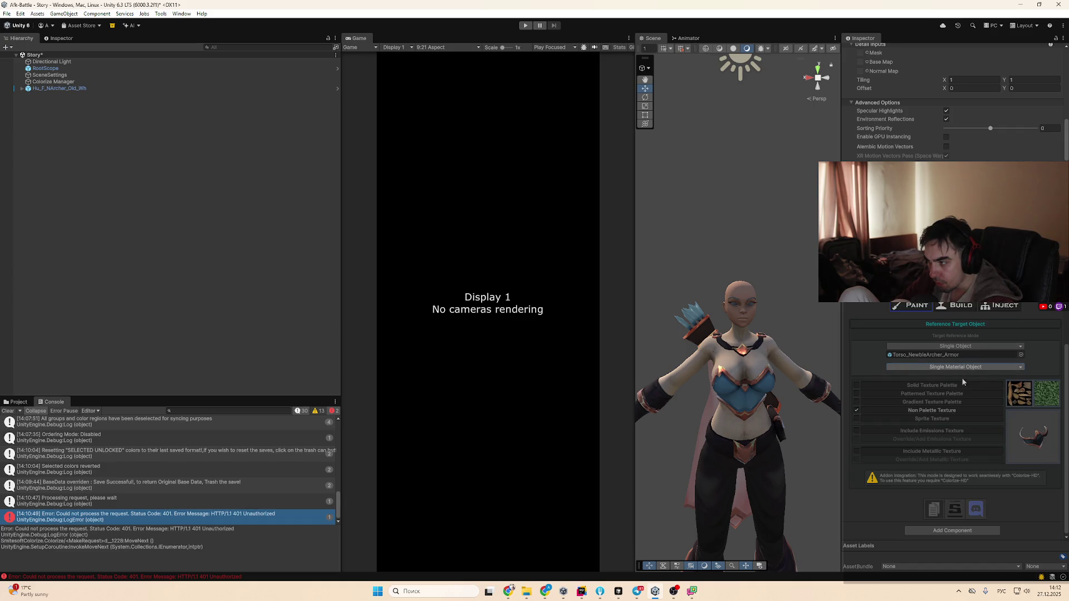
click(956, 367)
click(953, 382)
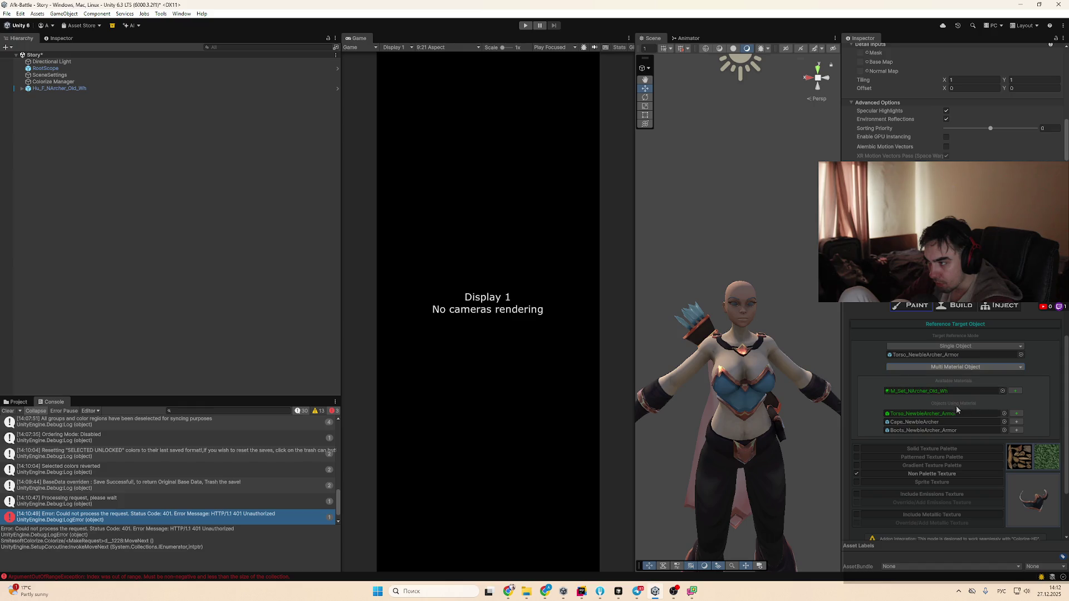
Ping the listed torso armour, cape and boots, then select Boots_NewbieArcher_Armor
click(958, 355)
click(959, 422)
click(959, 429)
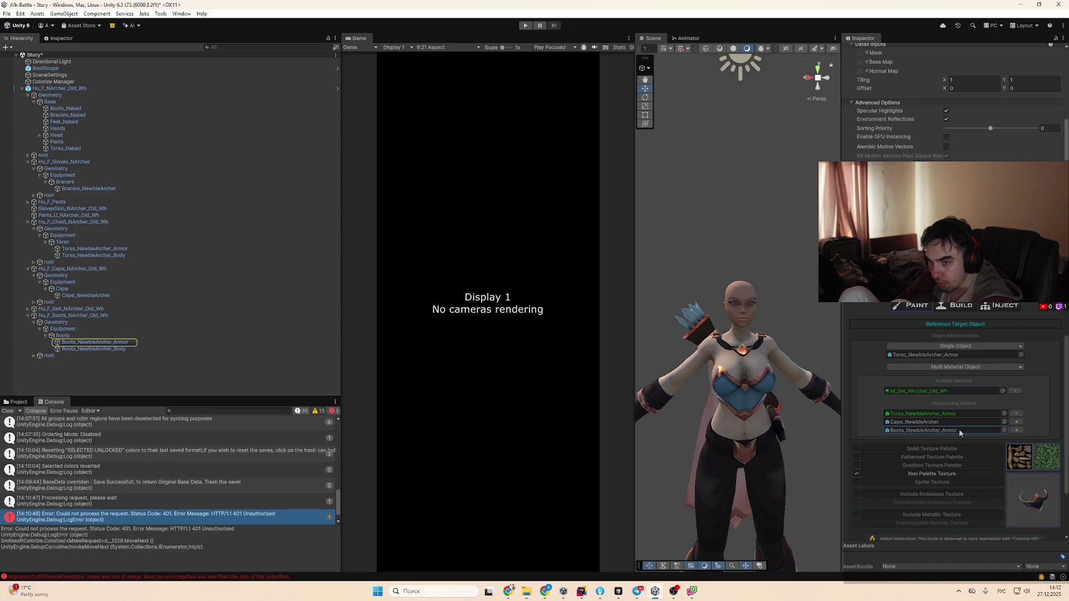
double_click(959, 429)
Use Solid Texture Palette with both Emissions options enabled
scroll(1004, 502, down, 2)
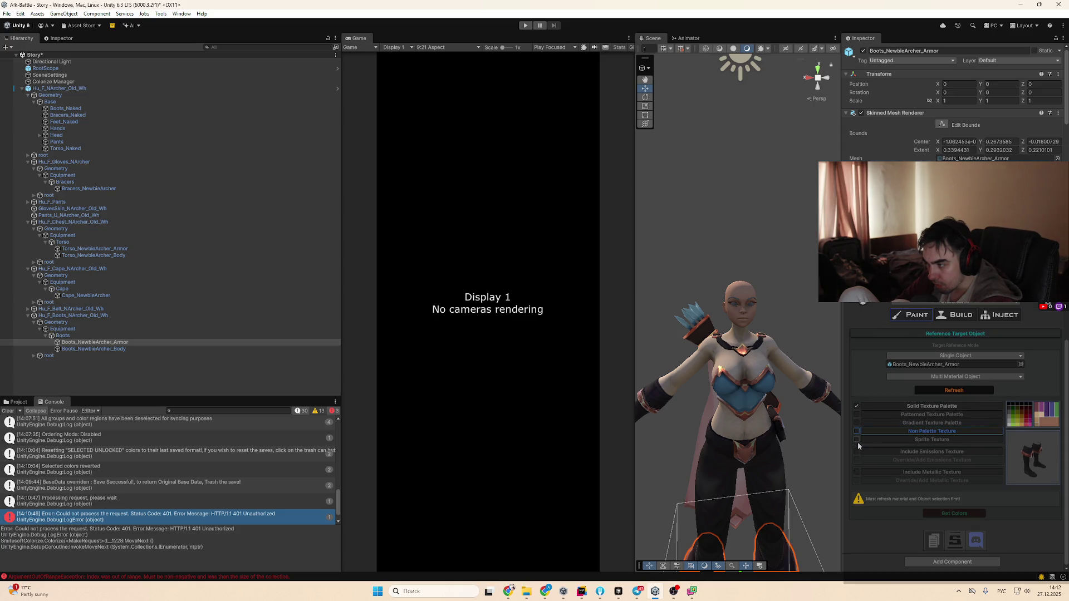
click(857, 449)
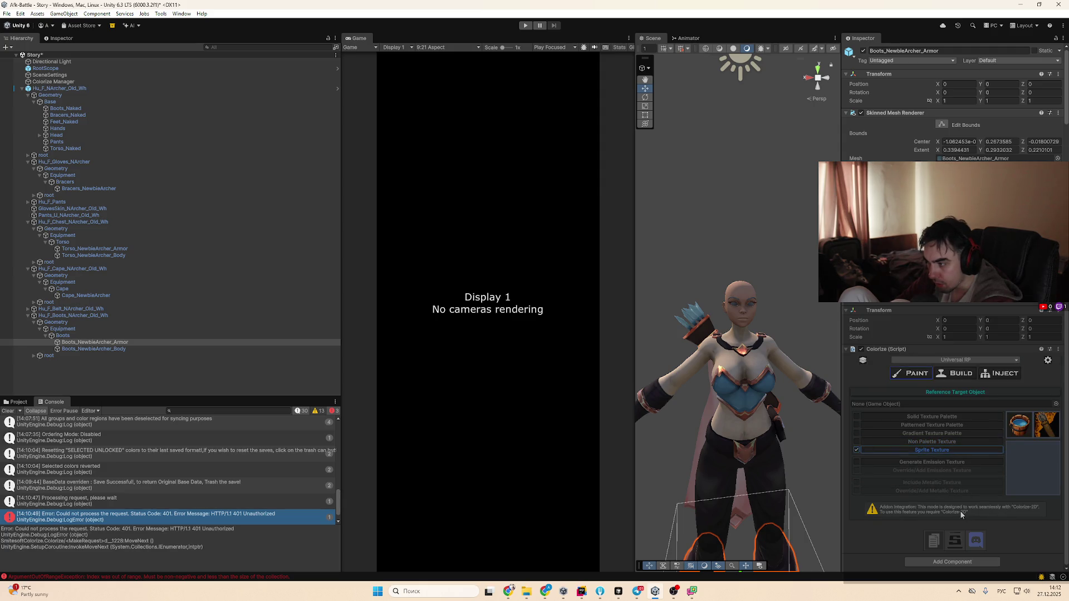
click(857, 416)
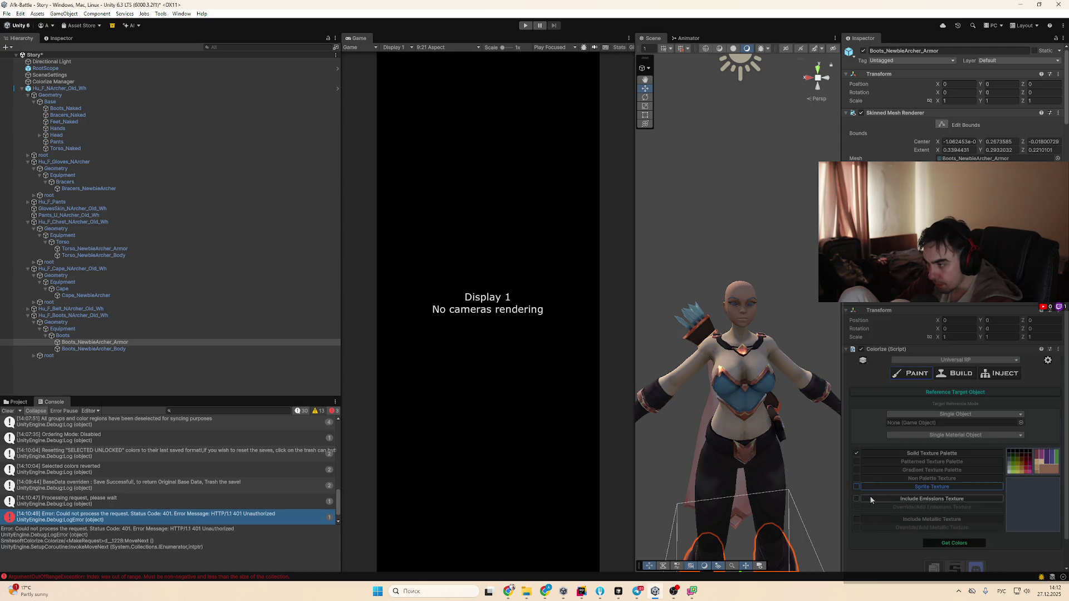
click(857, 499)
click(858, 507)
Set Boots_Naked as the Reference Target and extract the boots' colours
scroll(863, 509, down, 2)
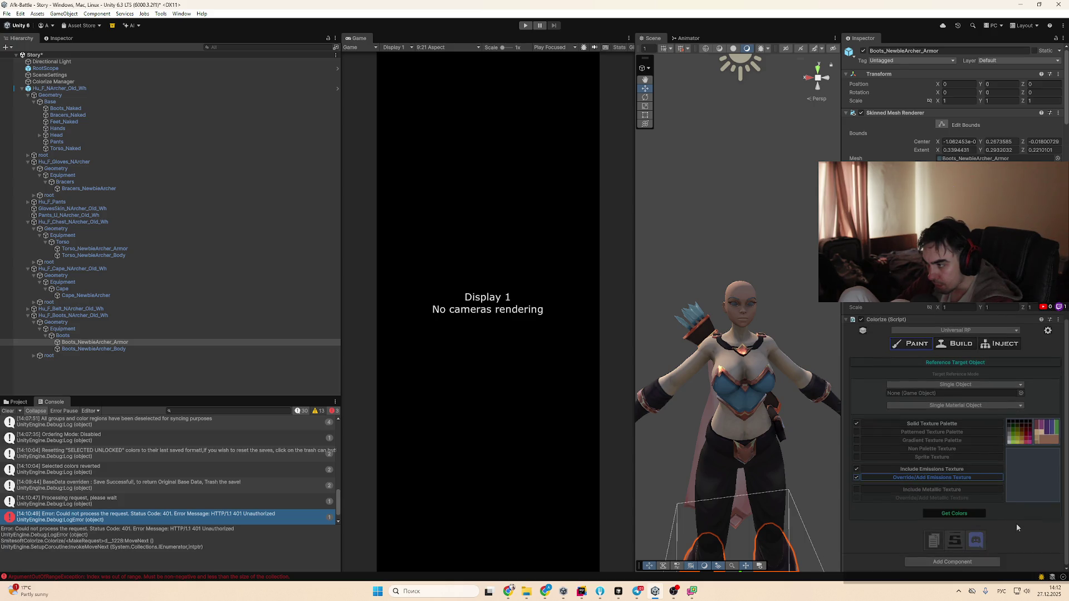
click(909, 483)
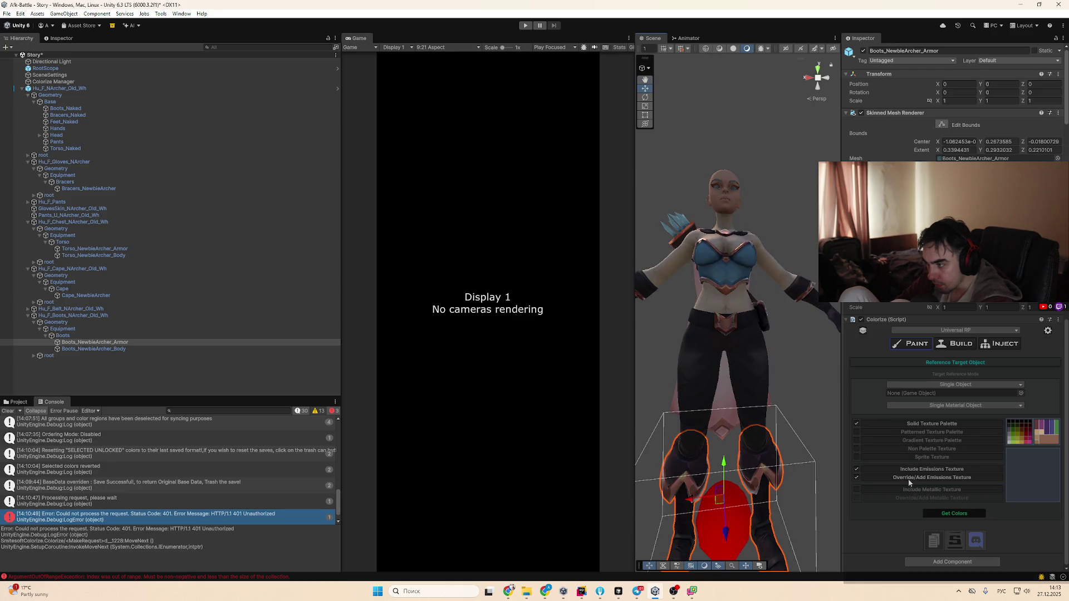
click(68, 85)
key(ctrl+z)
drag(66, 89, 947, 394)
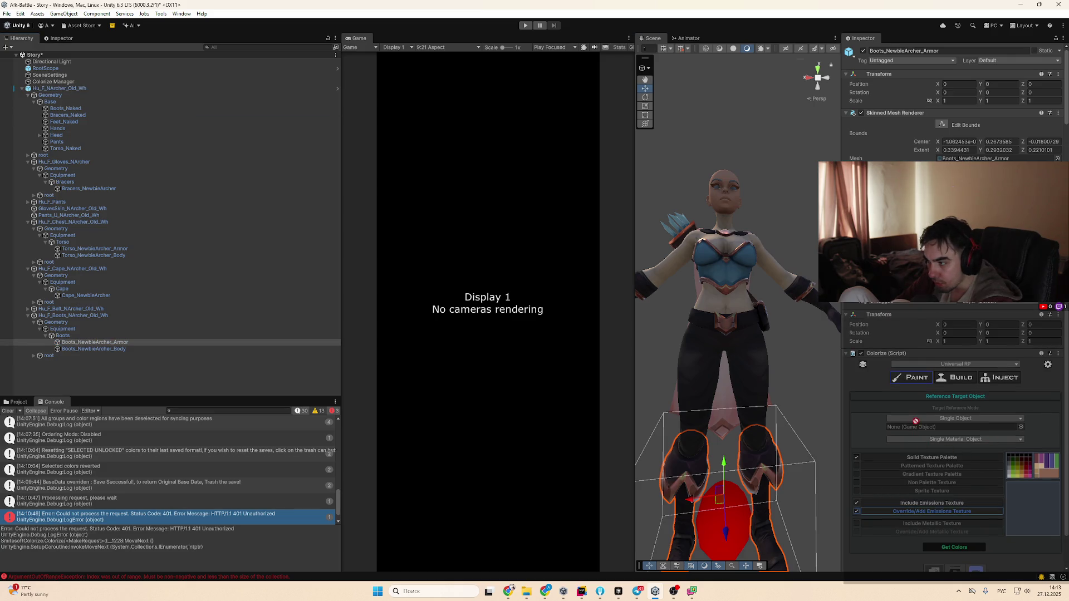
click(970, 548)
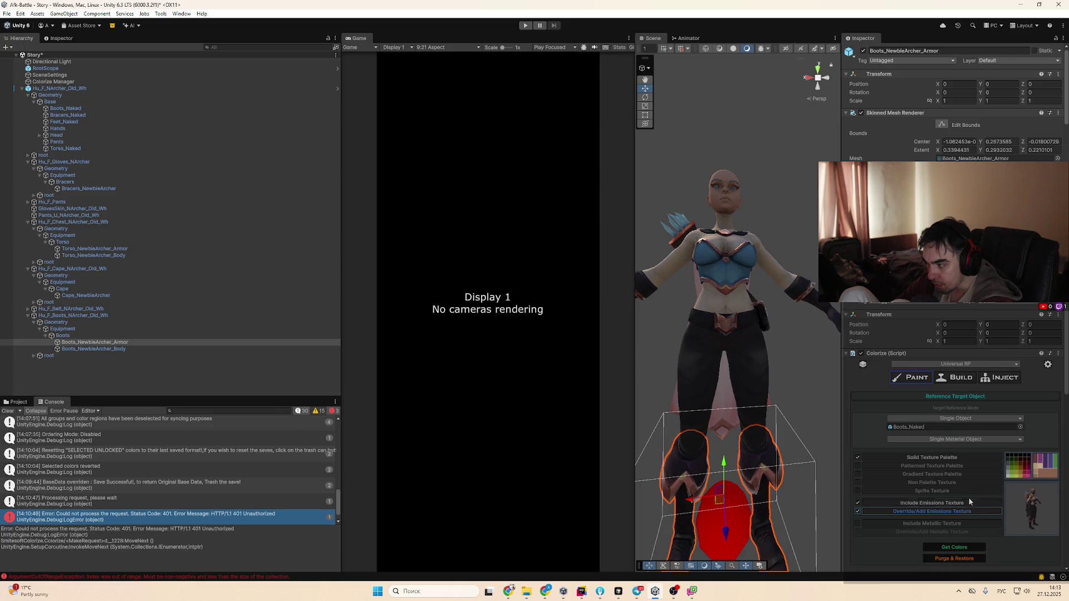
scroll(953, 519, down, 5)
scroll(954, 523, down, 10)
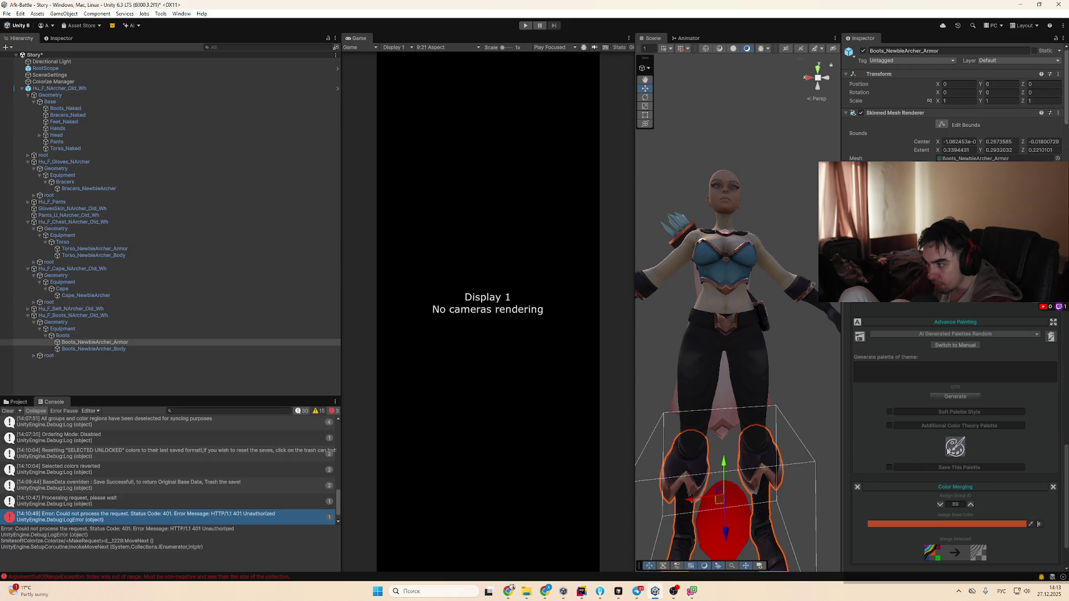
Target the whole archer root with Multi_Object Include_Active_Children mode
scroll(950, 451, up, 10)
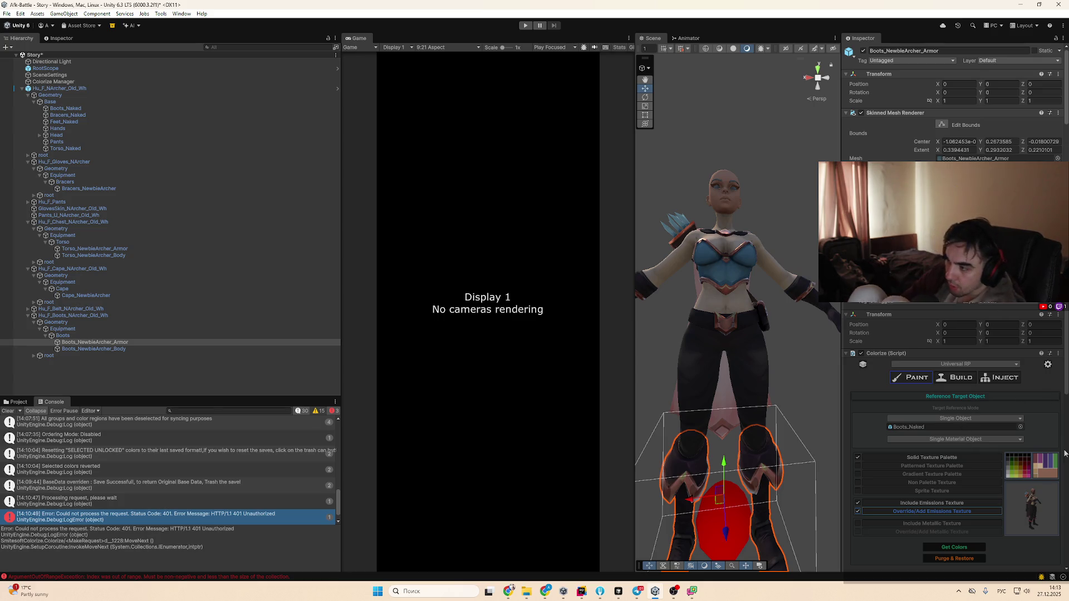
click(956, 418)
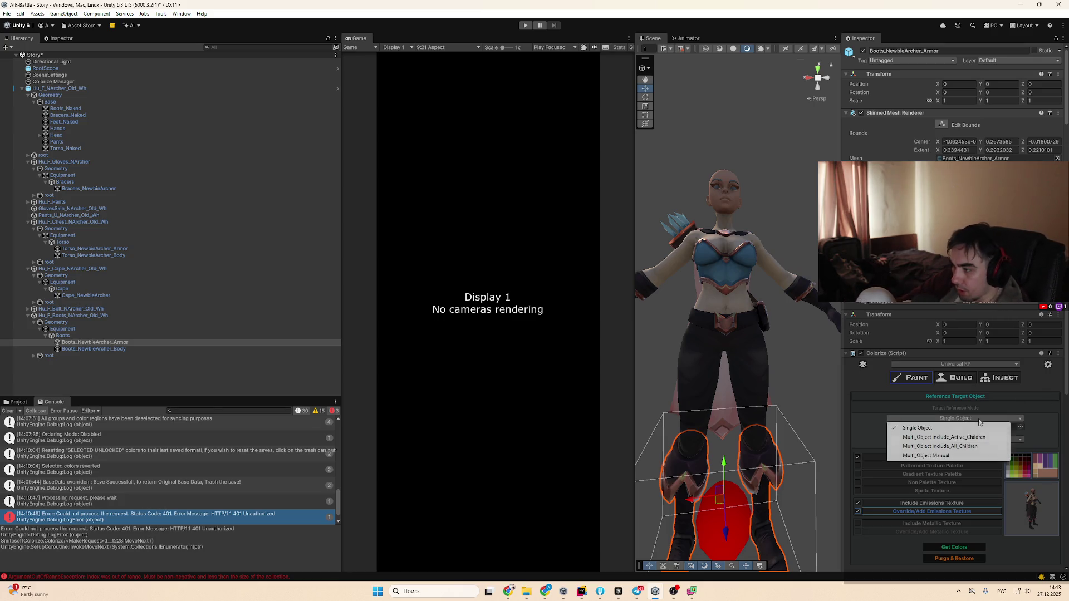
click(950, 456)
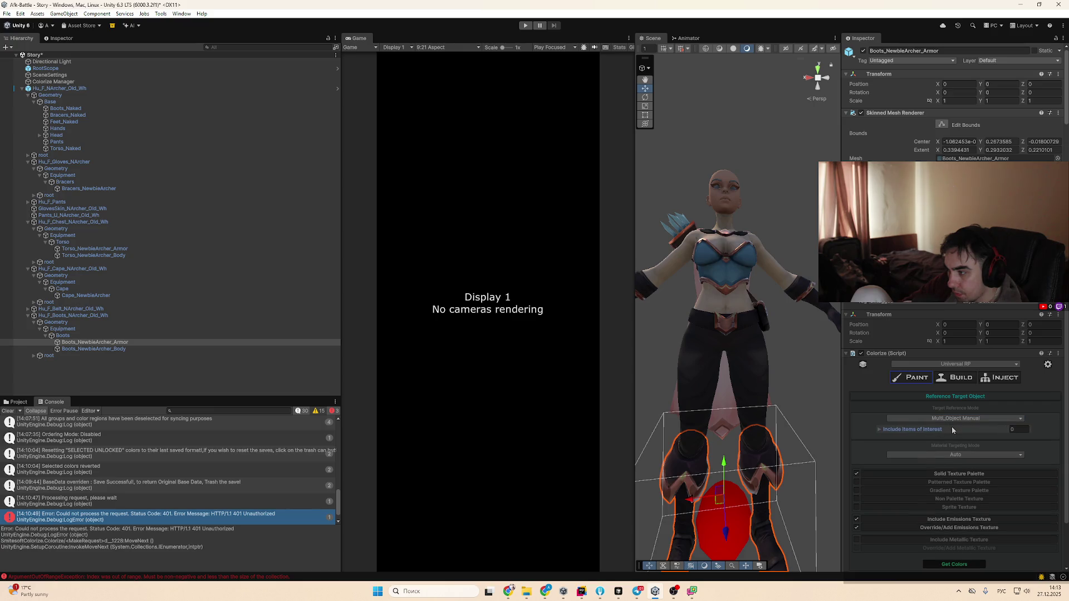
click(958, 418)
click(954, 437)
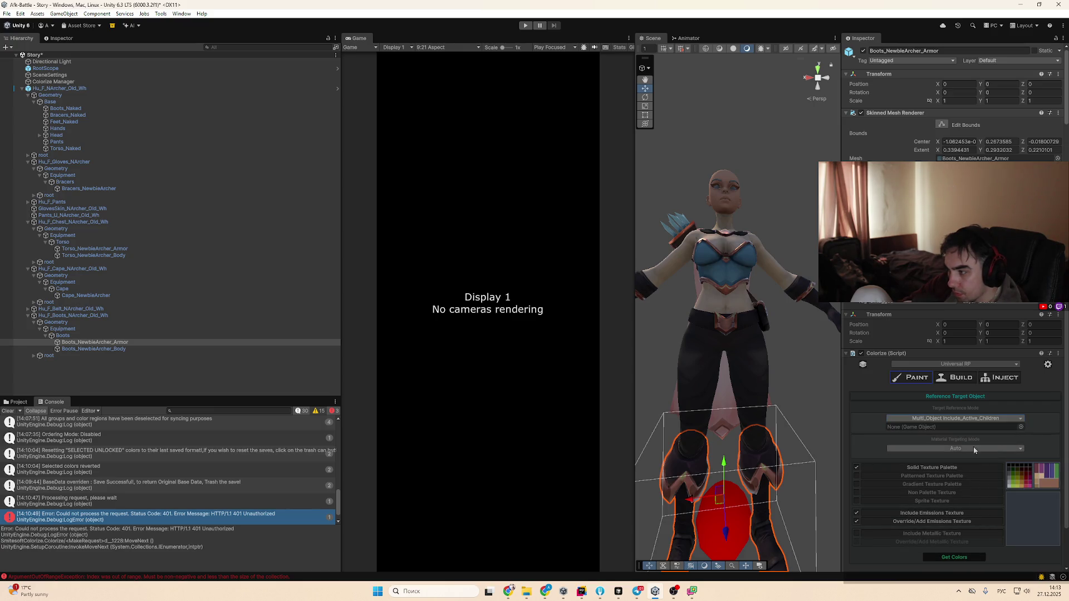
drag(942, 421, 945, 428)
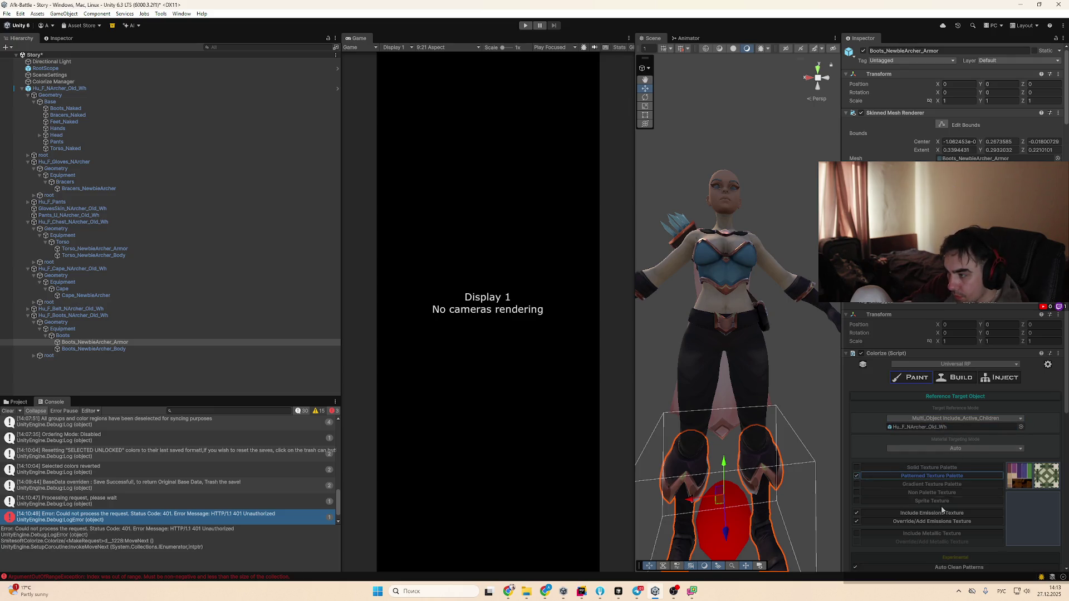
Use PFC_CVG cleaning at strength about 40 with Auto Merge Colors, then regroup
scroll(957, 509, down, 10)
click(943, 381)
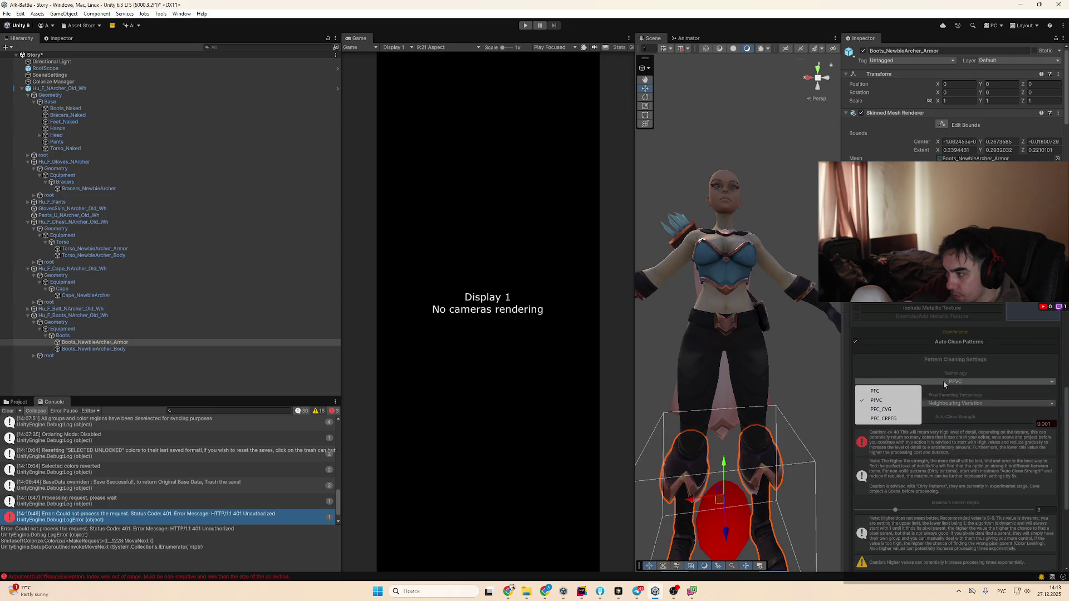
click(918, 408)
drag(902, 412, 927, 421)
click(948, 498)
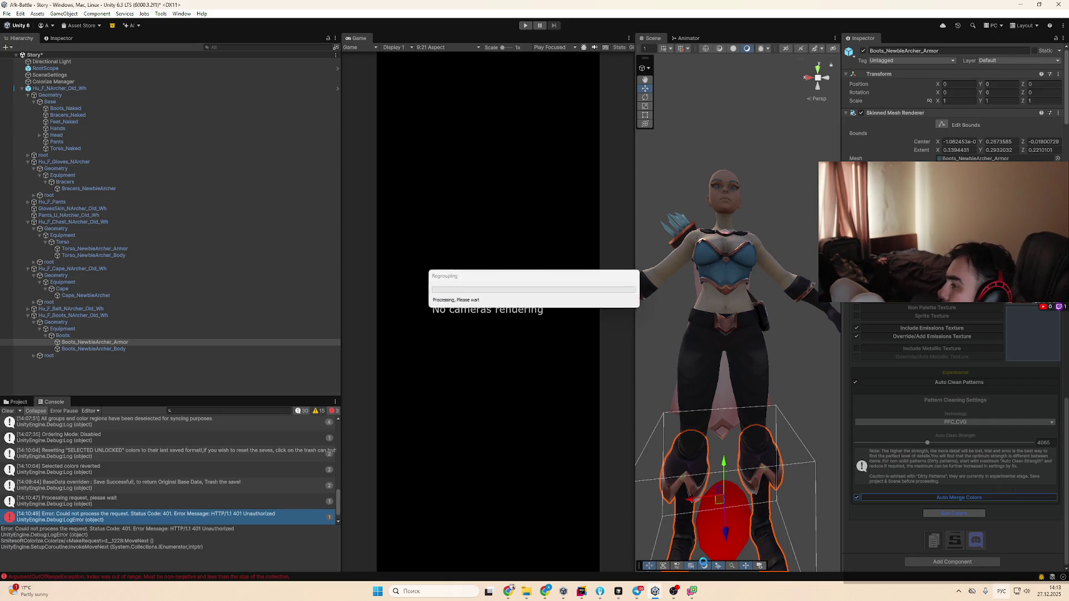
key(alt+shift)
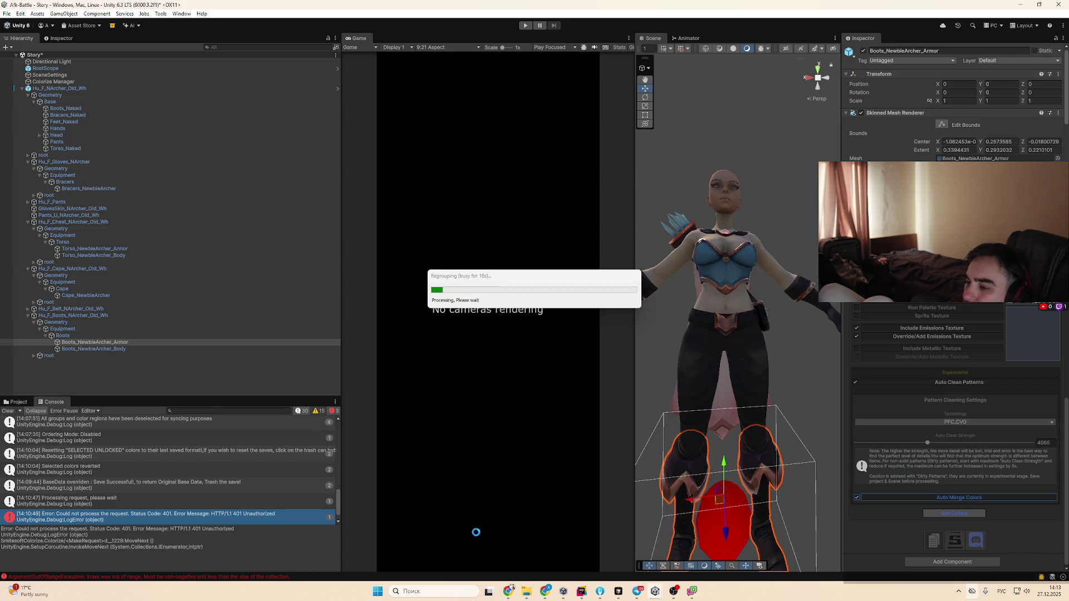
Bring up the browser's YouTube channel of Colorize guide videos
click(516, 597)
scroll(206, 392, up, 1)
Open the Colorize HD Intro video in a new tab and watch it
middle_click(562, 374)
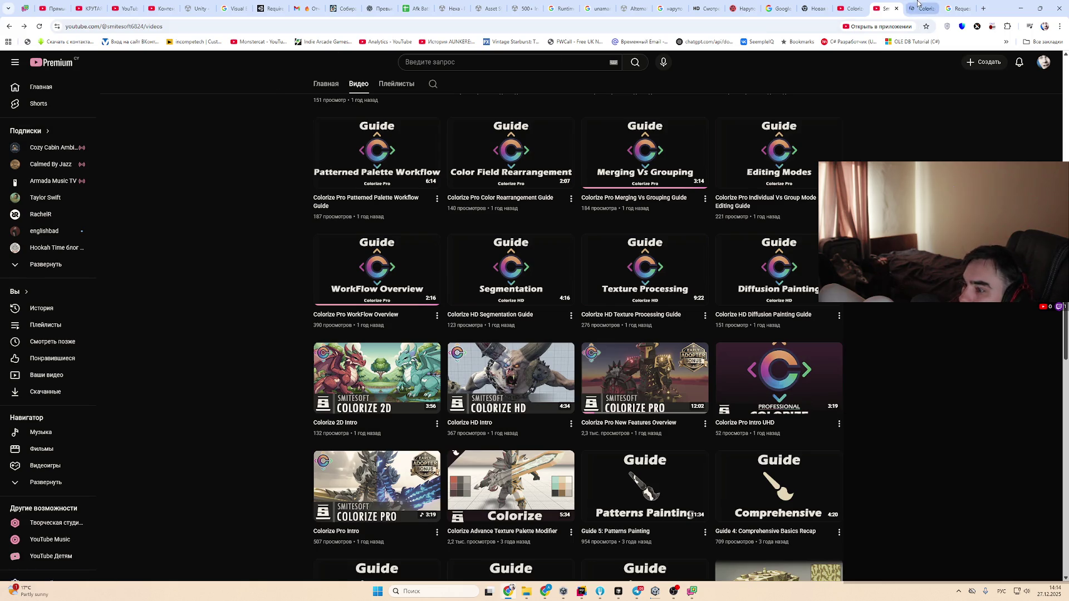
click(919, 5)
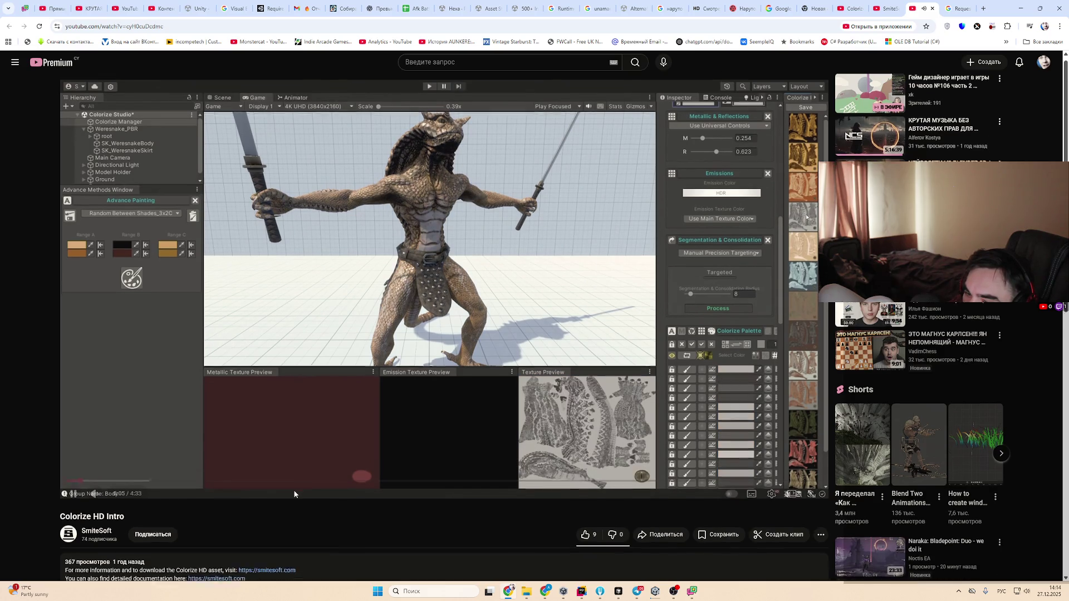
scroll(294, 494, down, 1)
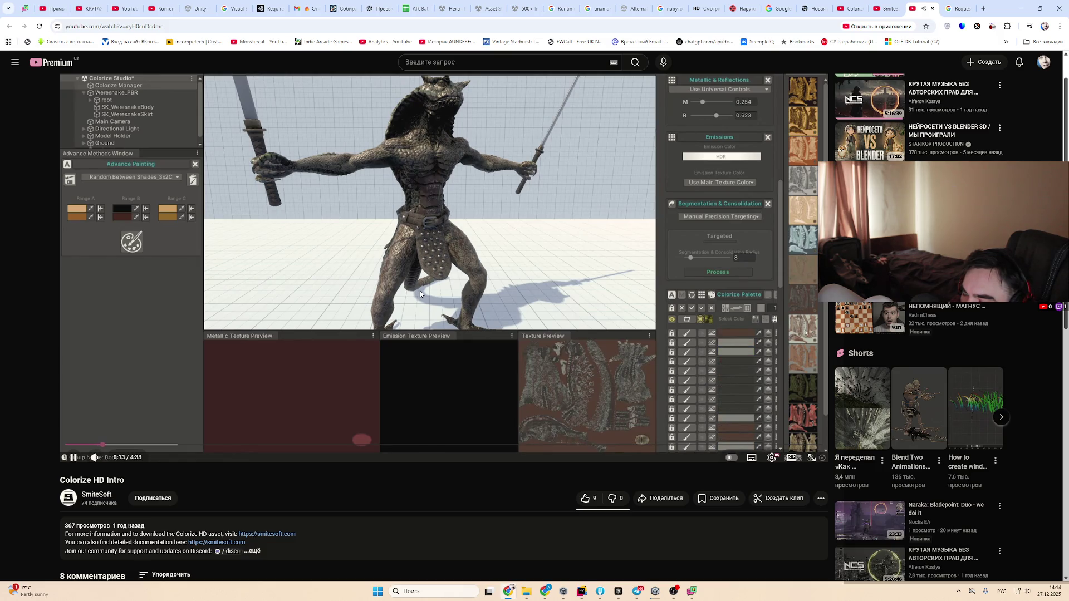
Expand the video description, pause playback, and go to the Unity forum thread
click(376, 545)
scroll(387, 238, down, 1)
click(387, 238)
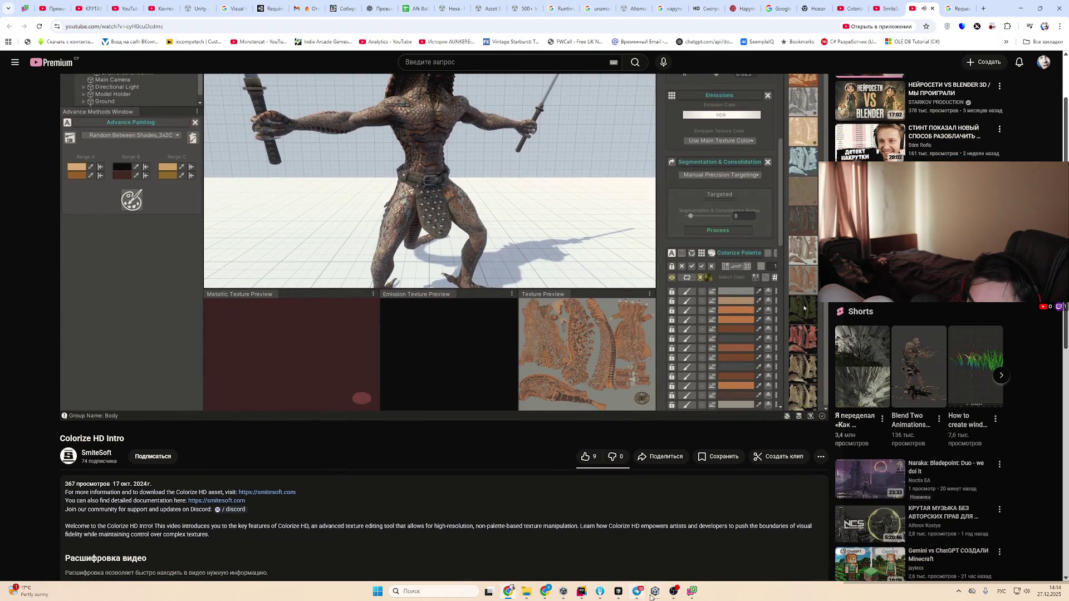
mouse_move(655, 591)
mouse_move(640, 569)
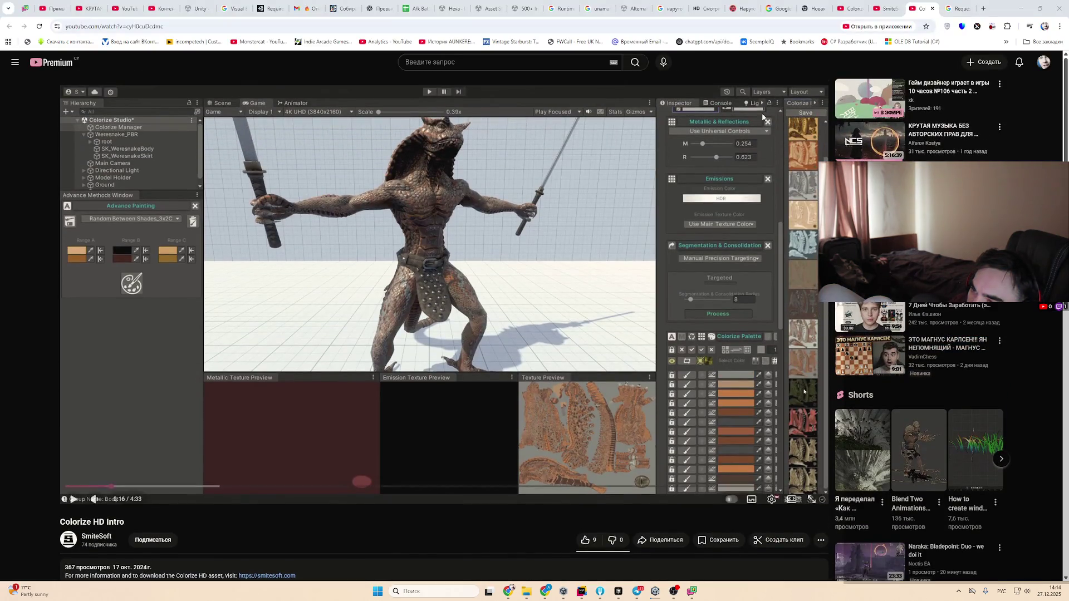
click(635, 8)
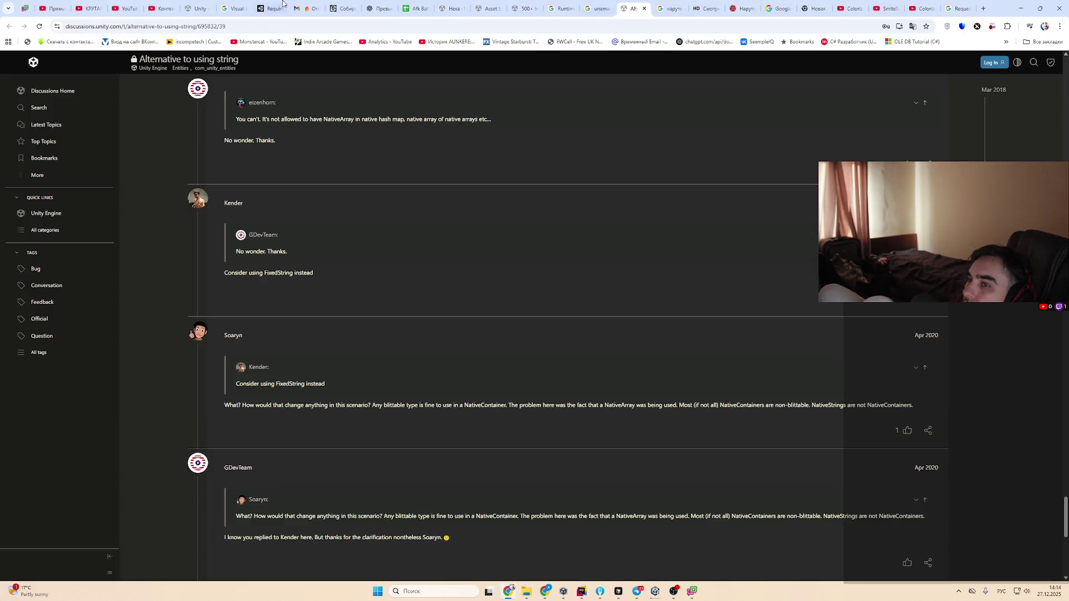
Look through the open tabs and go to the Asset Store My Assets list
click(149, 4)
click(196, 8)
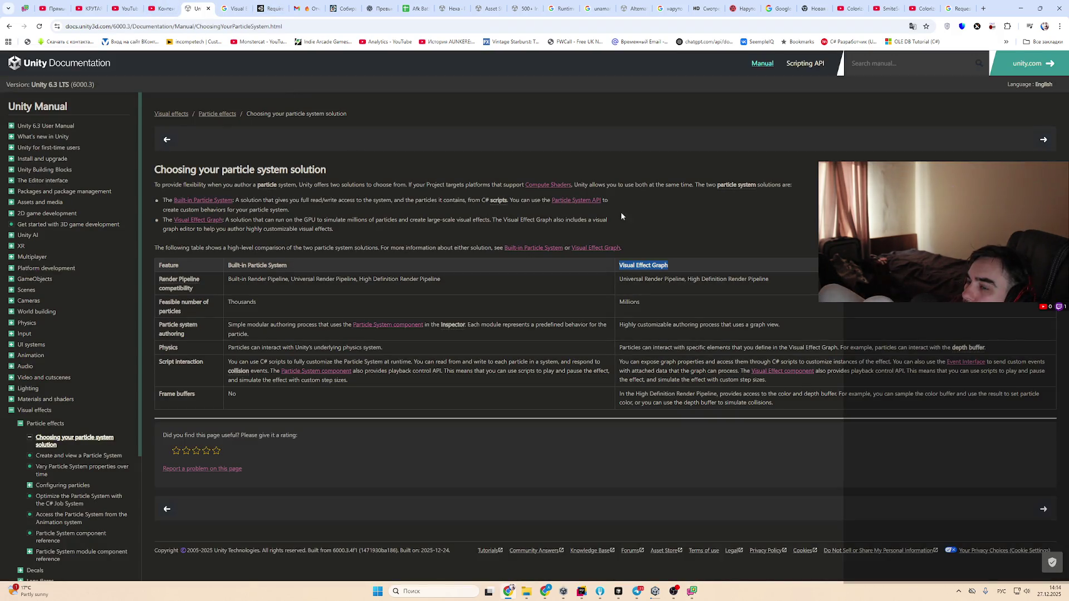
click(691, 7)
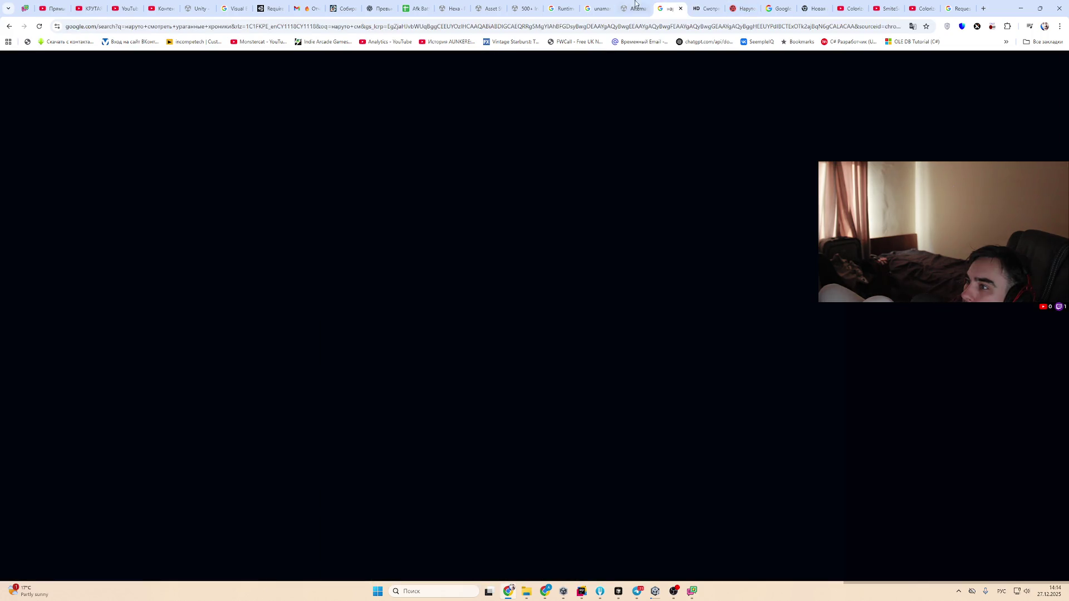
click(629, 7)
click(497, 5)
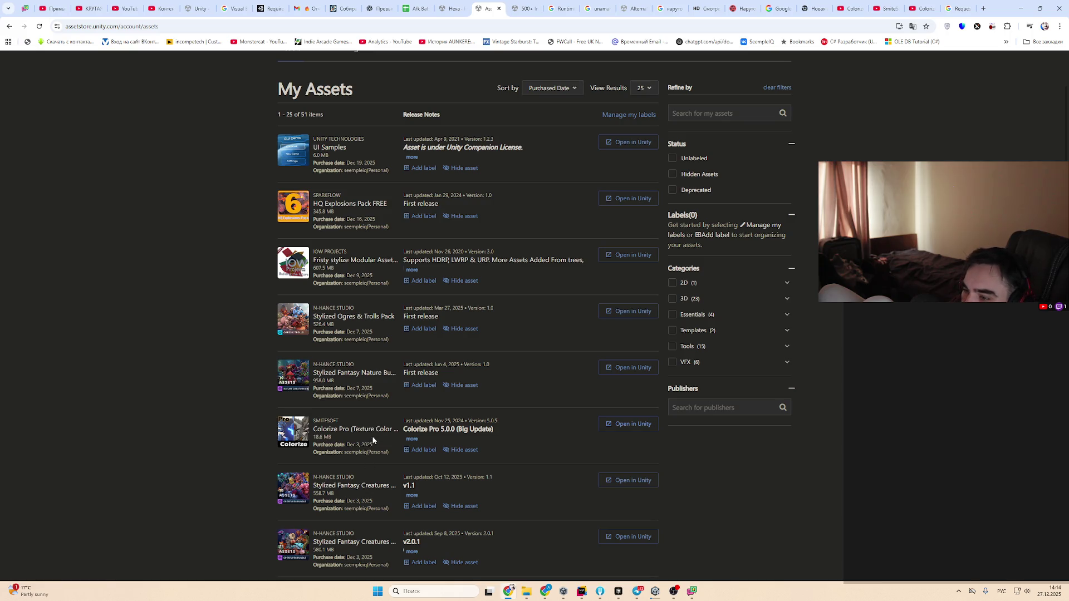
Open Colorize Pro's details, skim the intro video, and open its full product page
click(386, 436)
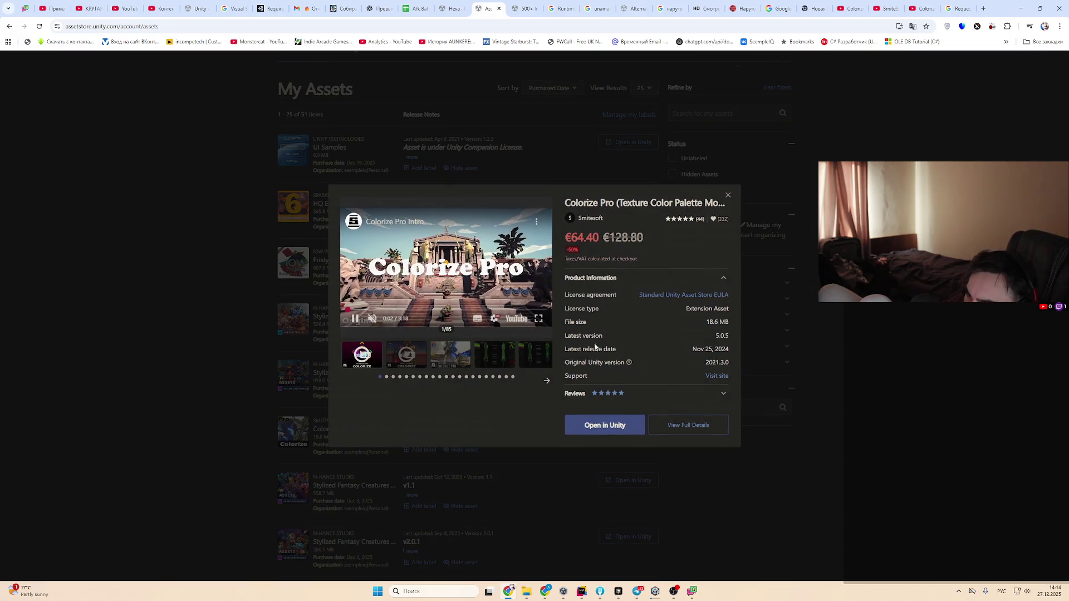
click(417, 364)
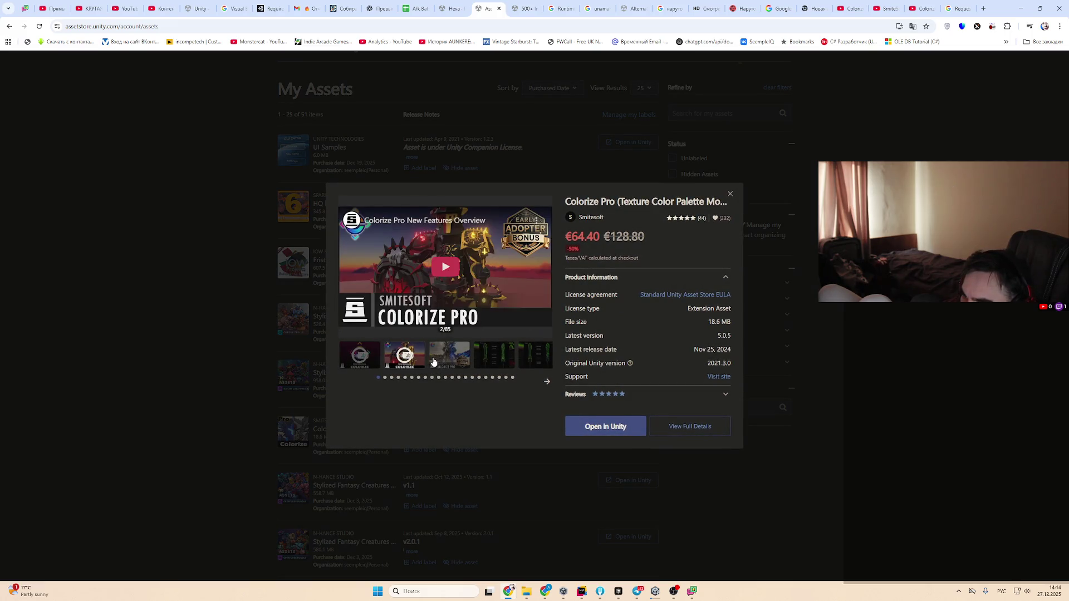
click(369, 366)
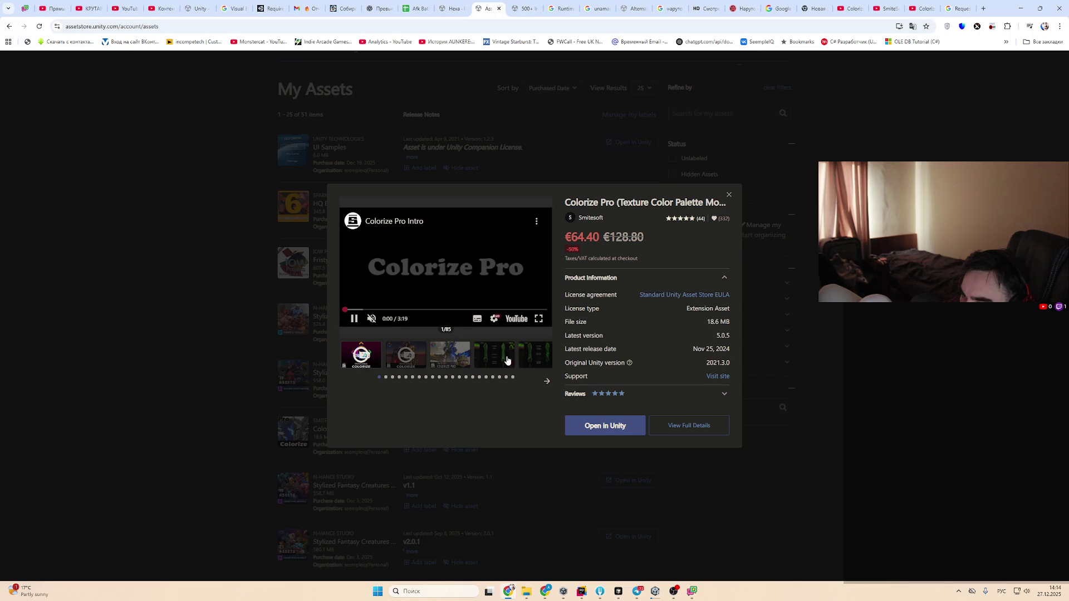
click(418, 310)
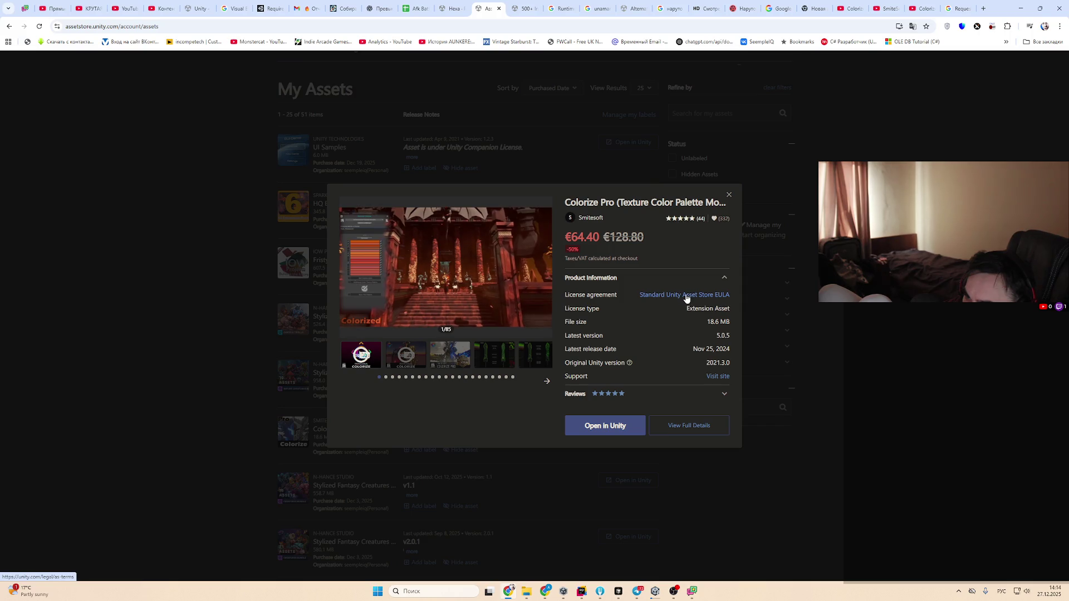
click(686, 425)
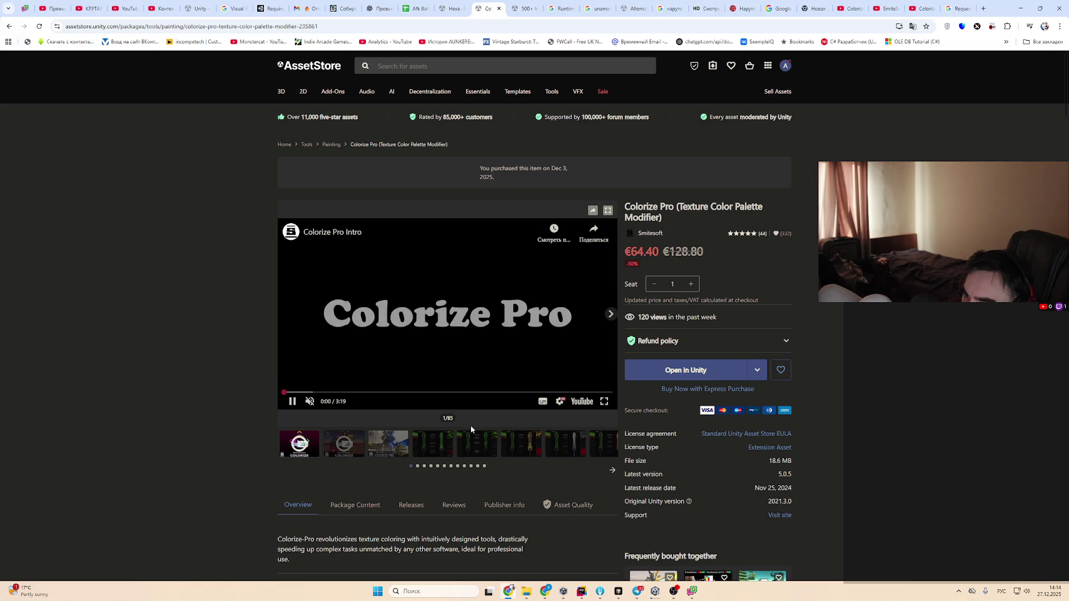
click(468, 401)
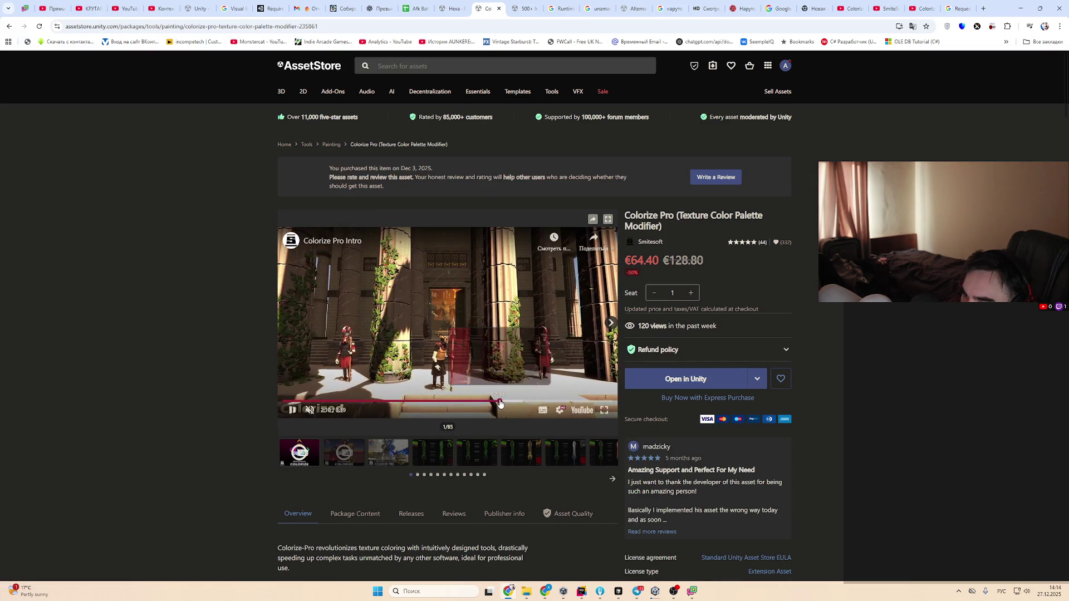
click(551, 401)
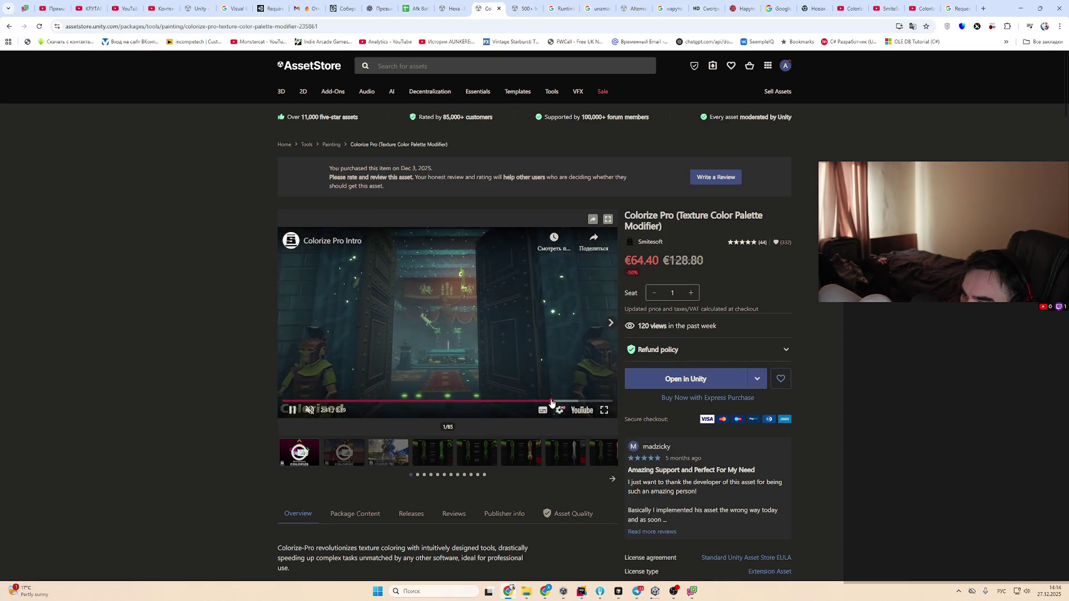
Browse the gallery's sword previews: green, golden and red swords
click(484, 461)
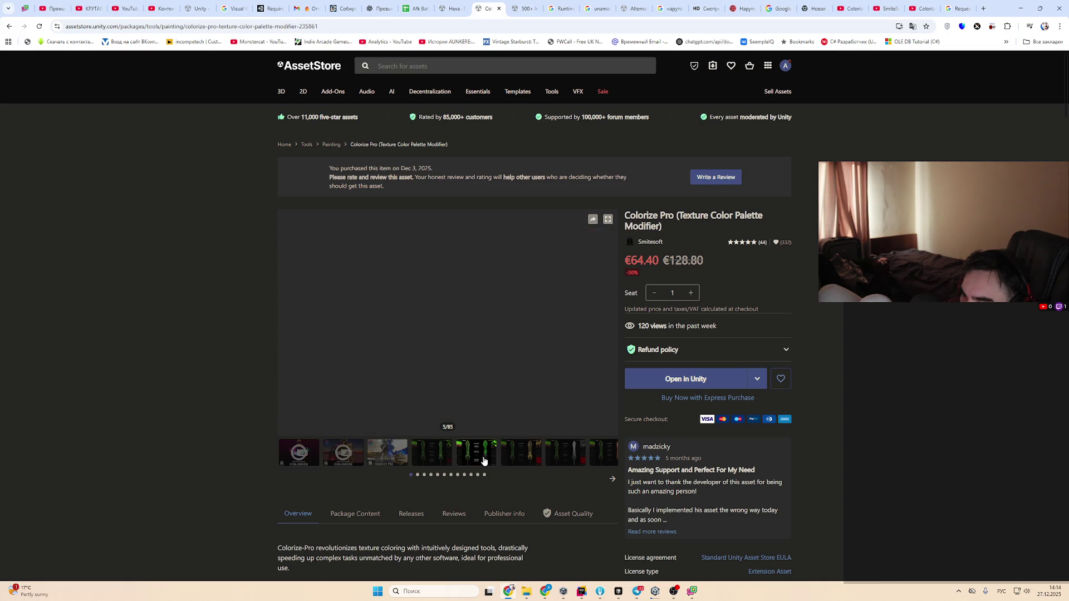
click(522, 447)
click(570, 452)
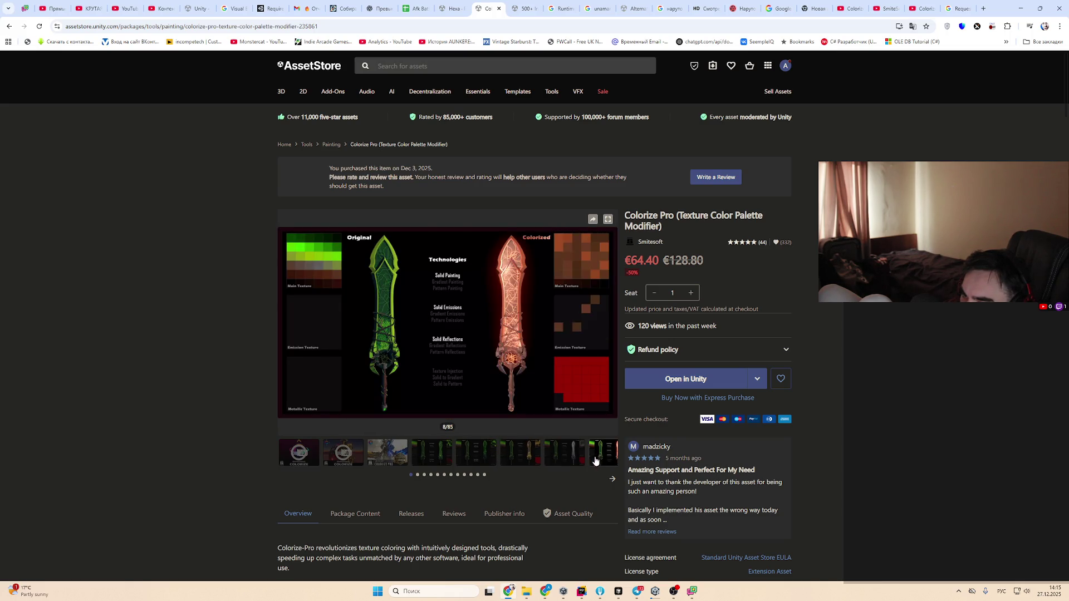
click(445, 454)
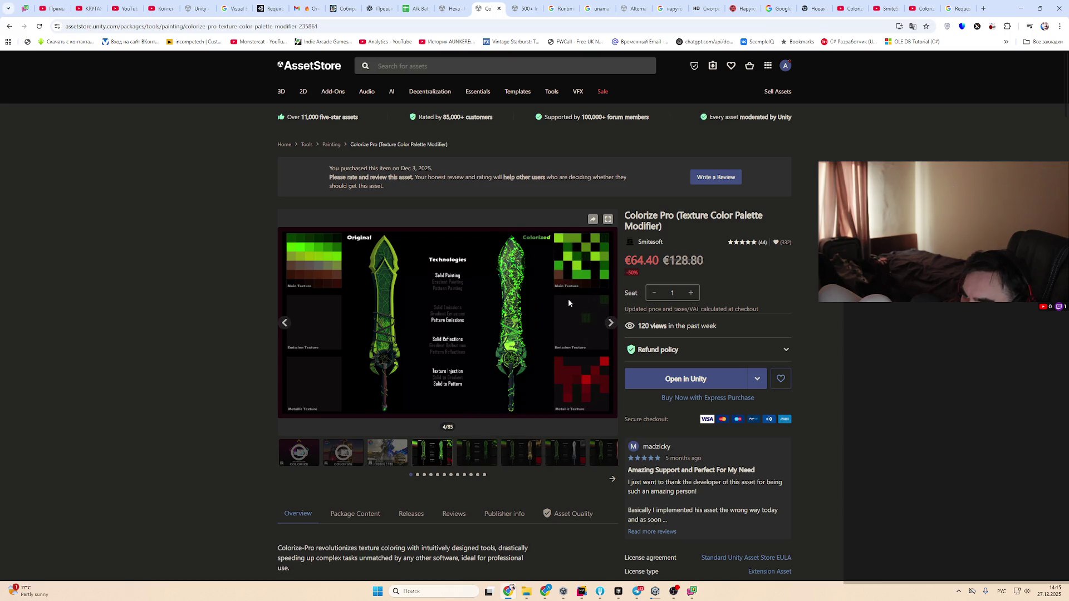
click(494, 463)
click(526, 456)
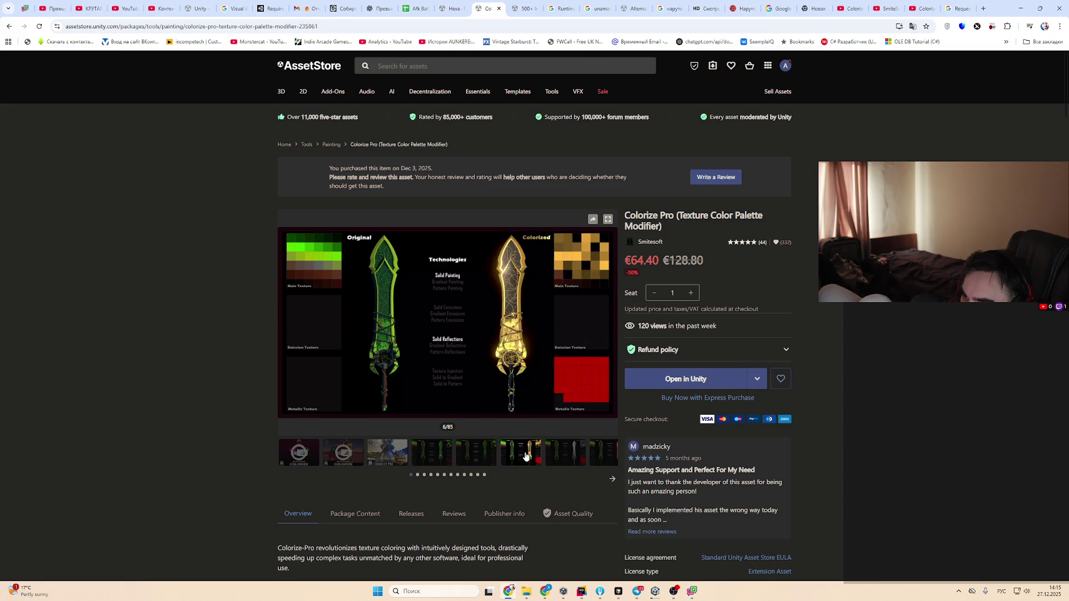
click(553, 460)
click(615, 462)
click(612, 479)
View the castle, Compatibility, and Pattern, Gradient and blue dragon preview images
click(408, 463)
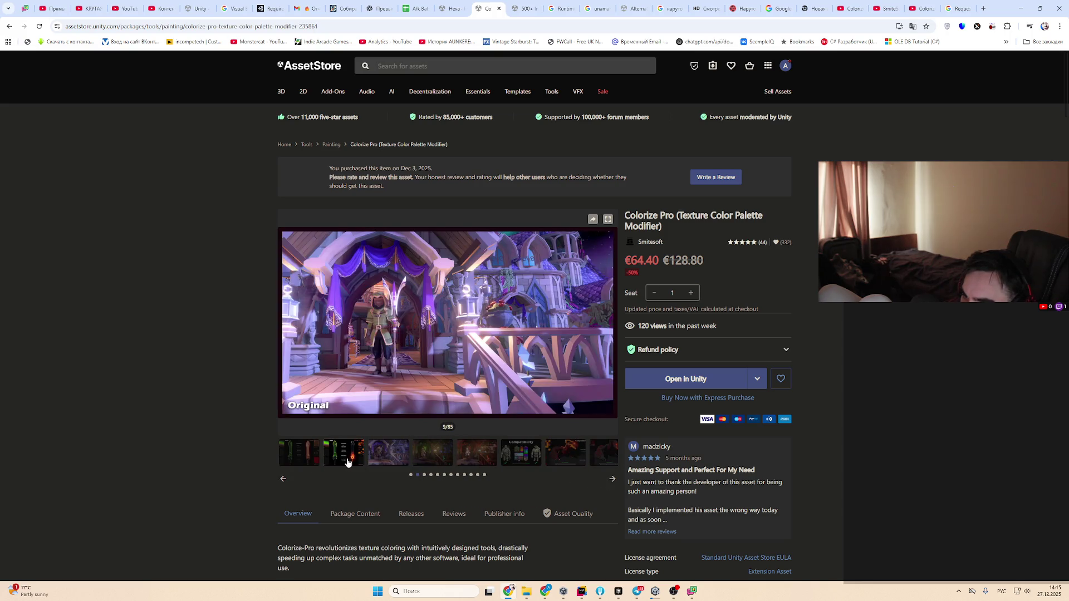
click(458, 465)
click(521, 459)
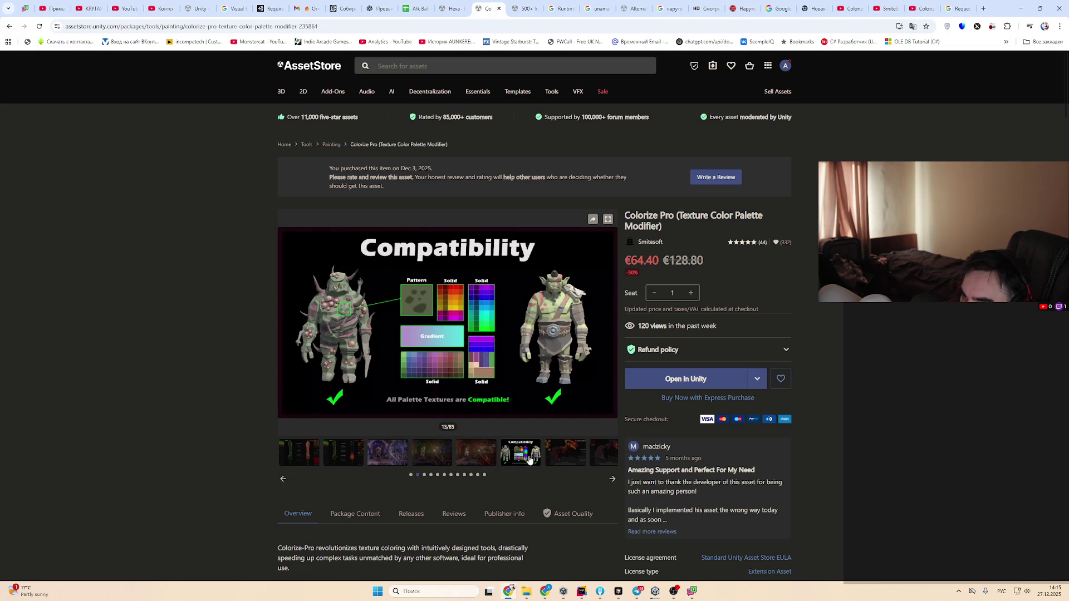
click(568, 464)
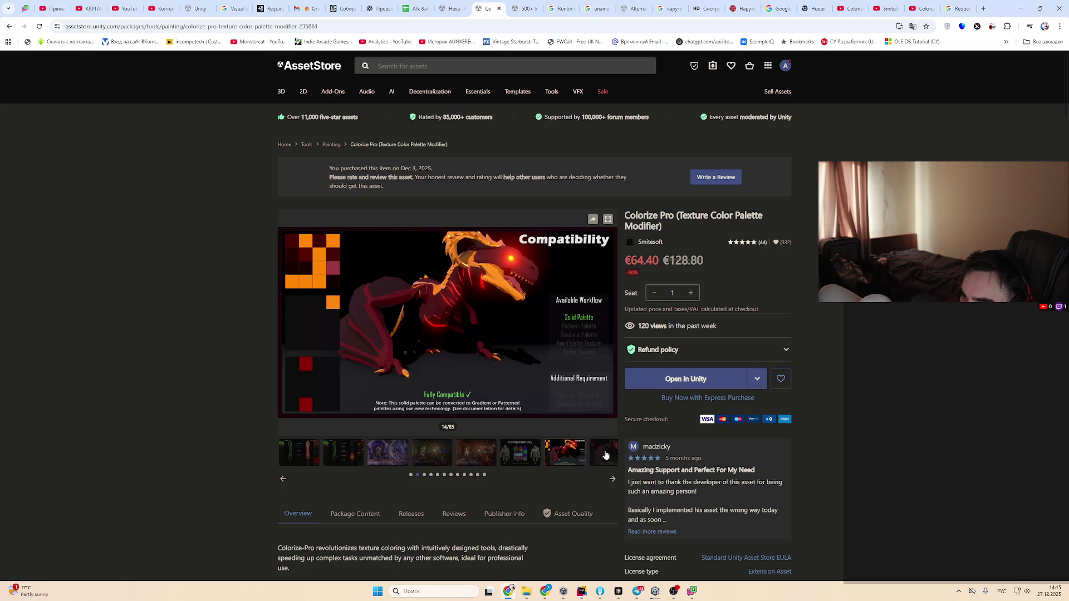
click(593, 454)
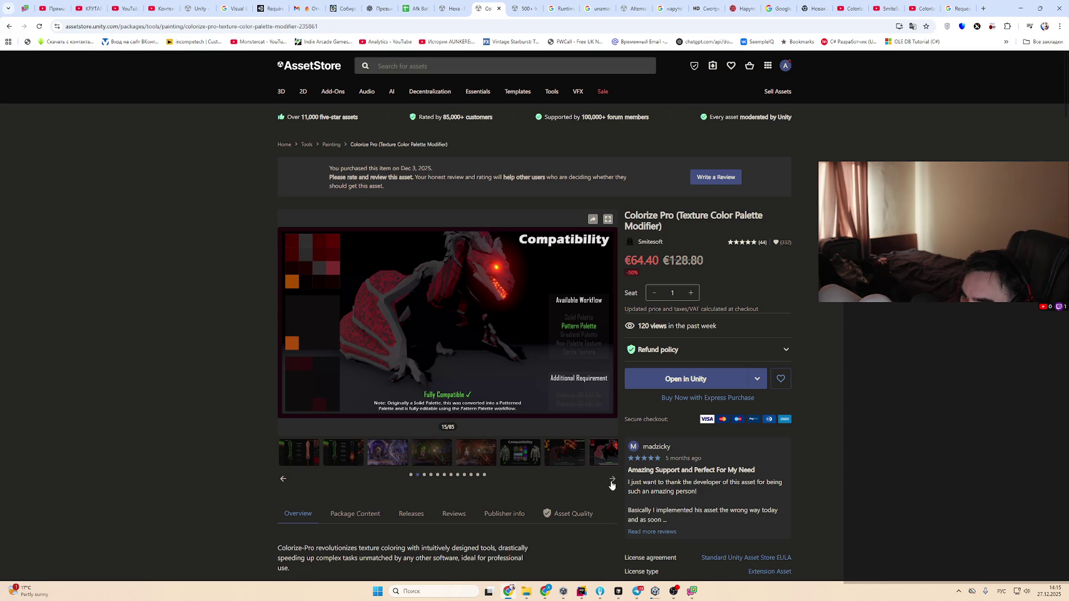
click(611, 483)
click(359, 459)
click(402, 456)
click(333, 456)
click(313, 456)
click(348, 450)
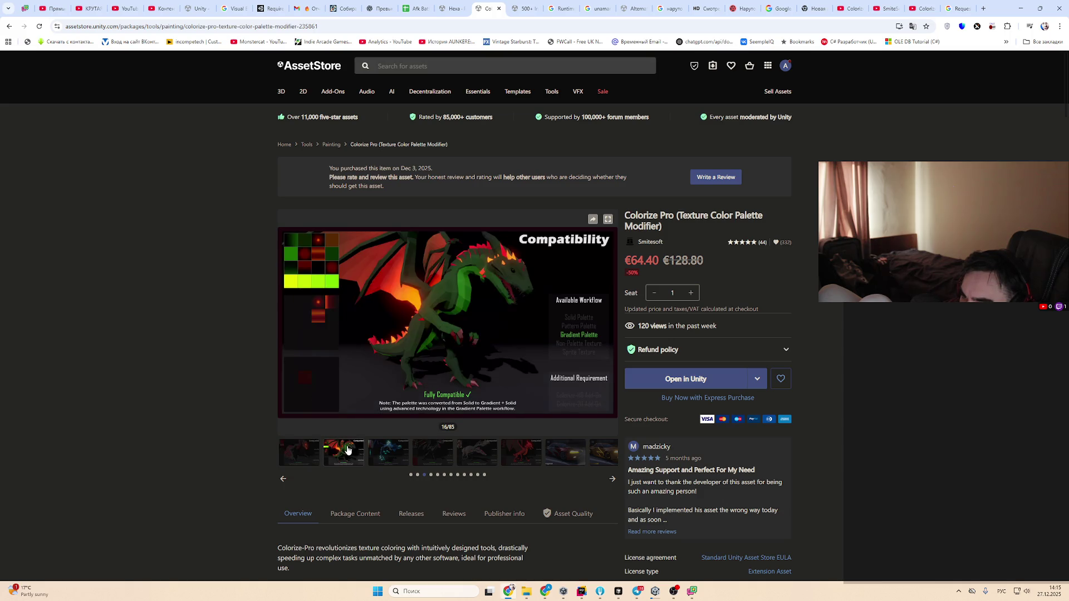
click(377, 452)
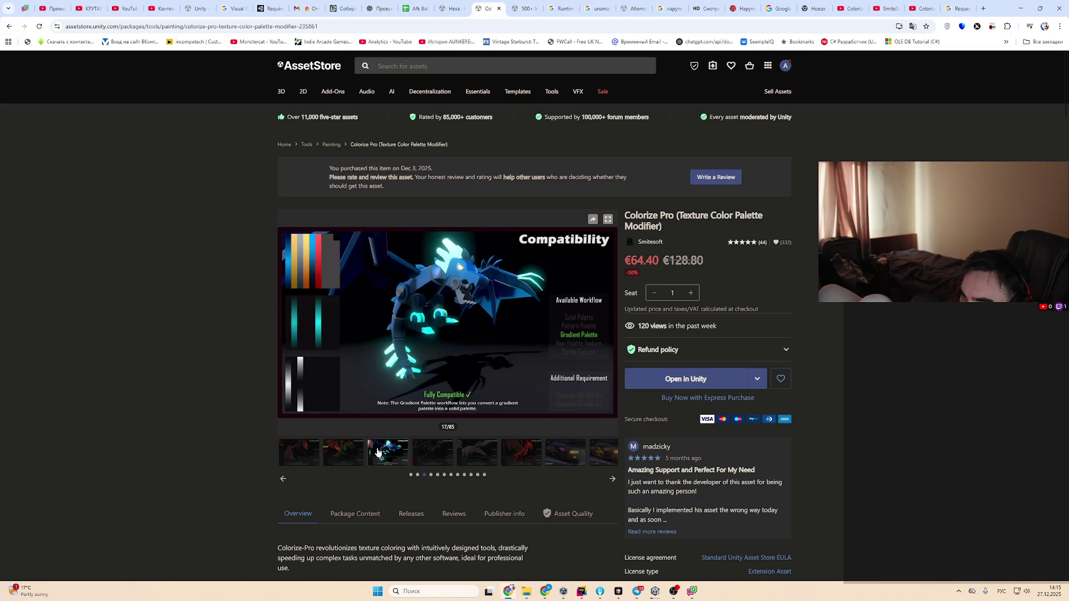
Browse ahead to the colorized car preview images and their variations
click(428, 454)
click(520, 452)
click(565, 452)
click(612, 480)
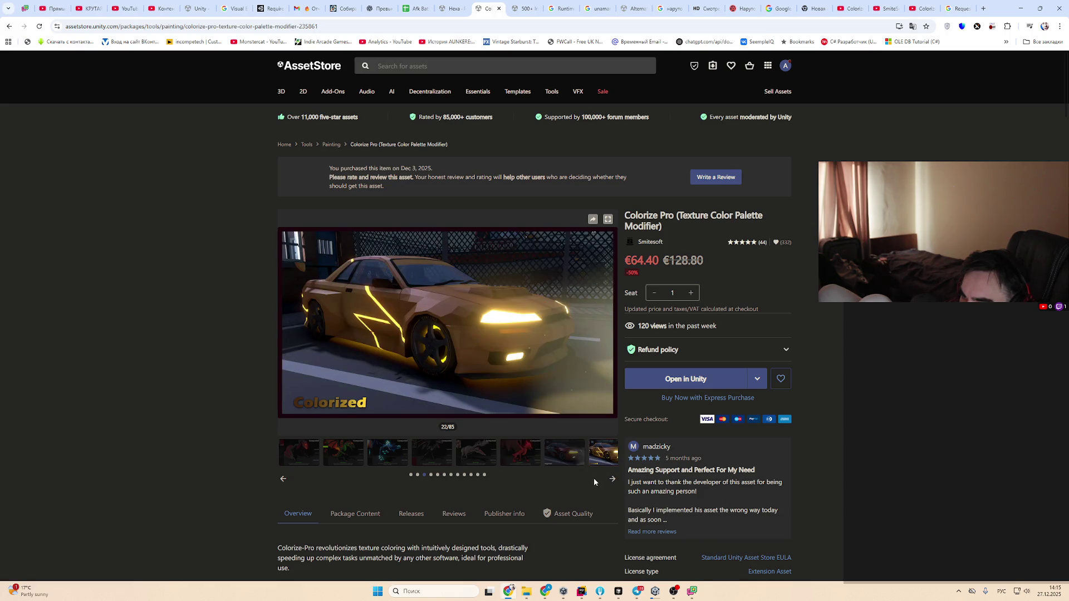
click(610, 480)
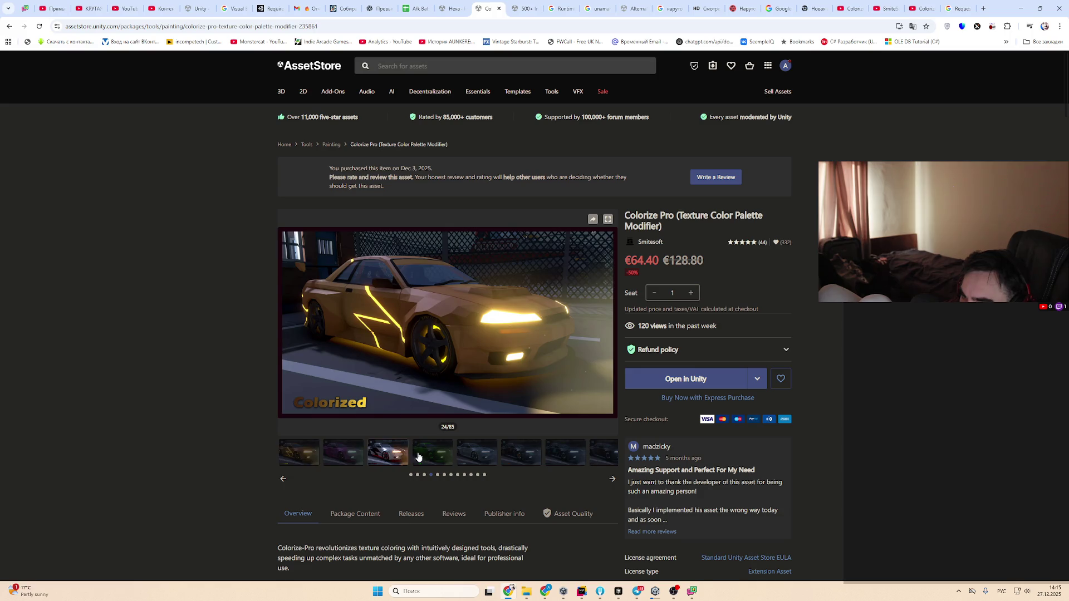
scroll(663, 390, down, 3)
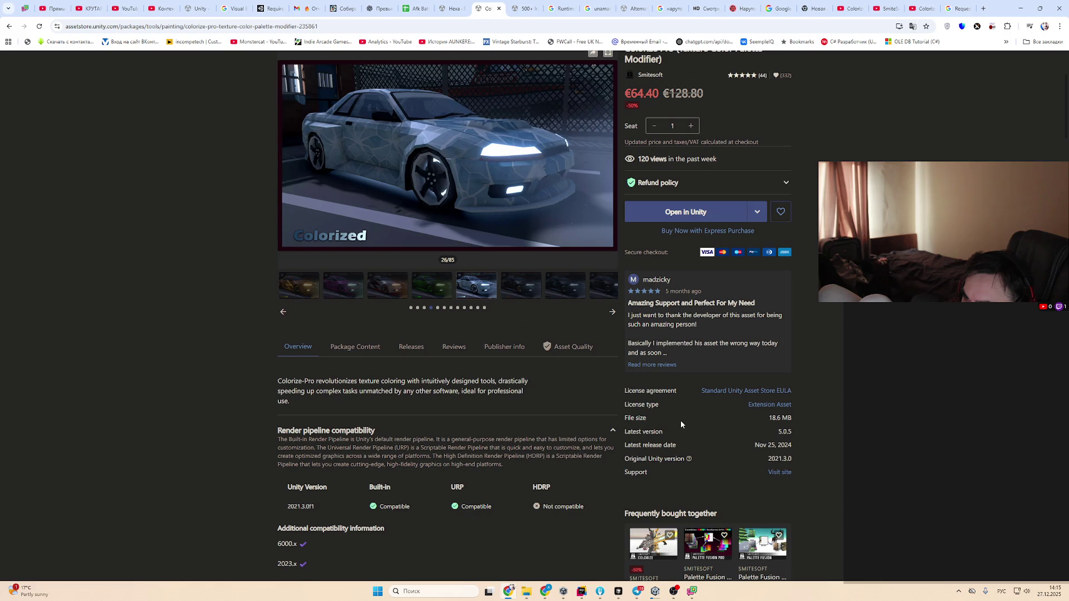
Browse the gallery's camouflage car, grey car, character comparison, red demon and camouflage tank previews
scroll(680, 419, up, 2)
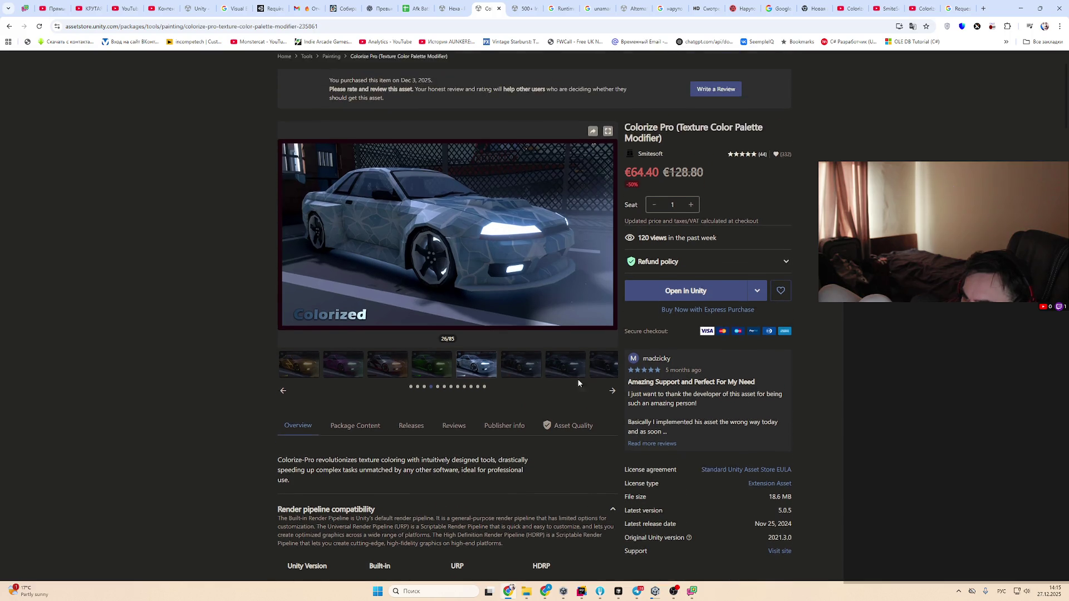
click(561, 378)
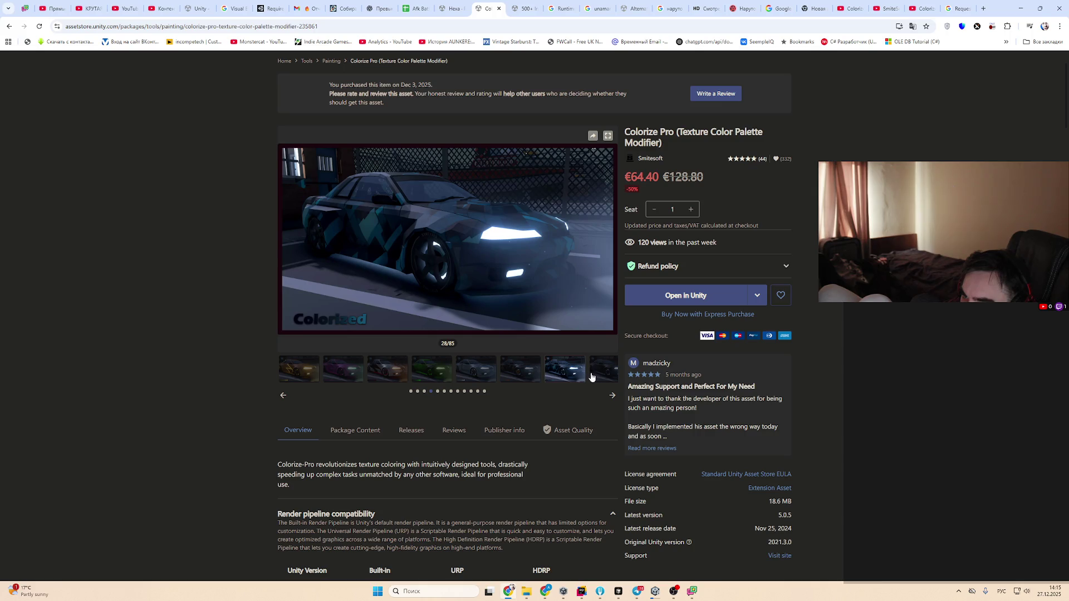
click(605, 375)
click(608, 397)
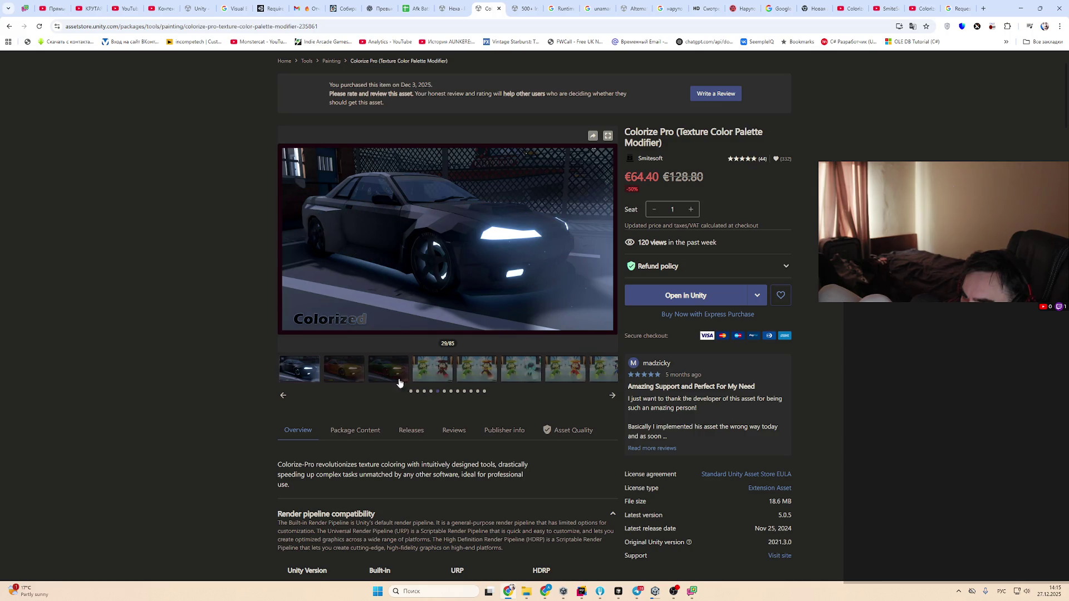
click(414, 371)
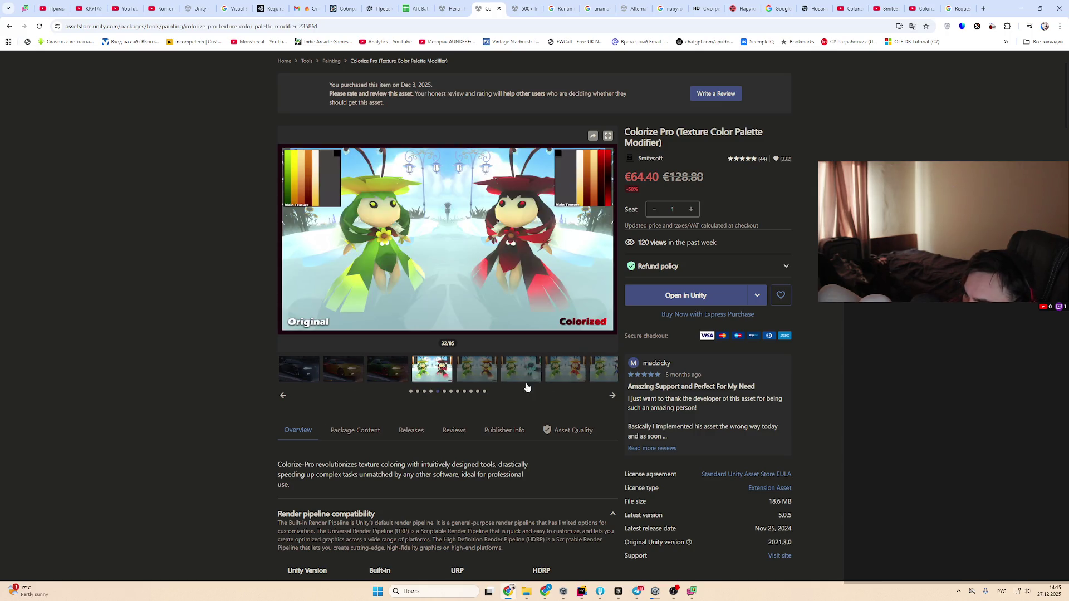
click(451, 392)
click(367, 369)
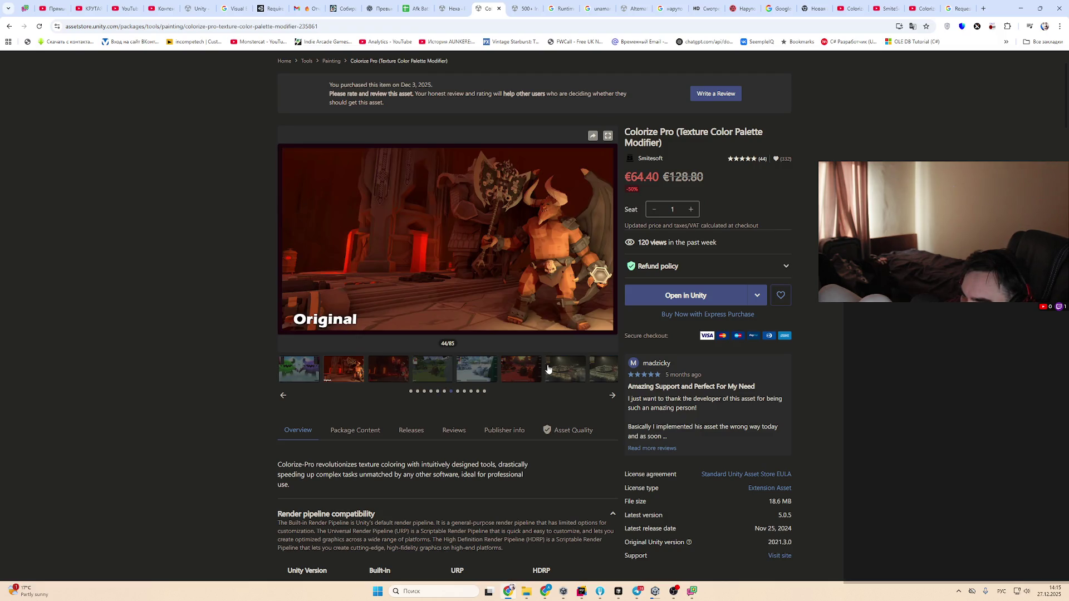
click(496, 370)
click(553, 374)
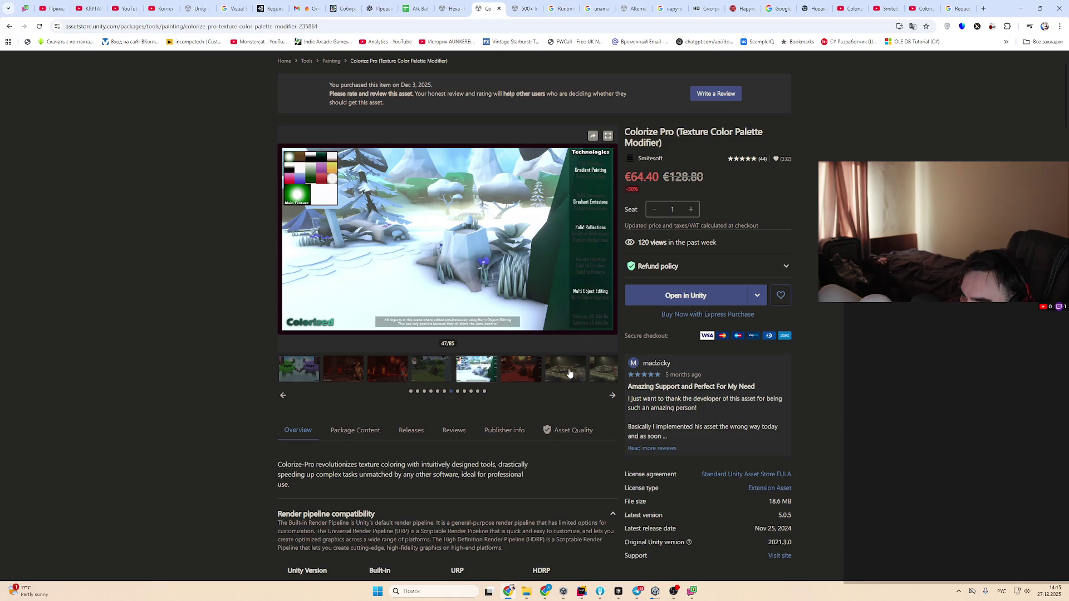
Step through the tank previews: checkered, camouflage, orange camo, white camo and grey camo
click(458, 393)
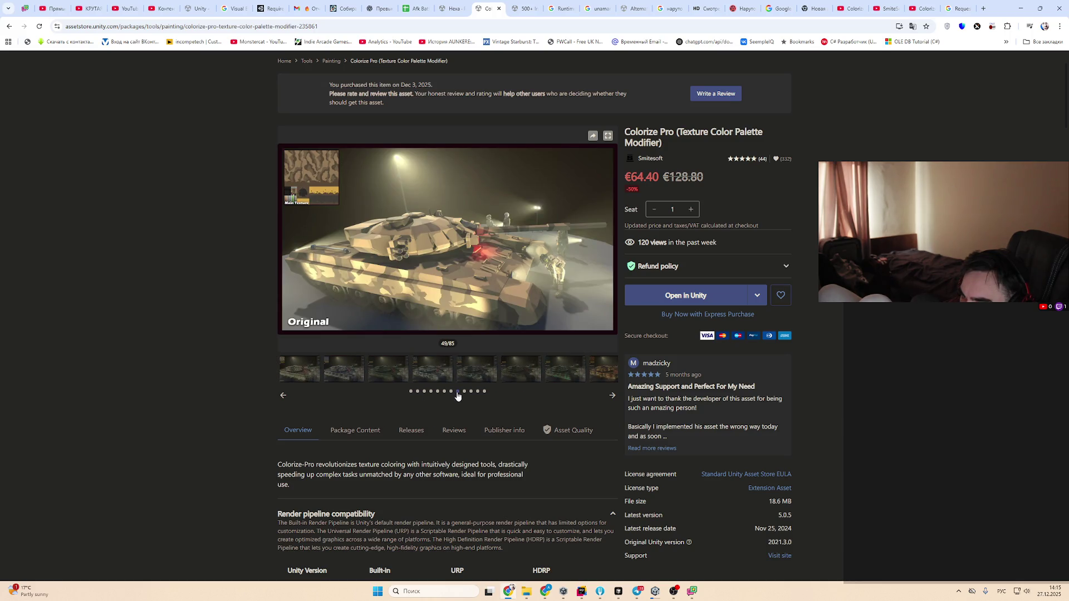
click(381, 372)
click(343, 370)
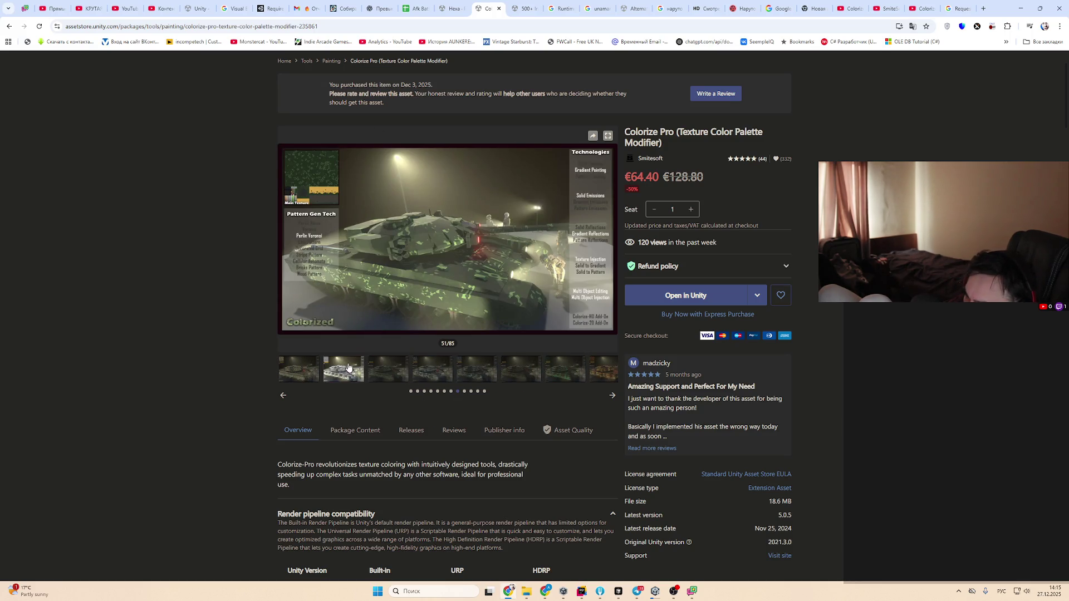
click(303, 370)
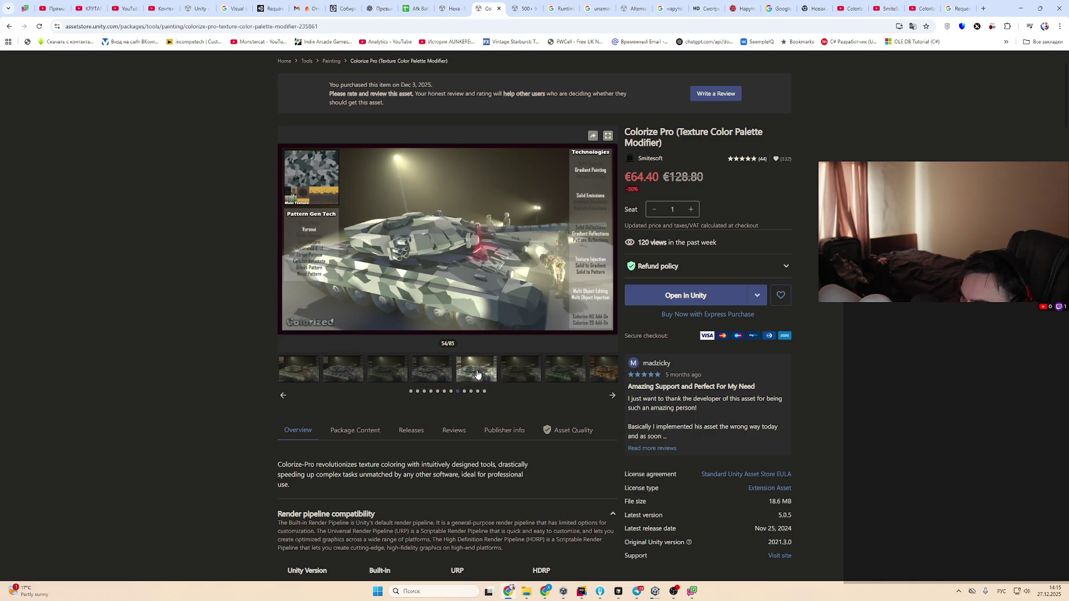
click(548, 372)
click(612, 393)
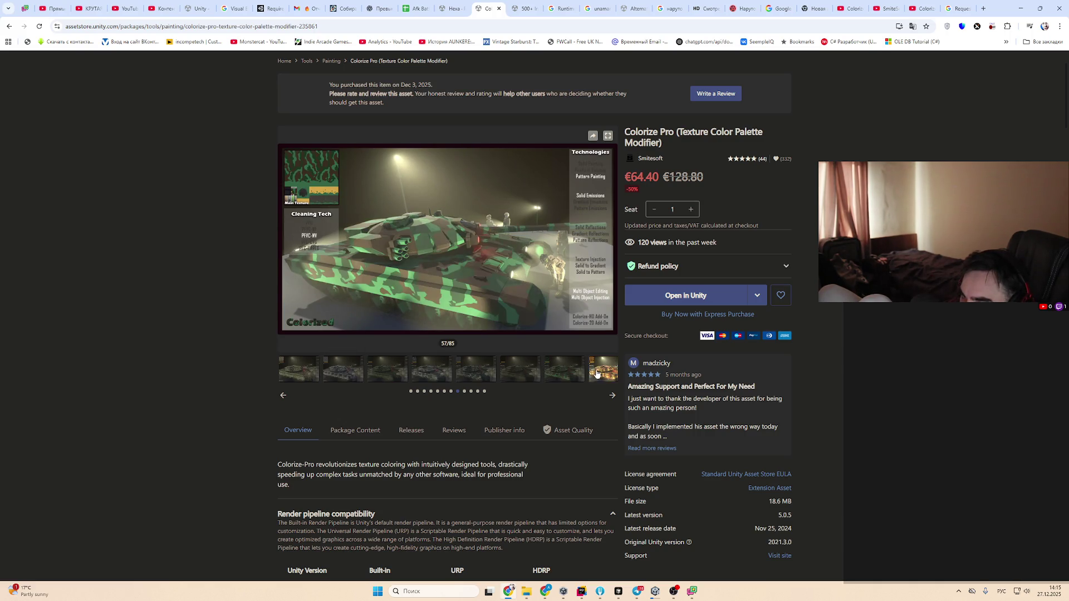
double_click(613, 395)
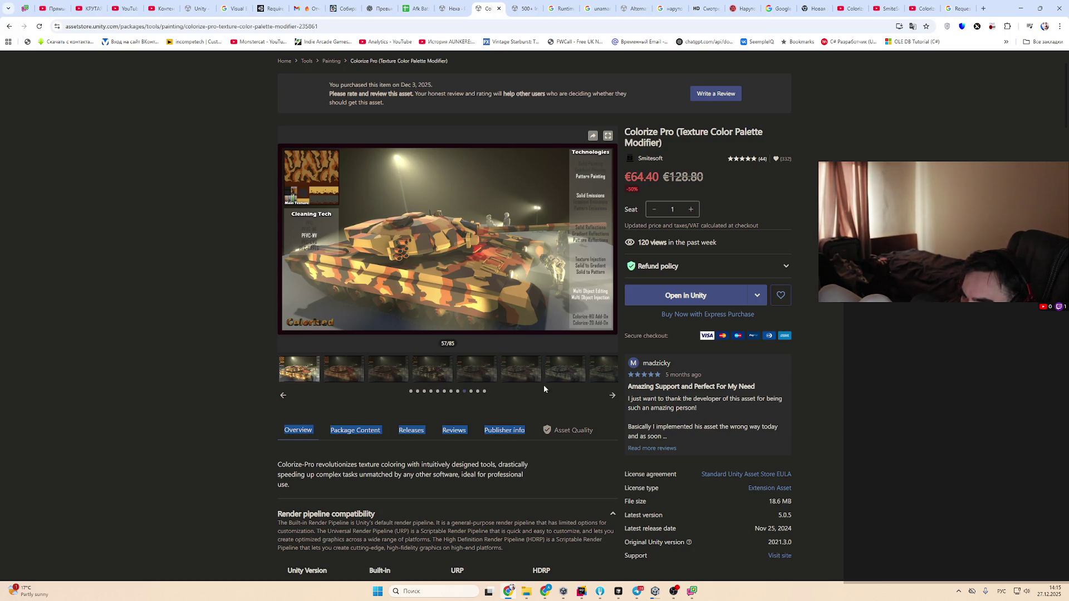
click(612, 395)
click(476, 372)
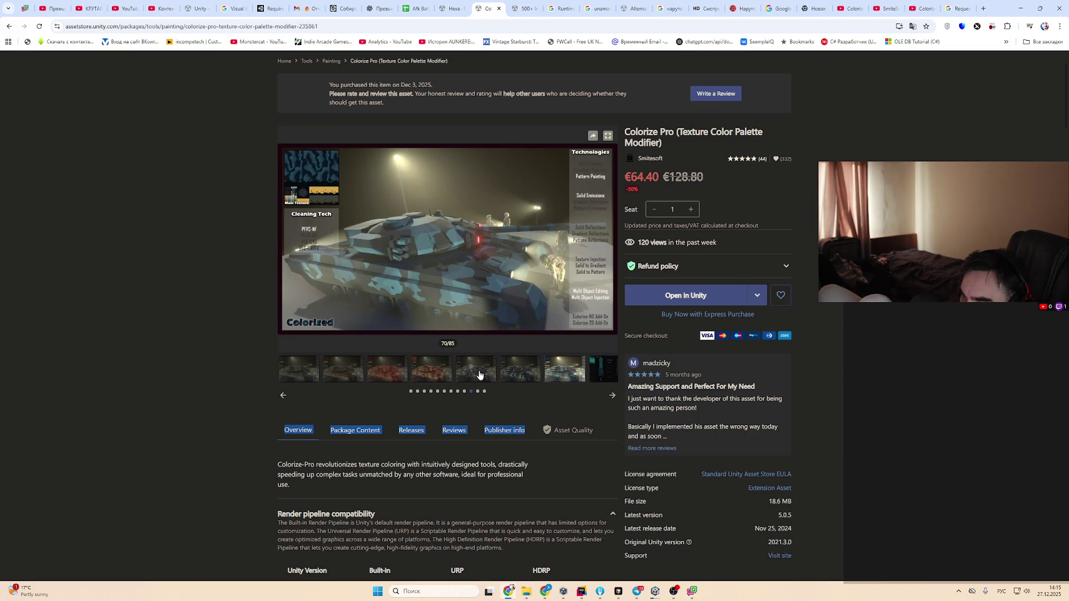
click(303, 368)
View the sword palette comparison images, then bring up the Referencing Guide video (75/85)
click(601, 376)
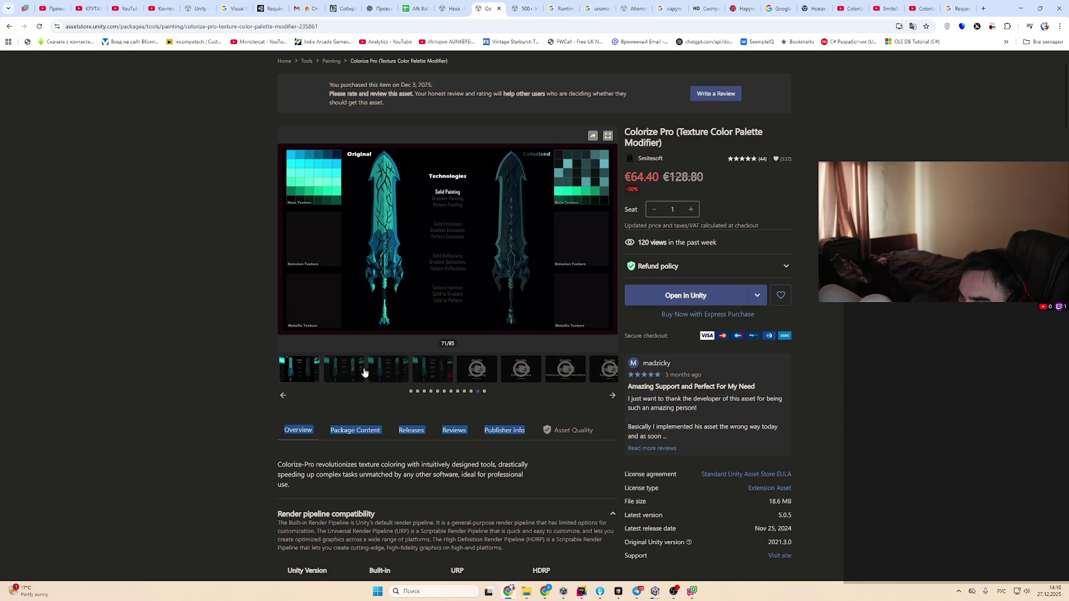
click(372, 372)
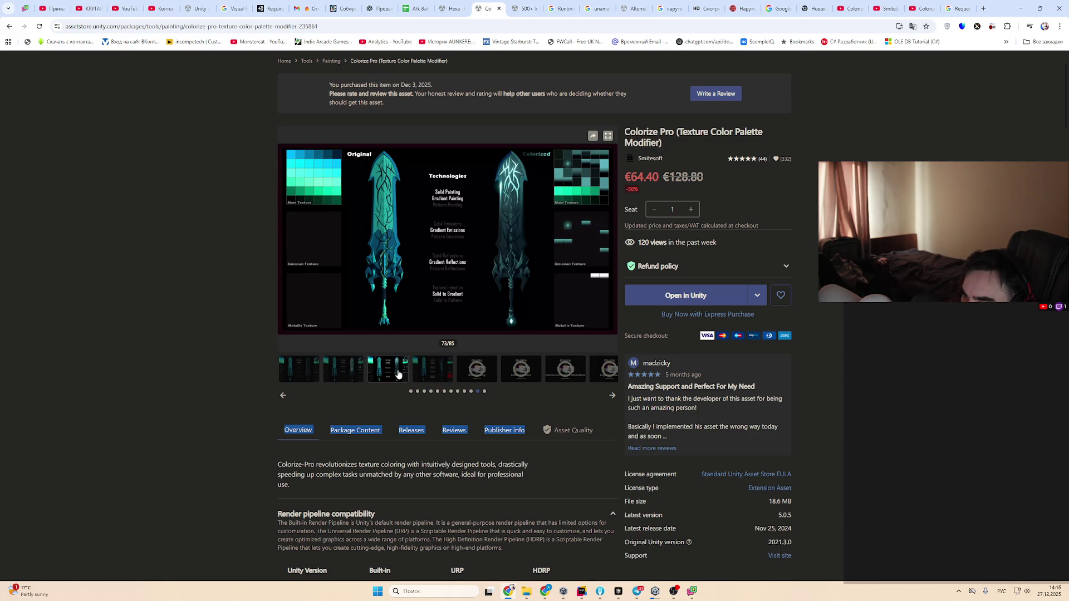
click(435, 369)
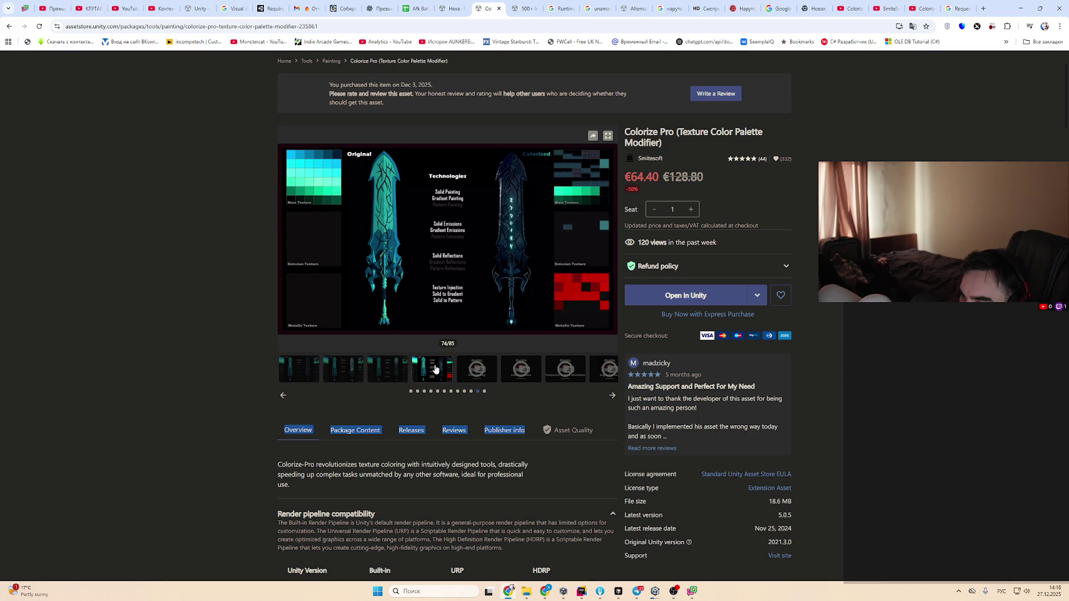
click(495, 372)
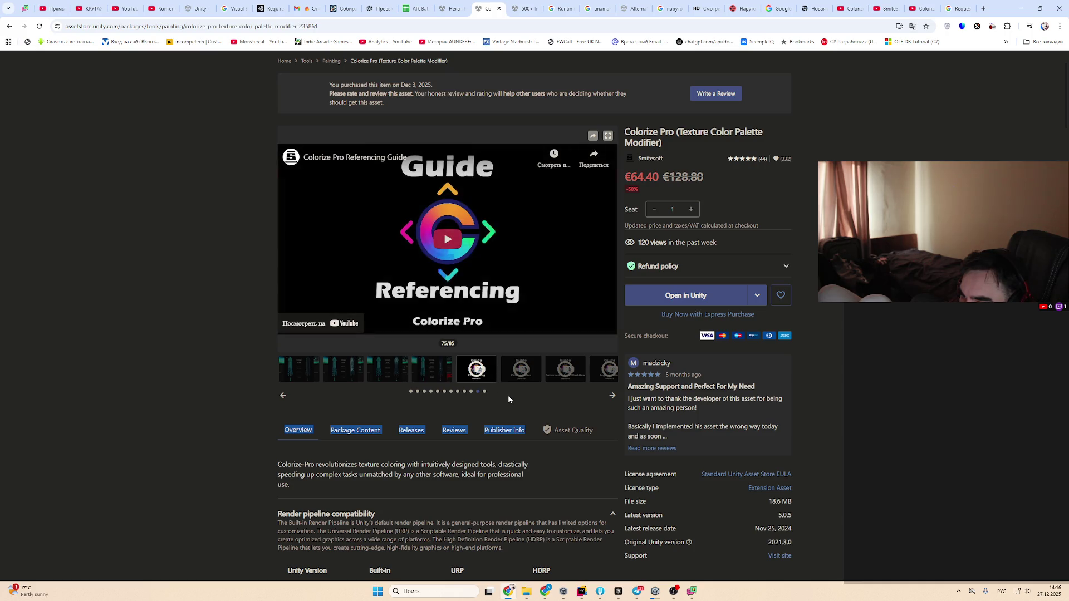
Skip the Referencing Guide to 0:41, then open the Editing Modes, Merging and Individual Vs Group videos
click(379, 318)
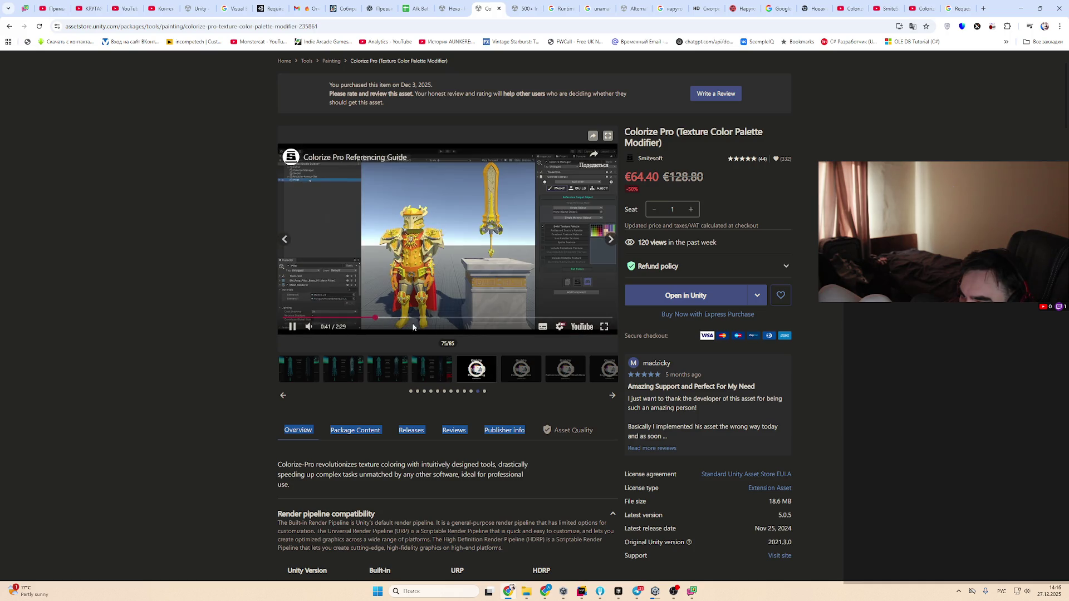
click(521, 368)
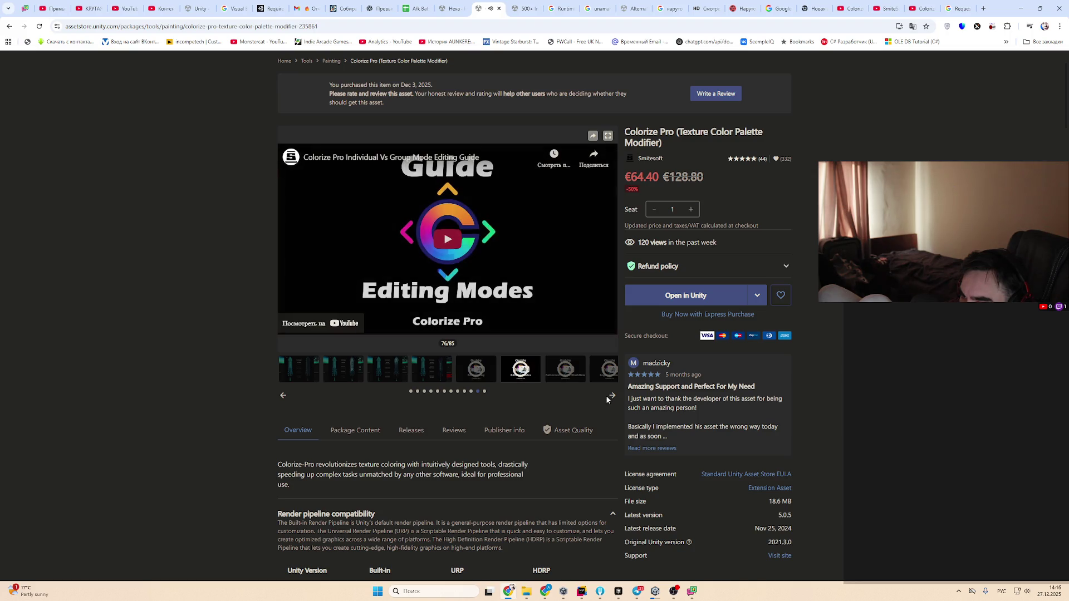
click(344, 372)
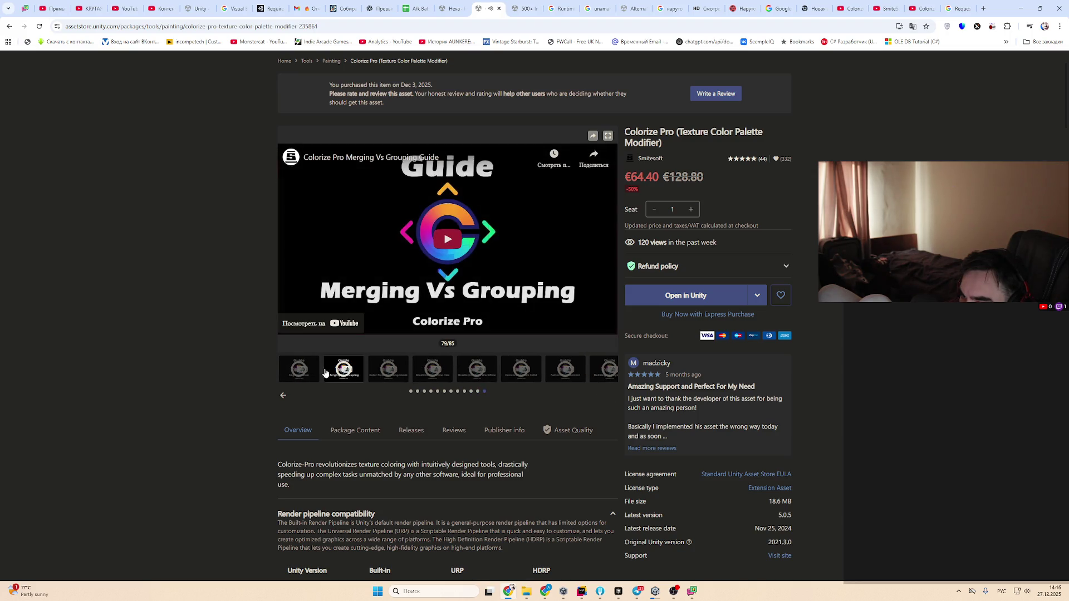
click(283, 396)
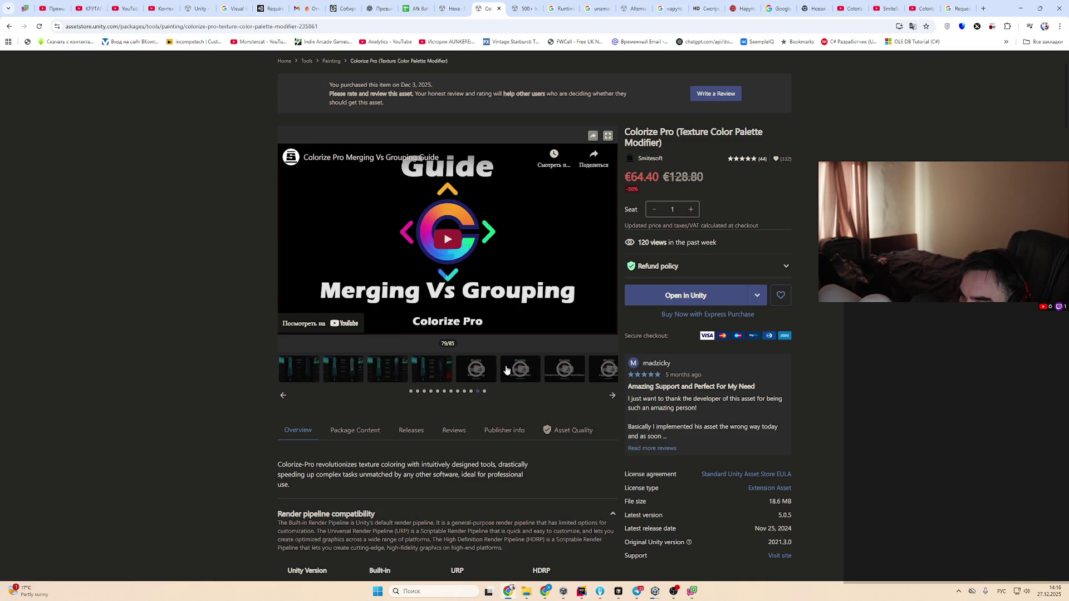
click(521, 368)
click(430, 281)
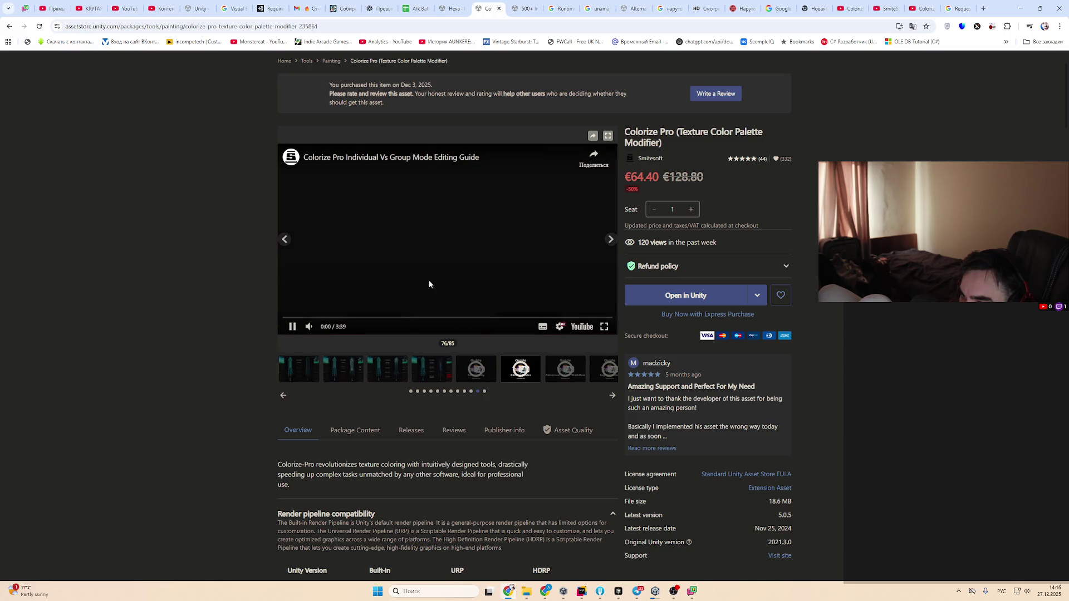
Scrub the Individual Vs Group Mode video through 0:56, 1:40 and 2:24 to near its end
click(366, 317)
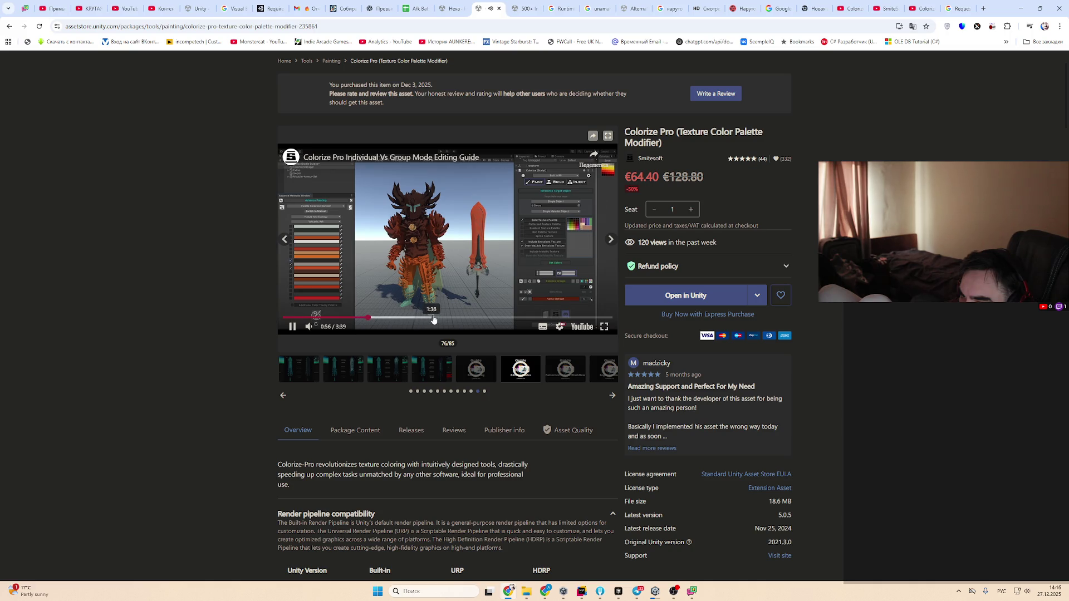
click(434, 318)
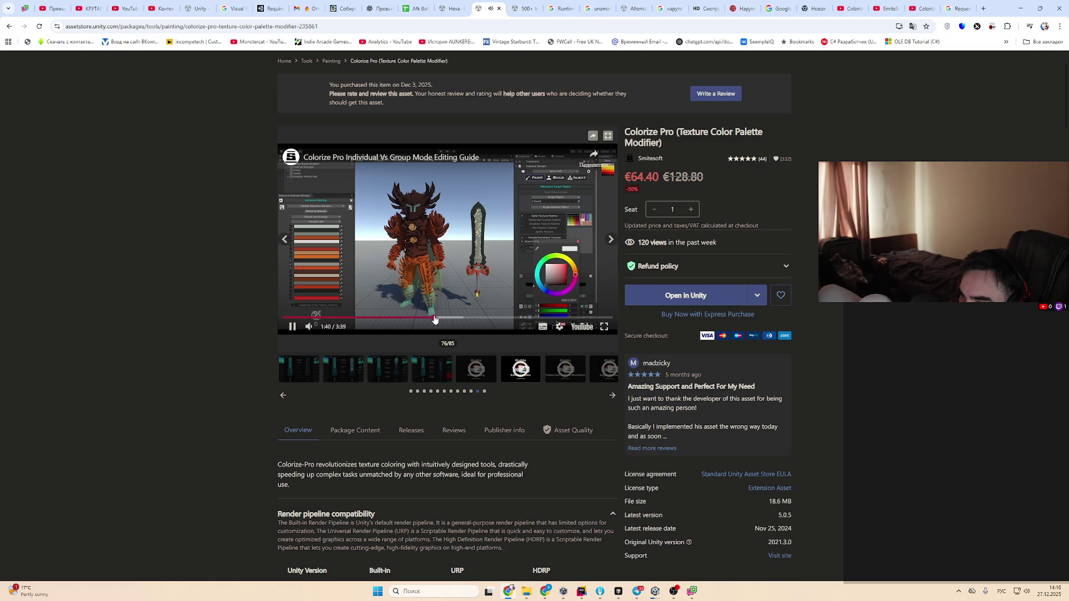
click(500, 318)
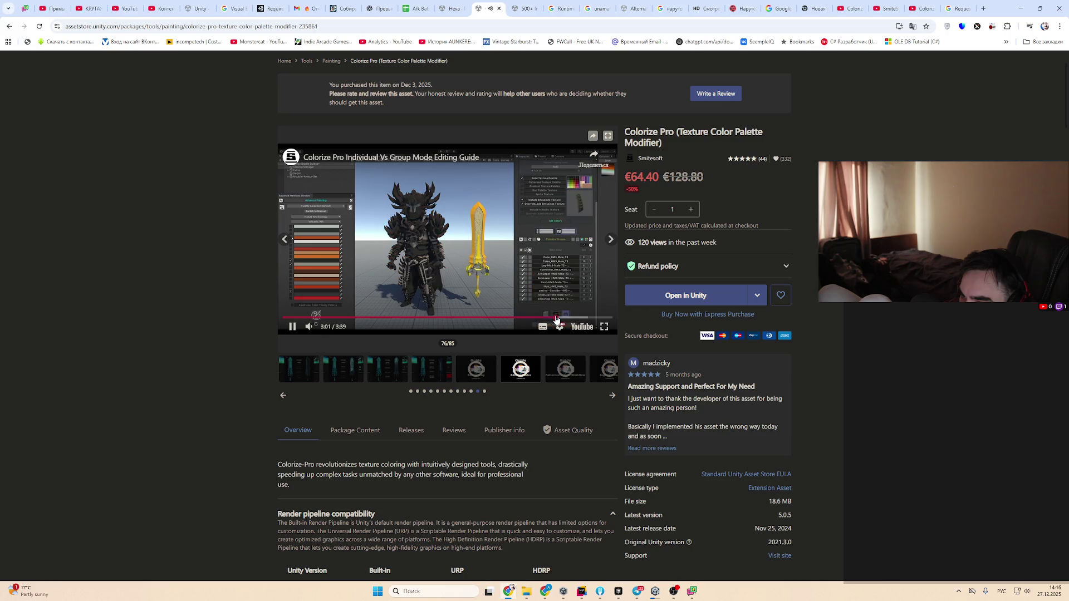
click(608, 318)
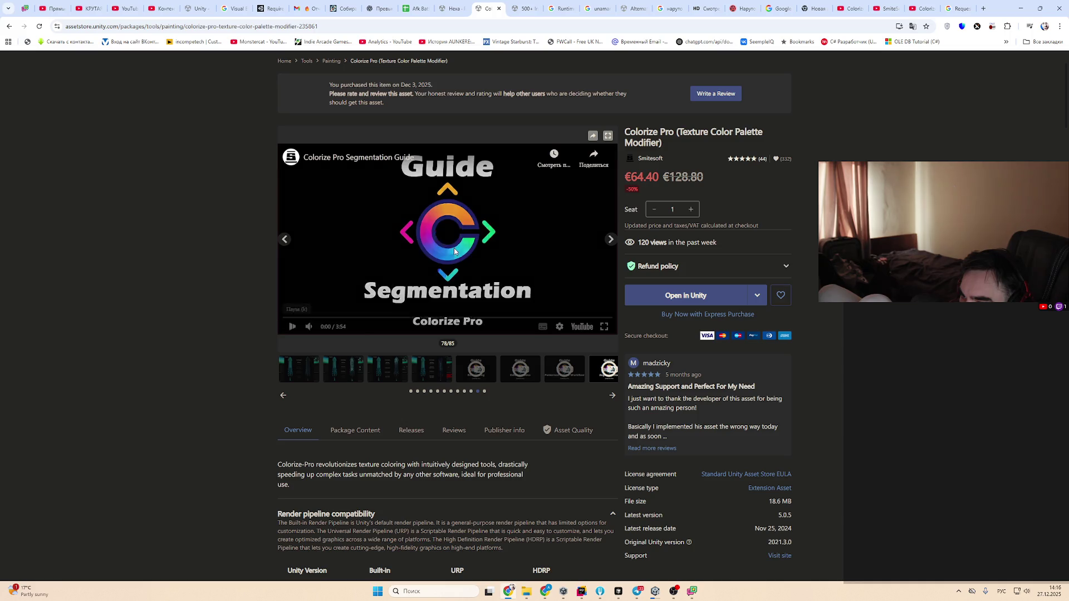
Open the Segmentation Guide video, rewind it near the start and play it full screen
click(382, 318)
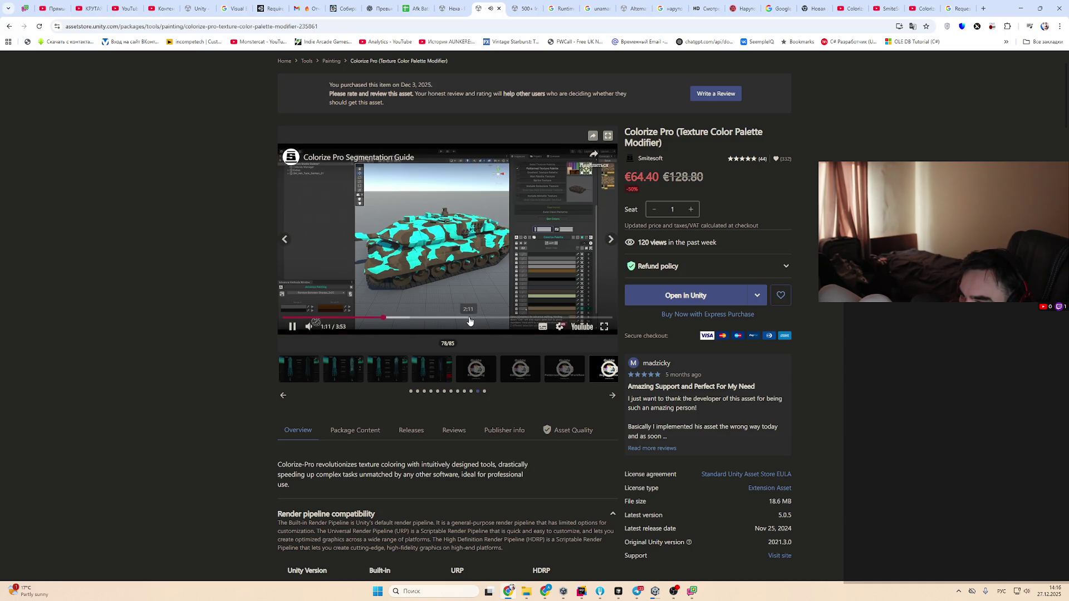
click(291, 318)
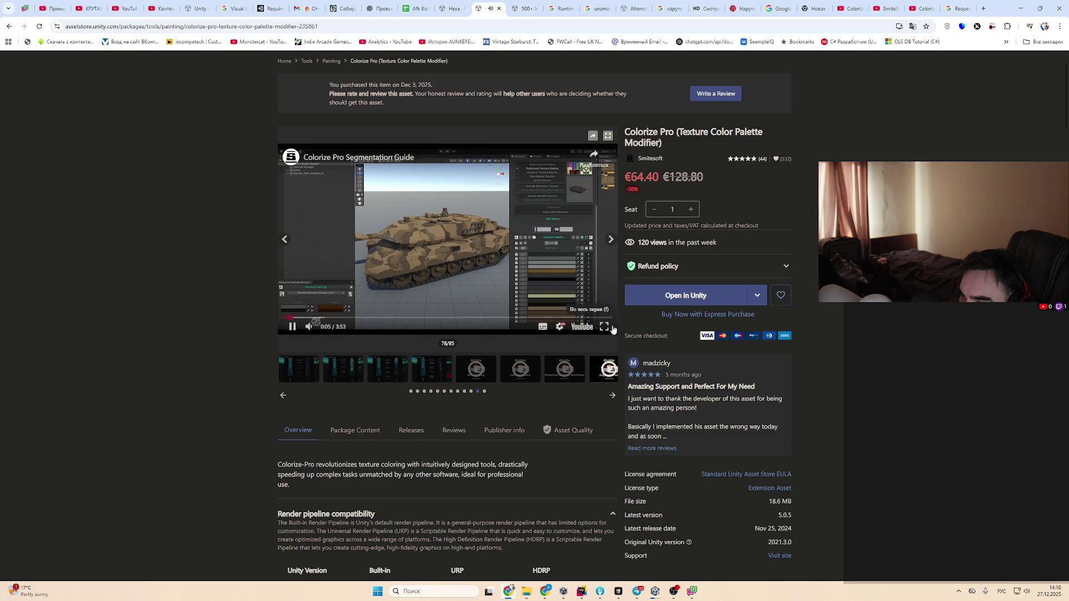
click(604, 326)
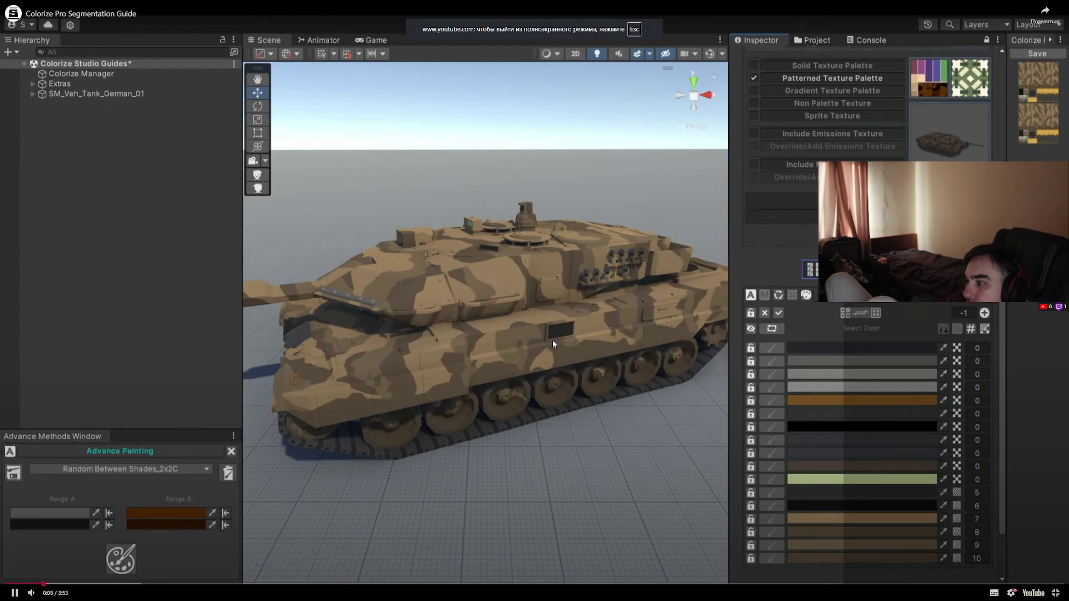
Seek the Segmentation Guide through 0:21 to 0:41 and leave full-screen playback
mouse_move(52, 594)
click(103, 584)
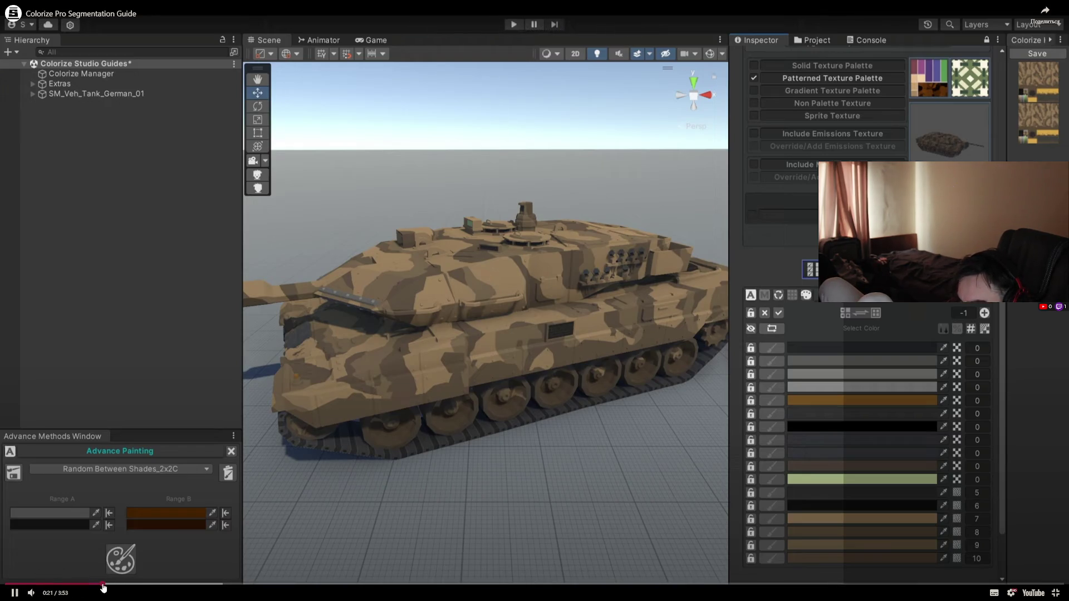
click(192, 585)
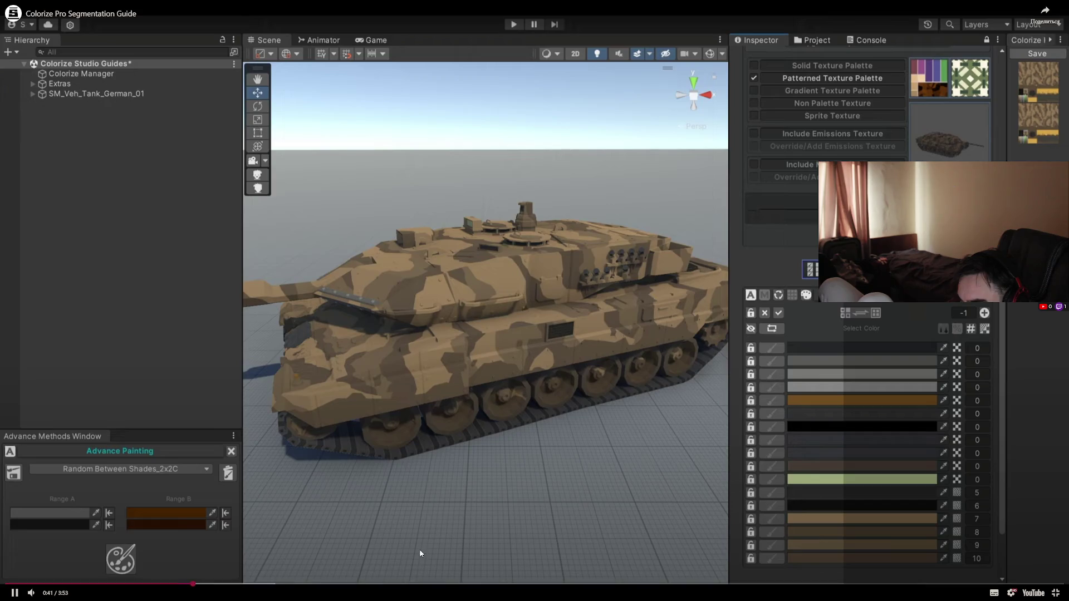
key(Escape)
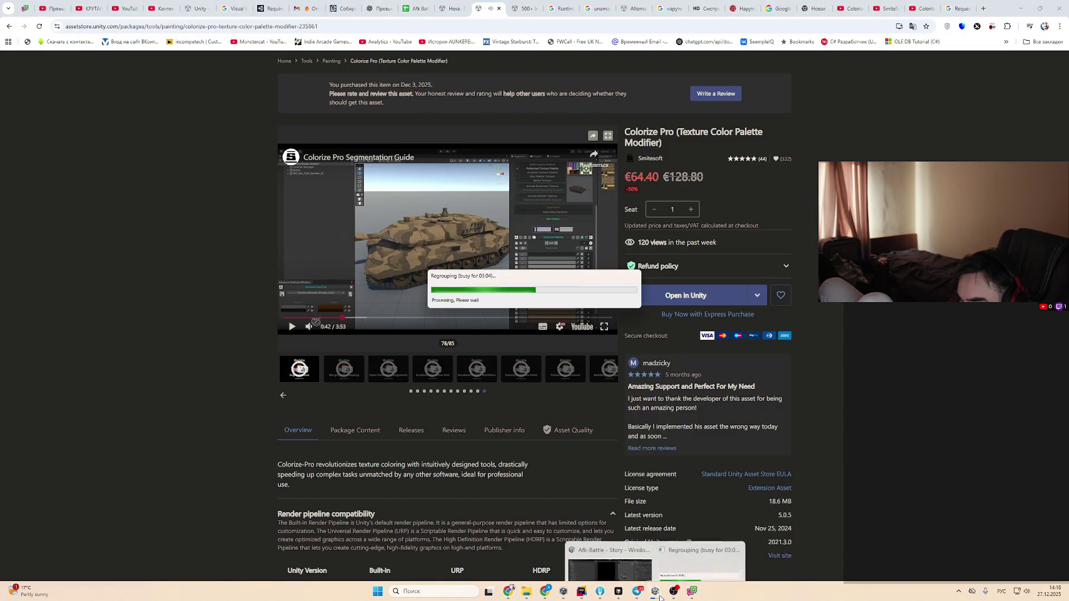
Check Unity's regrouping progress, then return to the browser and resume the guide video
click(692, 544)
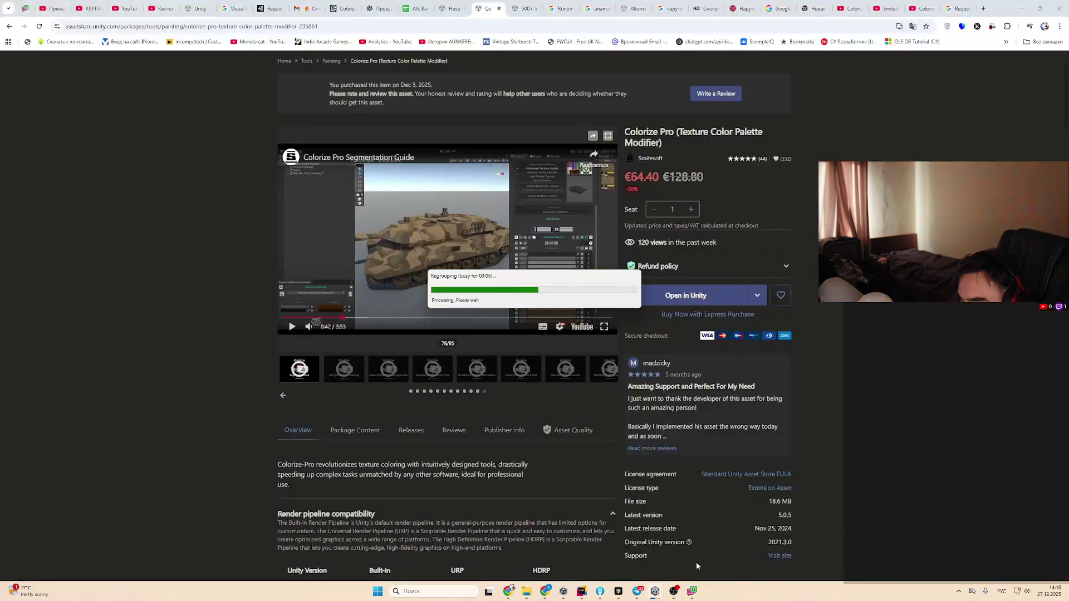
click(473, 261)
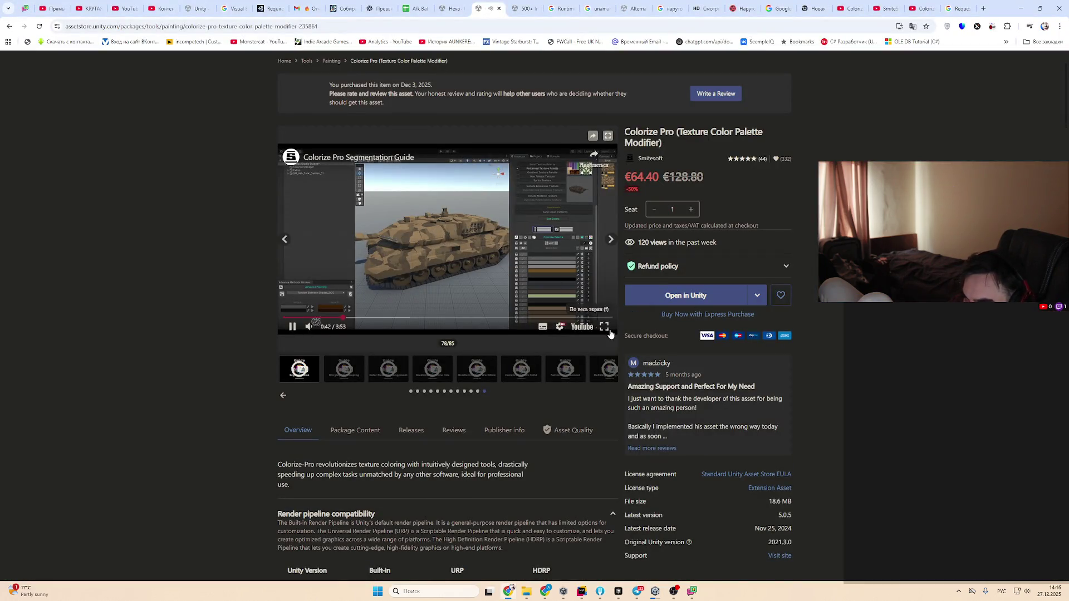
double_click(473, 262)
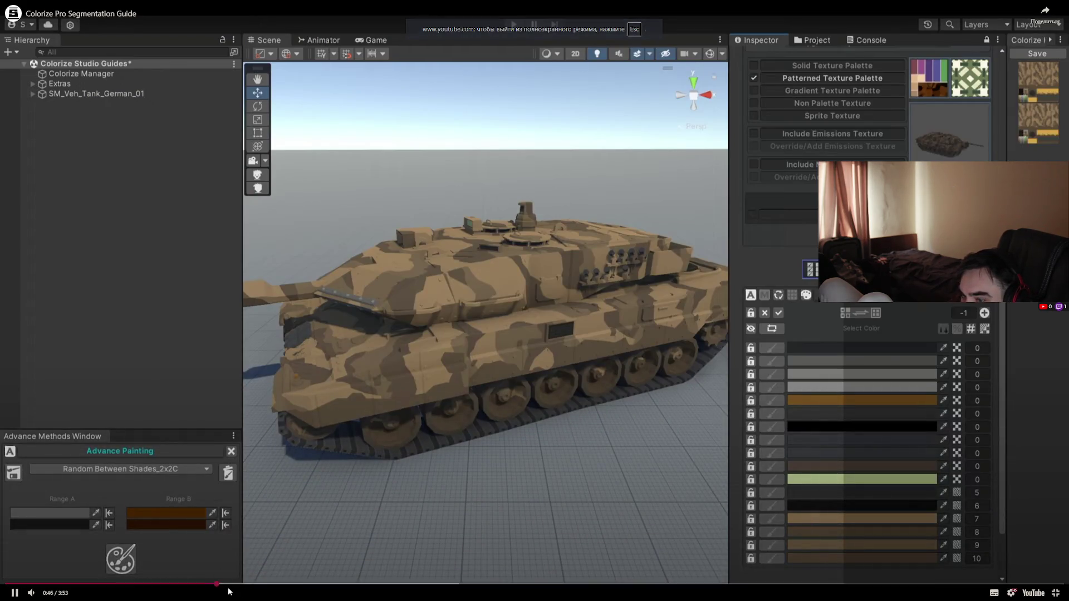
Jump to the cyan camouflage patches part and watch to about 1:50, then exit fullscreen
click(271, 584)
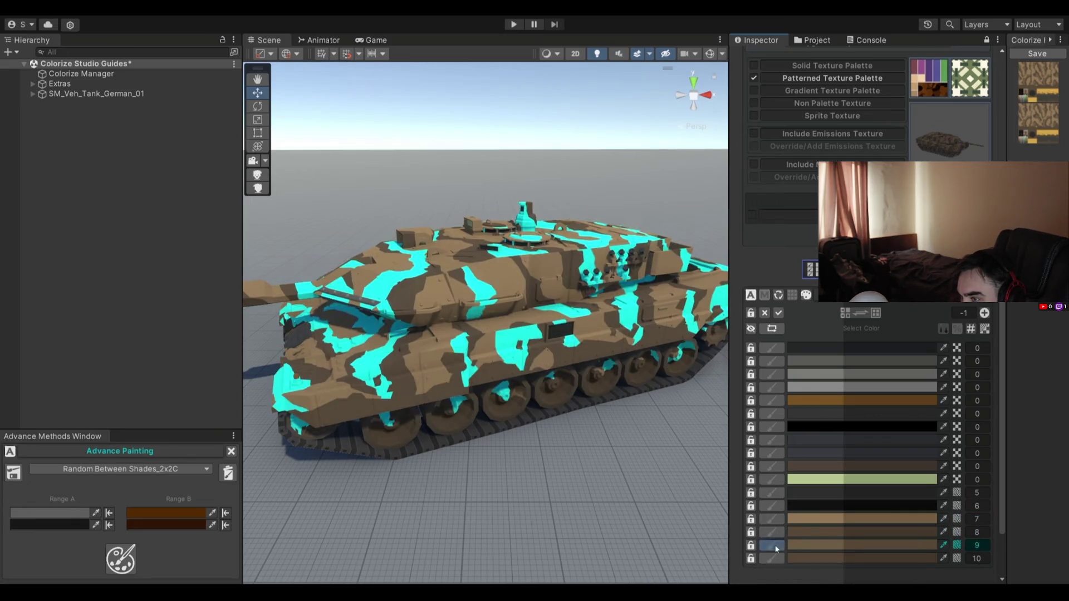
mouse_move(655, 402)
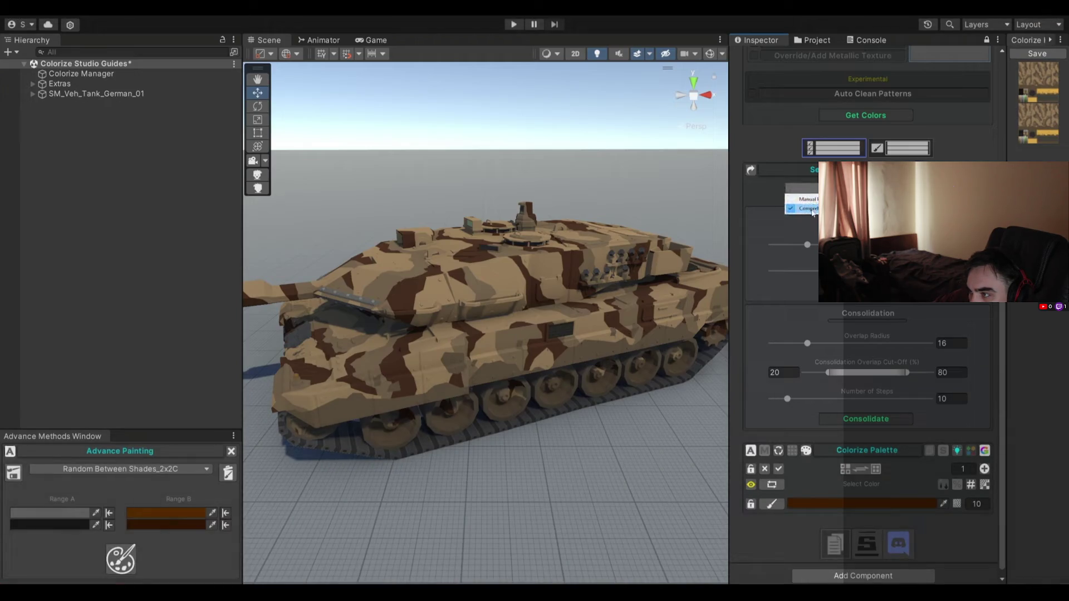
mouse_move(552, 541)
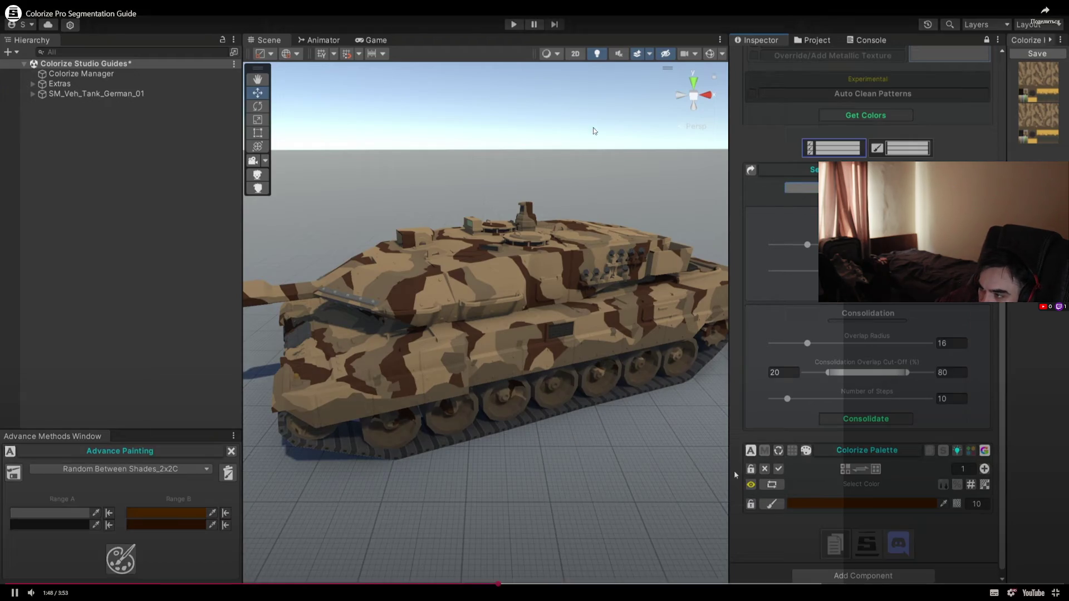
click(1063, 594)
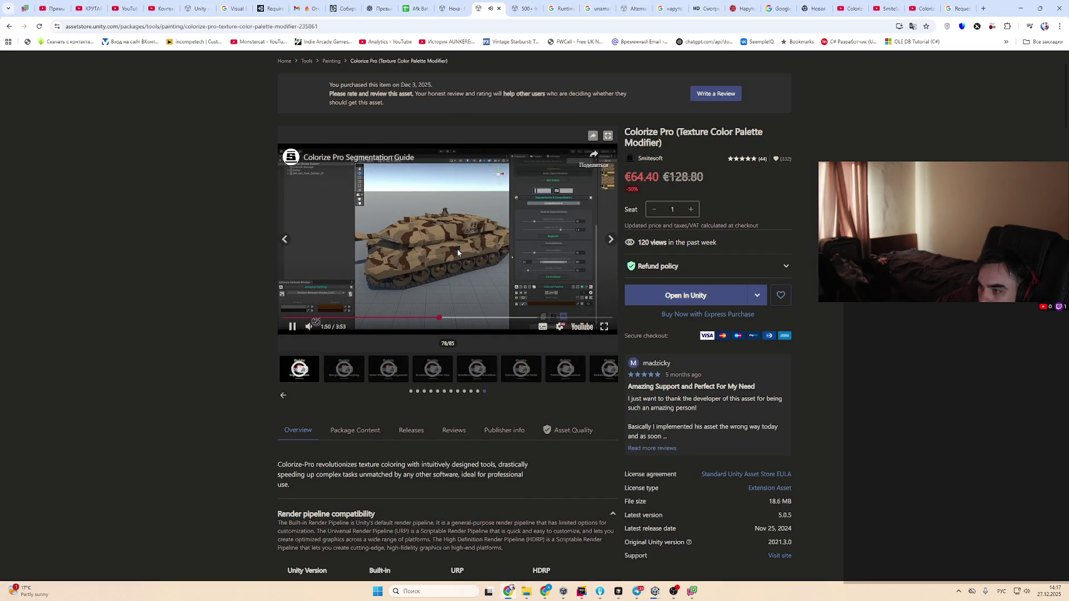
Pause and resume the embedded Segmentation Guide, then return it to fullscreen with F
click(486, 251)
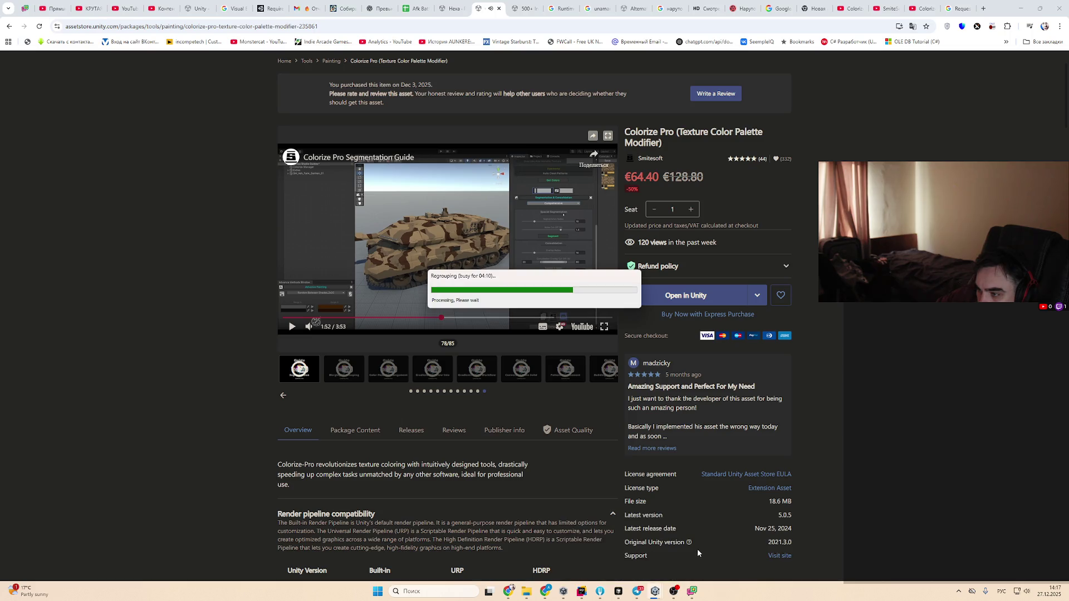
click(333, 234)
key(f)
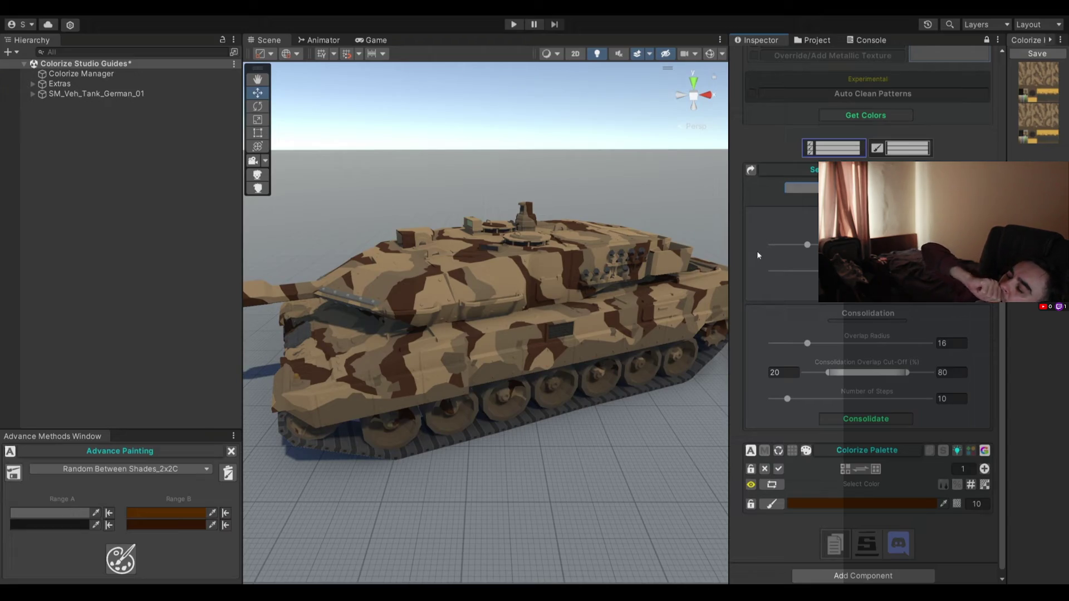
Watch the guide enable palette brushes and re-randomize the tank's cyan patches into grey-brown desert camouflage
drag(802, 250, 763, 244)
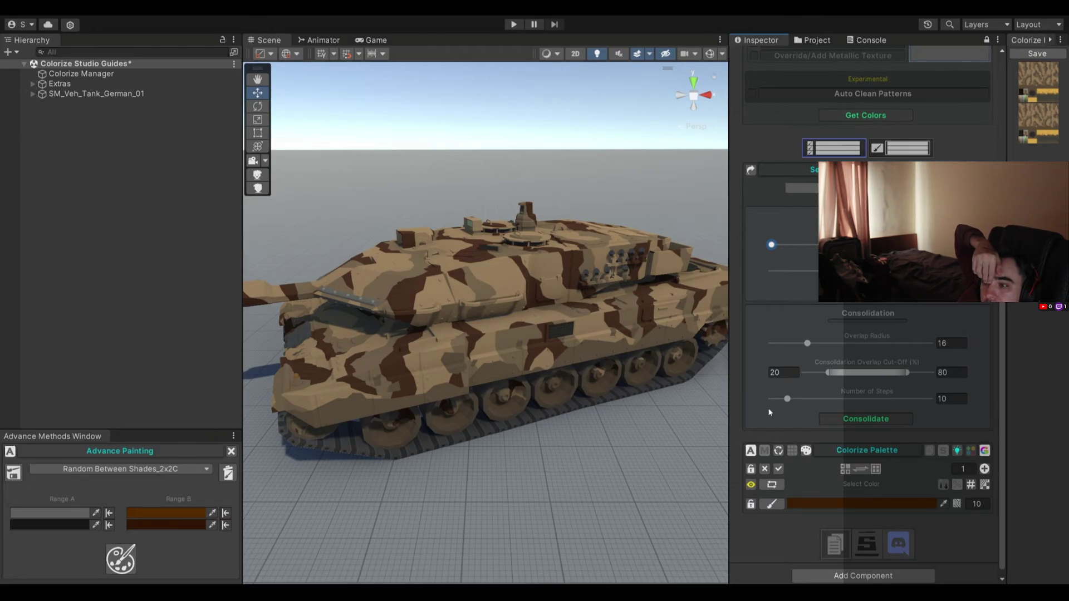
click(773, 504)
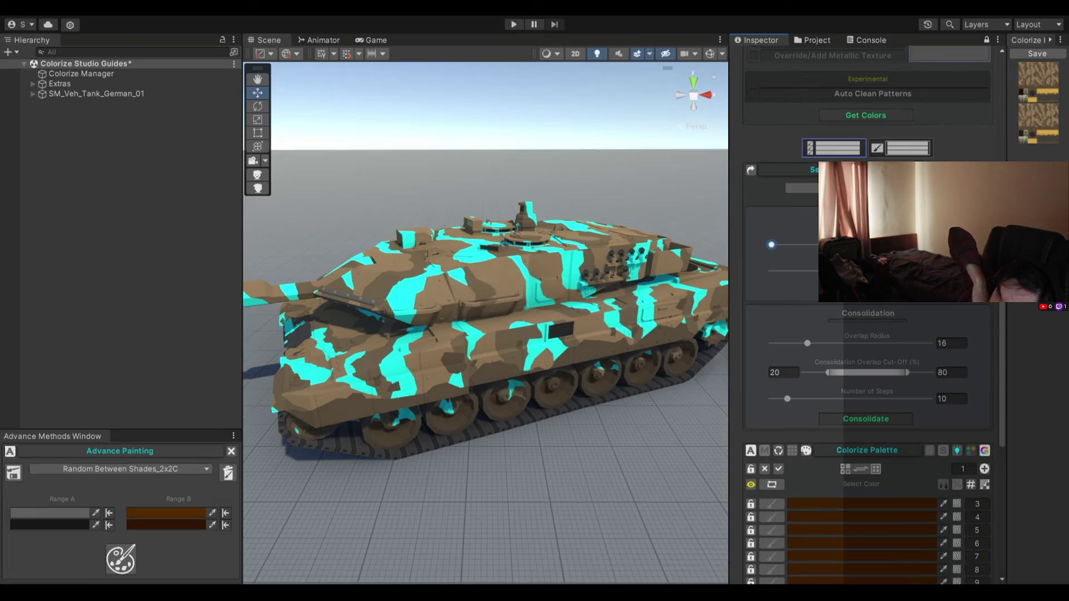
scroll(772, 289, down, 5)
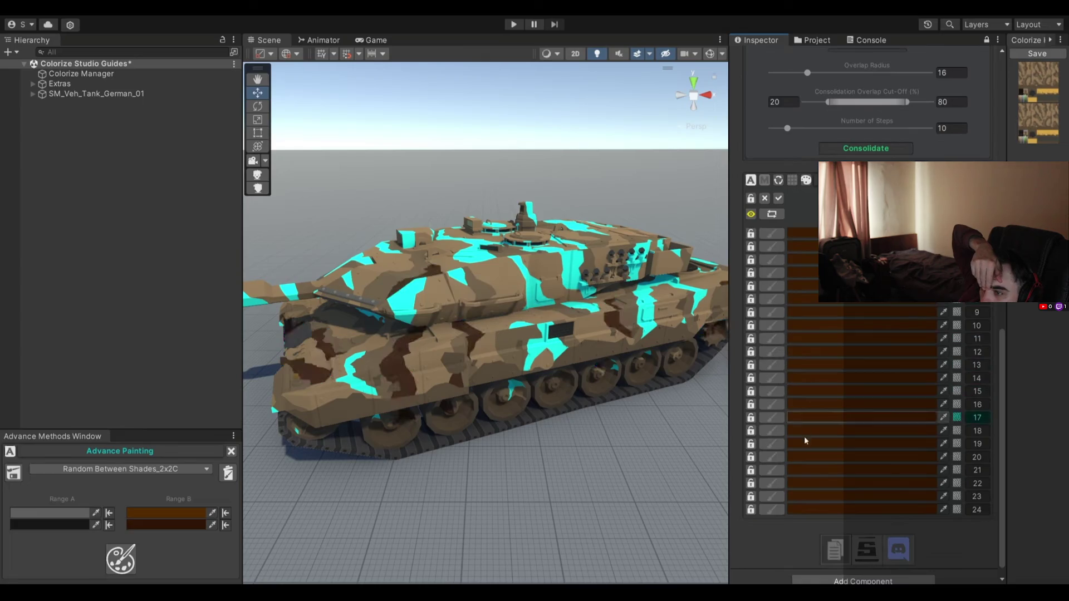
click(771, 214)
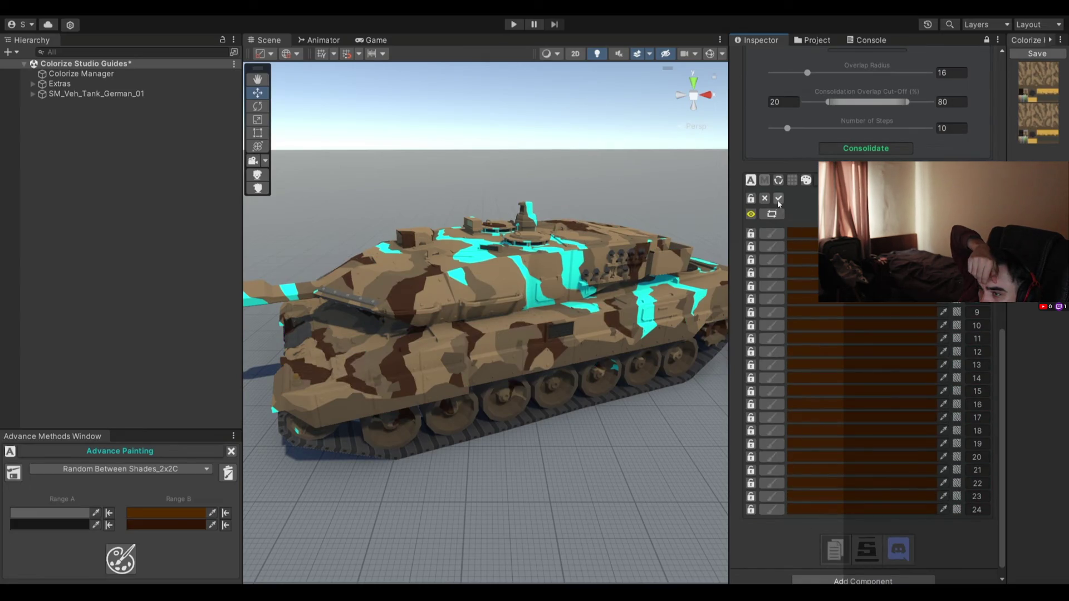
click(121, 559)
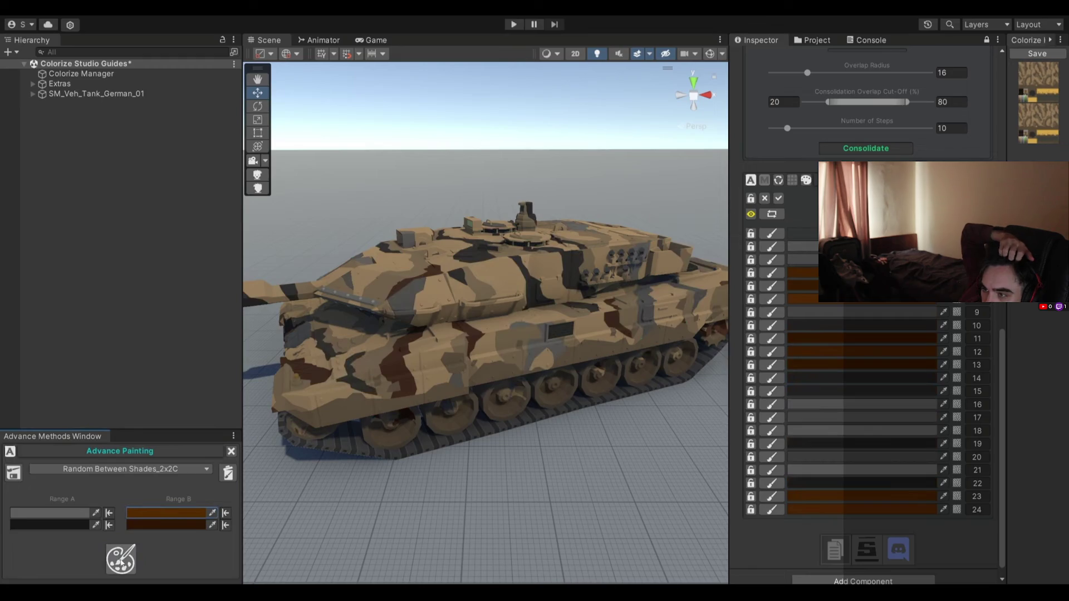
click(120, 560)
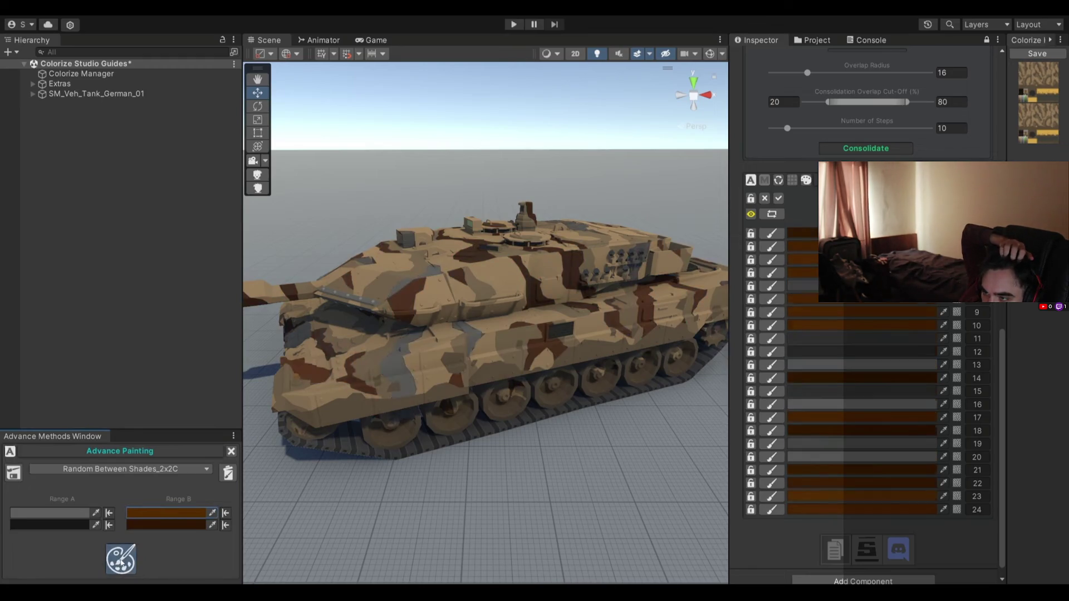
click(121, 560)
click(121, 560)
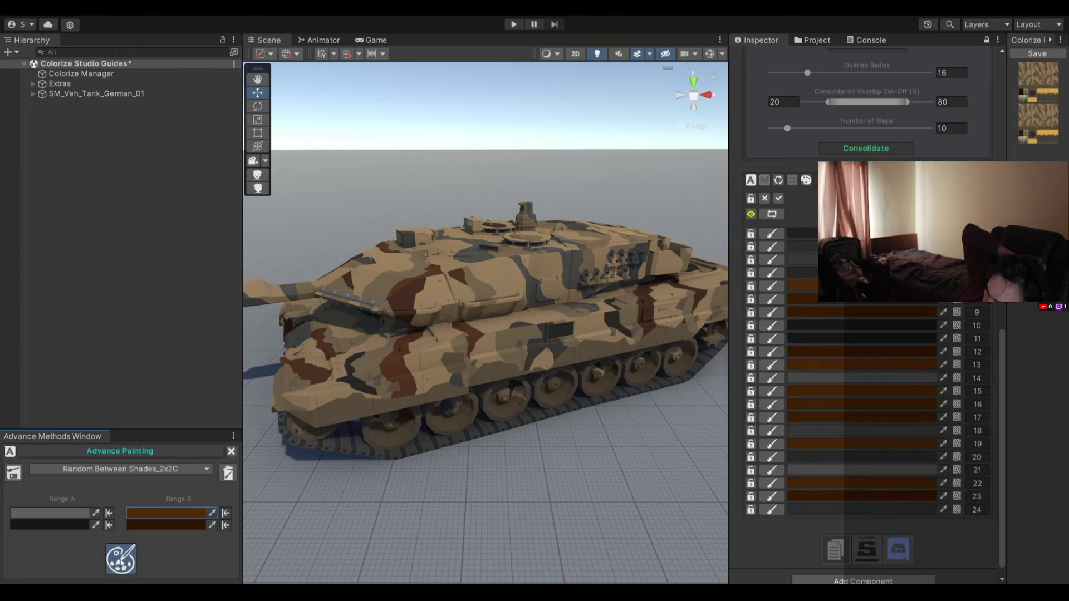
click(121, 560)
click(121, 560)
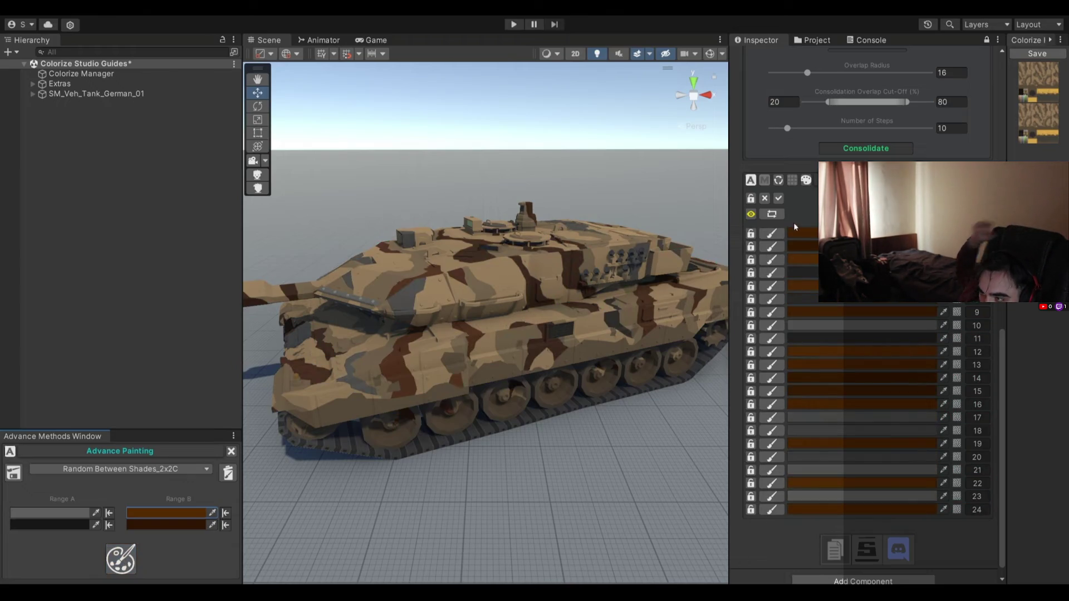
scroll(805, 218, up, 3)
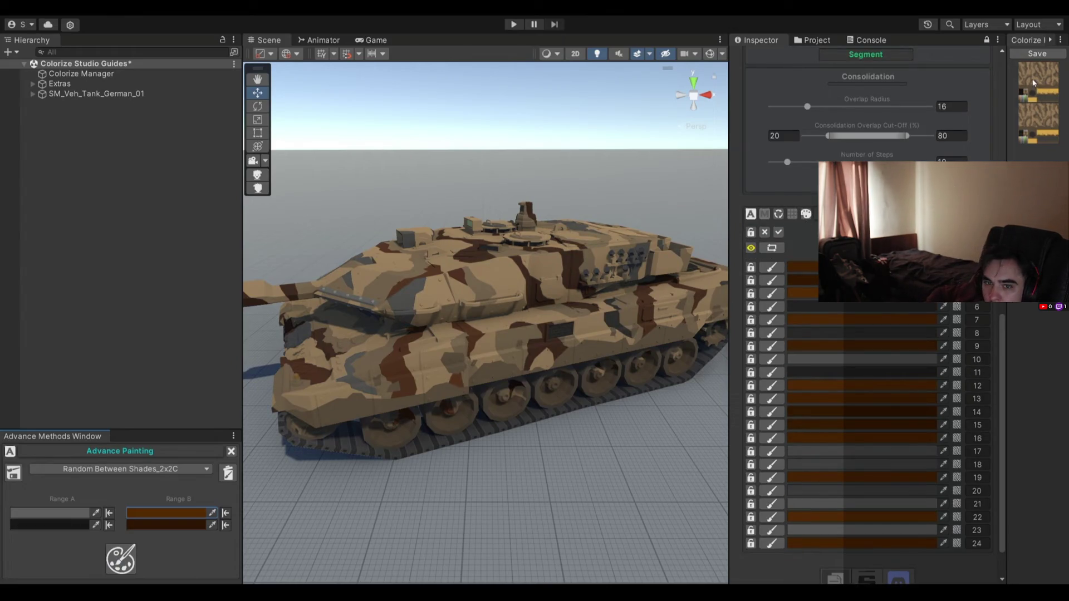
Watch the guide pick Manual Precision Targeting, dock Texture Preview and regroup the palette up to group 17
click(805, 218)
scroll(867, 312, up, 5)
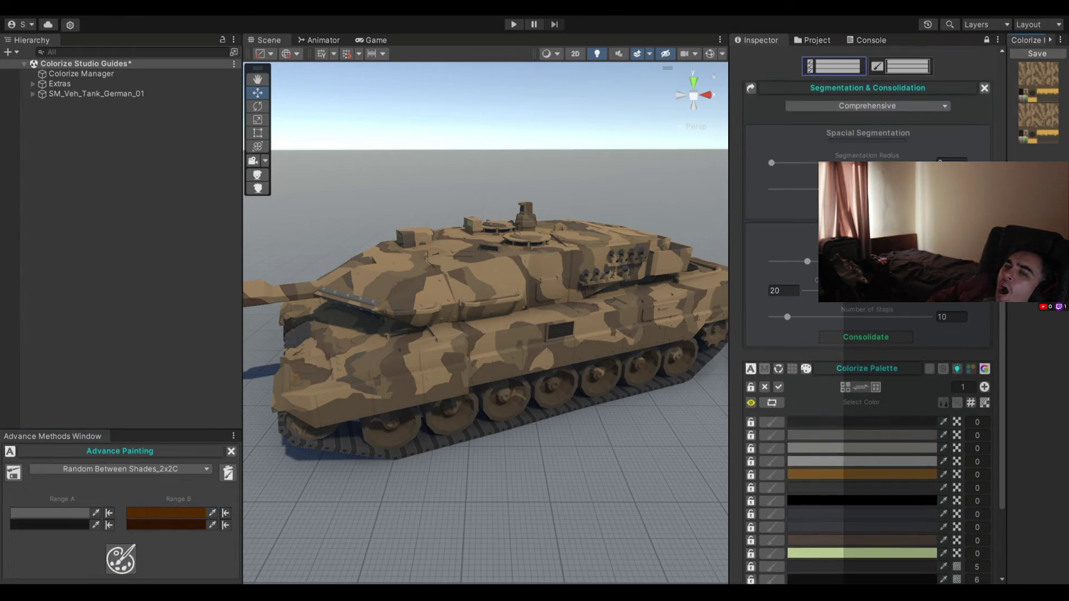
click(858, 105)
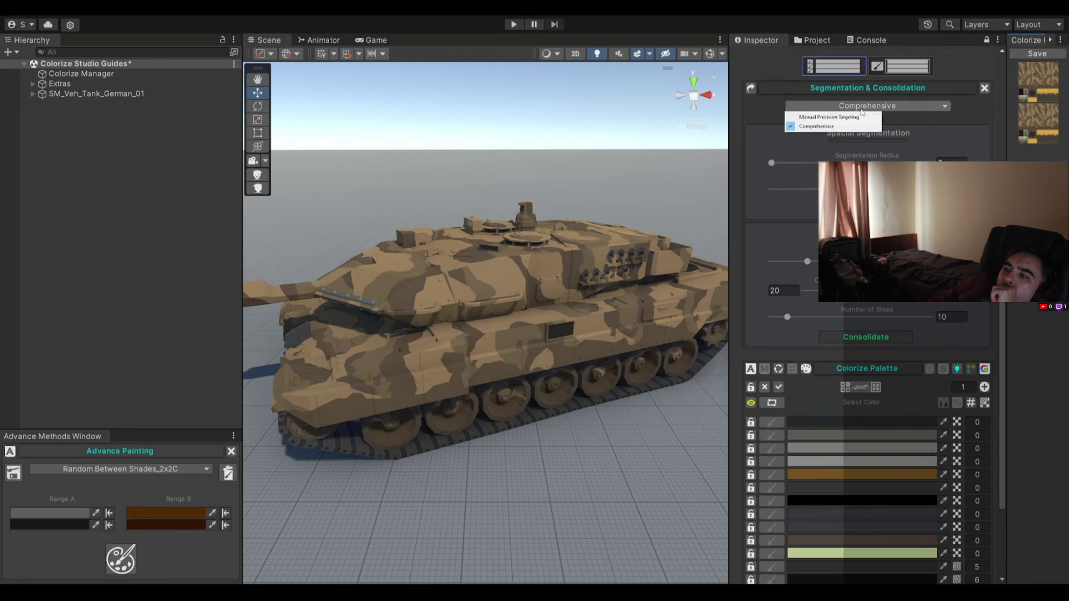
click(830, 117)
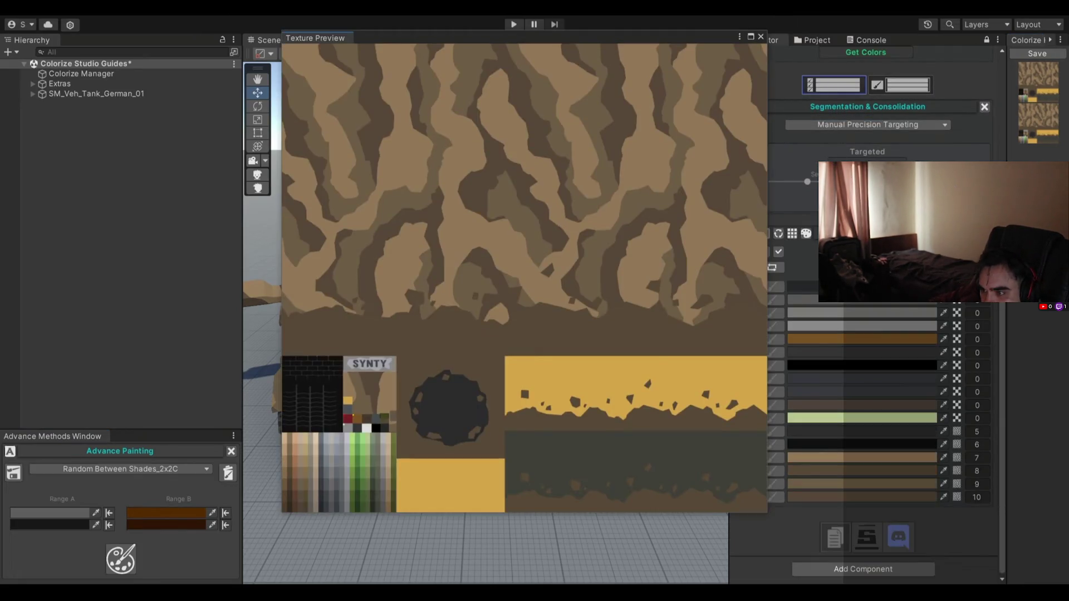
mouse_move(339, 38)
mouse_down()
mouse_move(205, 43)
mouse_move(82, 353)
mouse_move(97, 359)
mouse_up()
drag(135, 299, 135, 206)
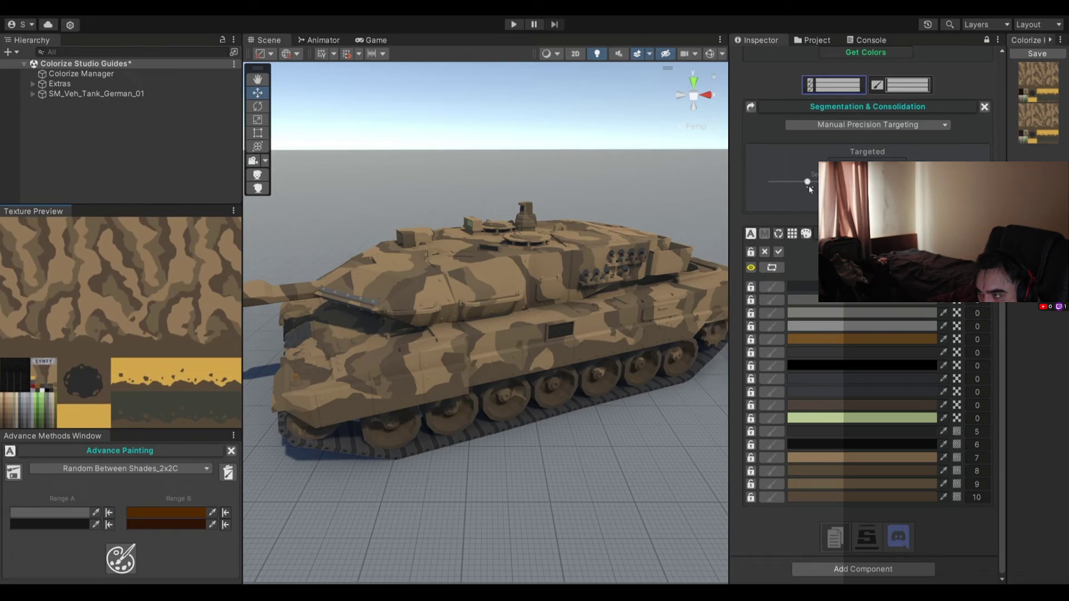
drag(787, 183, 771, 182)
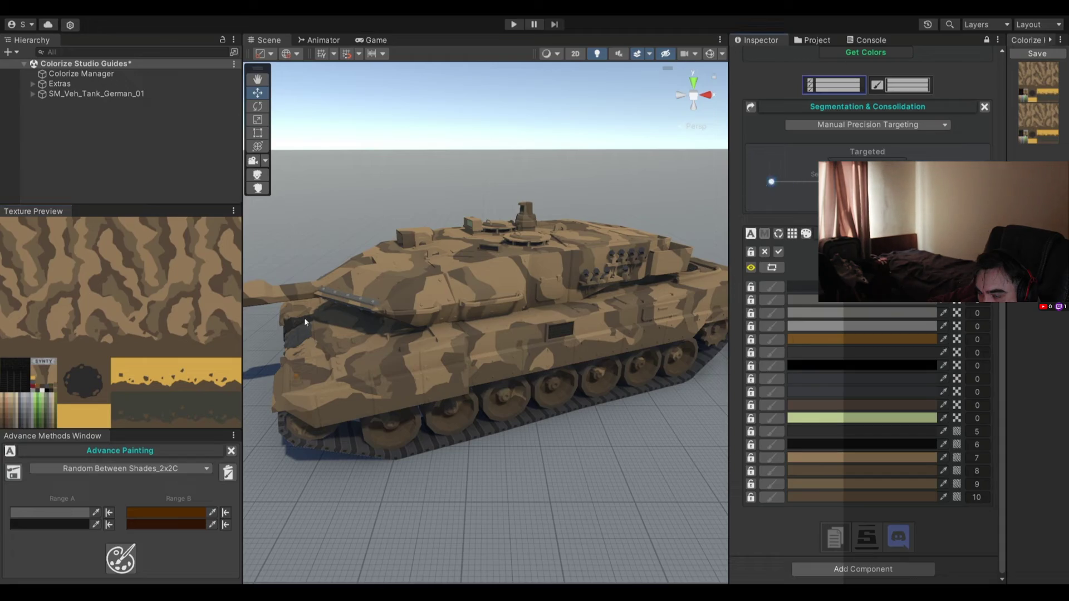
mouse_move(80, 307)
mouse_down()
mouse_move(129, 355)
mouse_move(139, 352)
mouse_up()
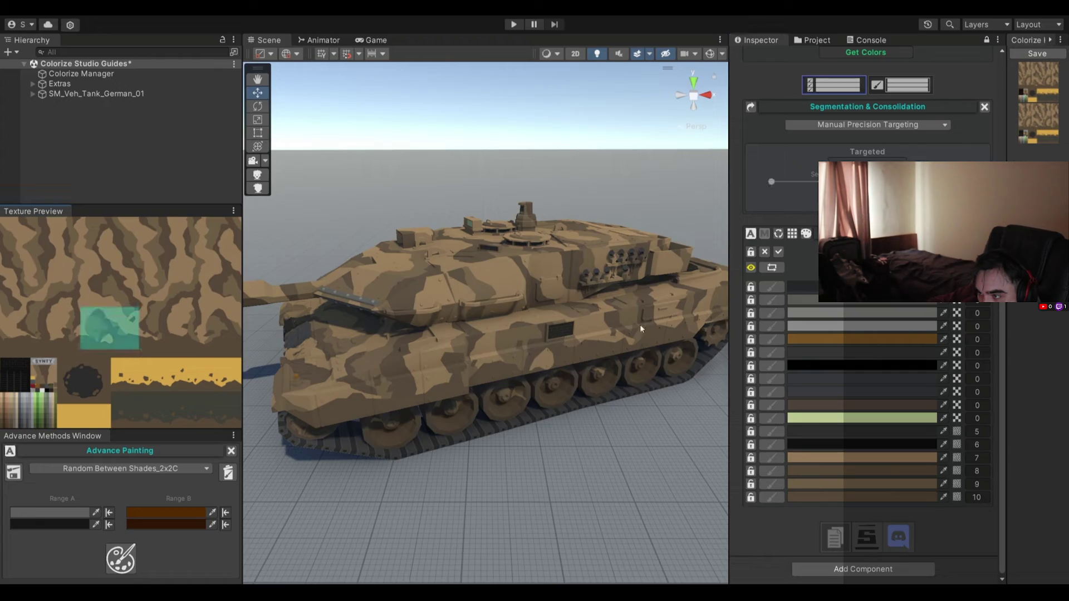
click(773, 497)
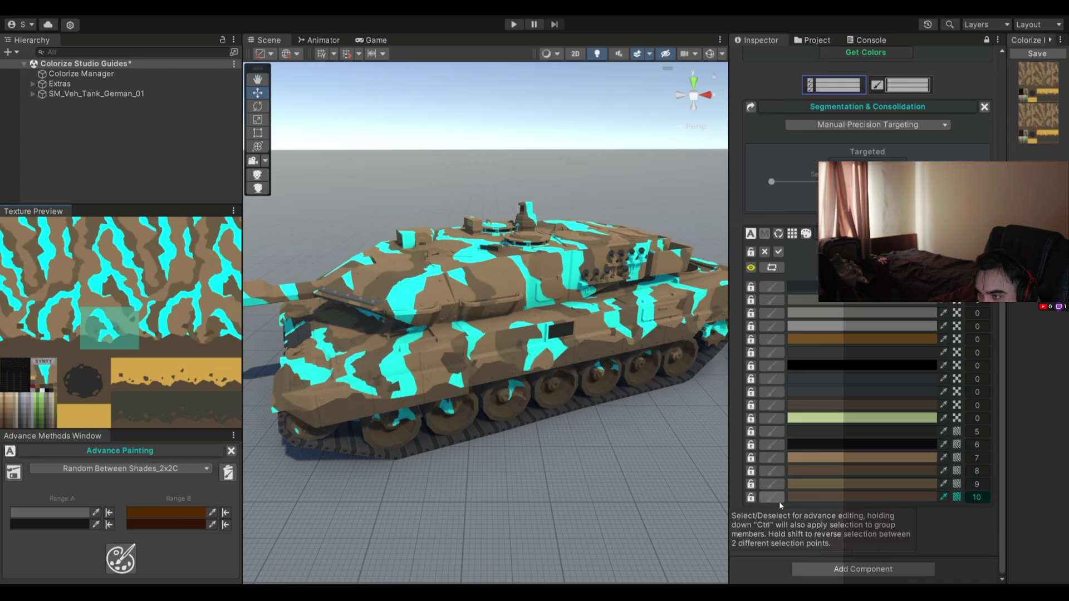
click(774, 485)
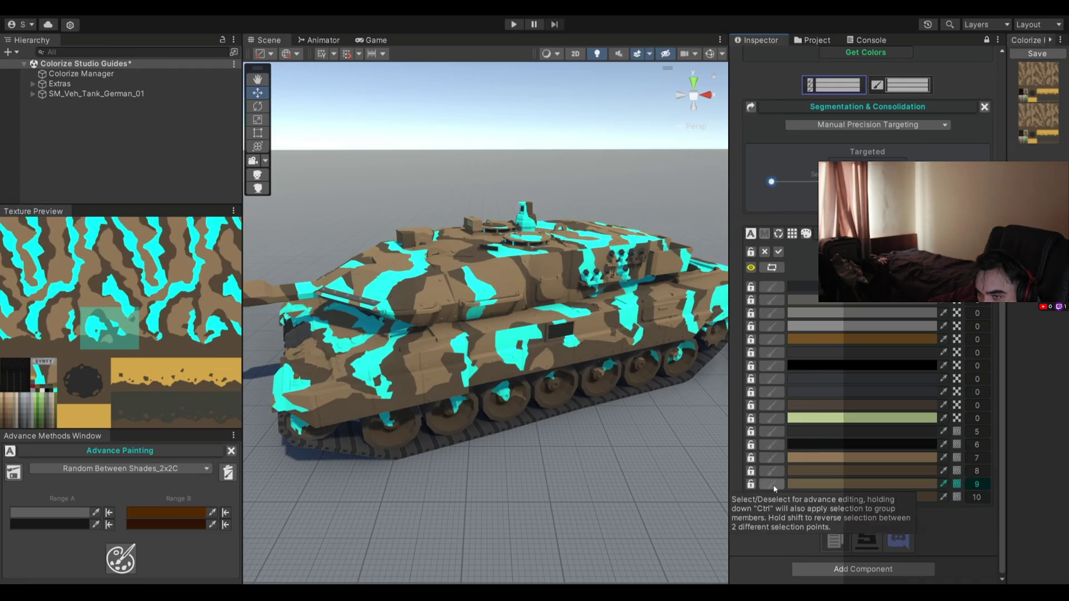
click(773, 471)
click(774, 458)
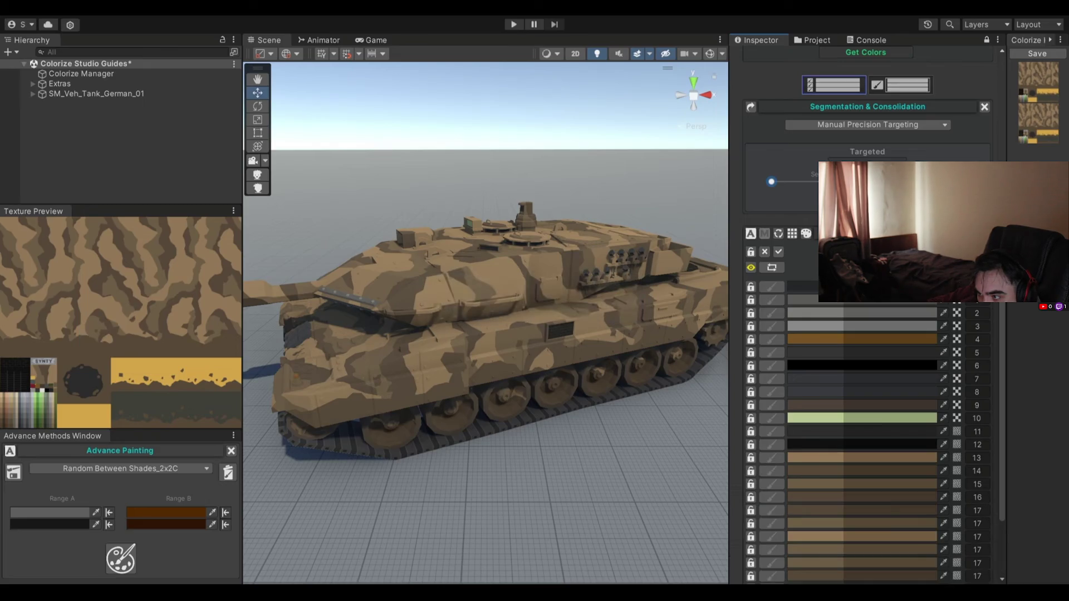
Watch repeated brown and grey recolourings of the tank to the 3:53 end, then exit fullscreen
scroll(779, 326, down, 4)
click(769, 351)
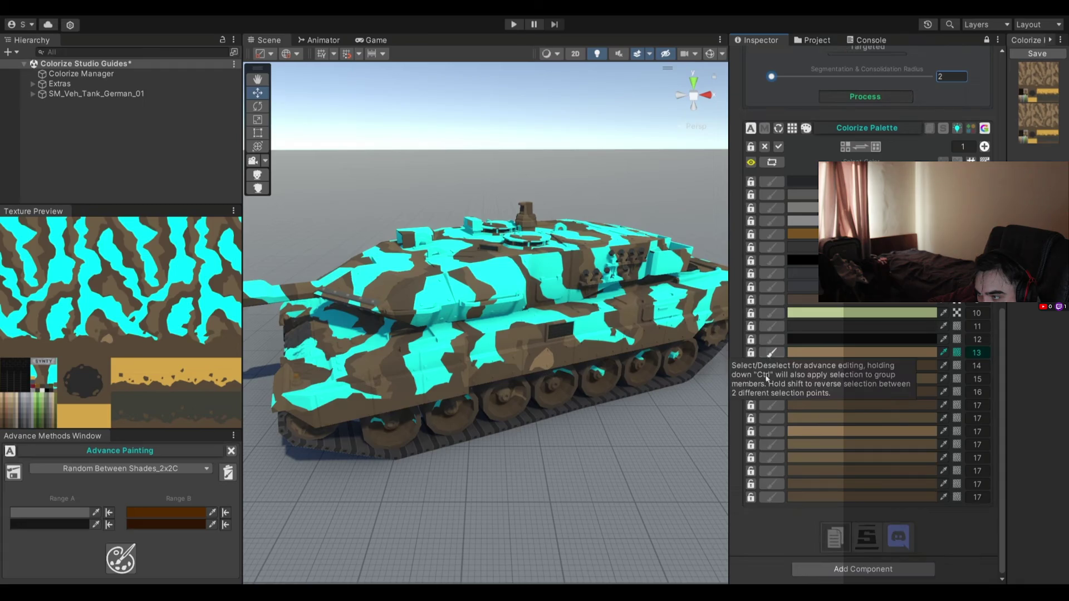
shift+click(772, 497)
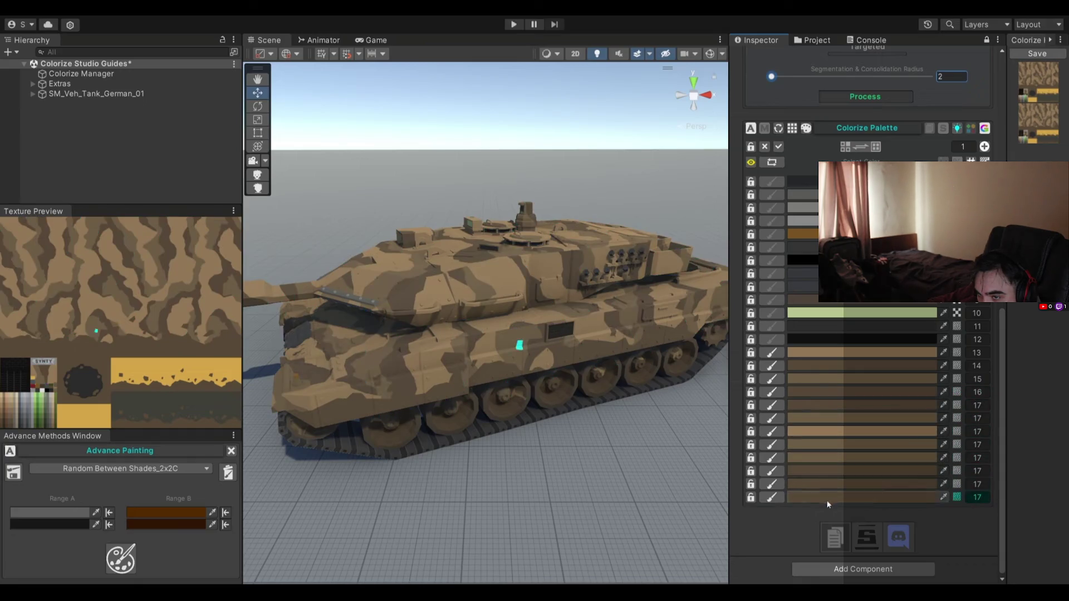
click(121, 559)
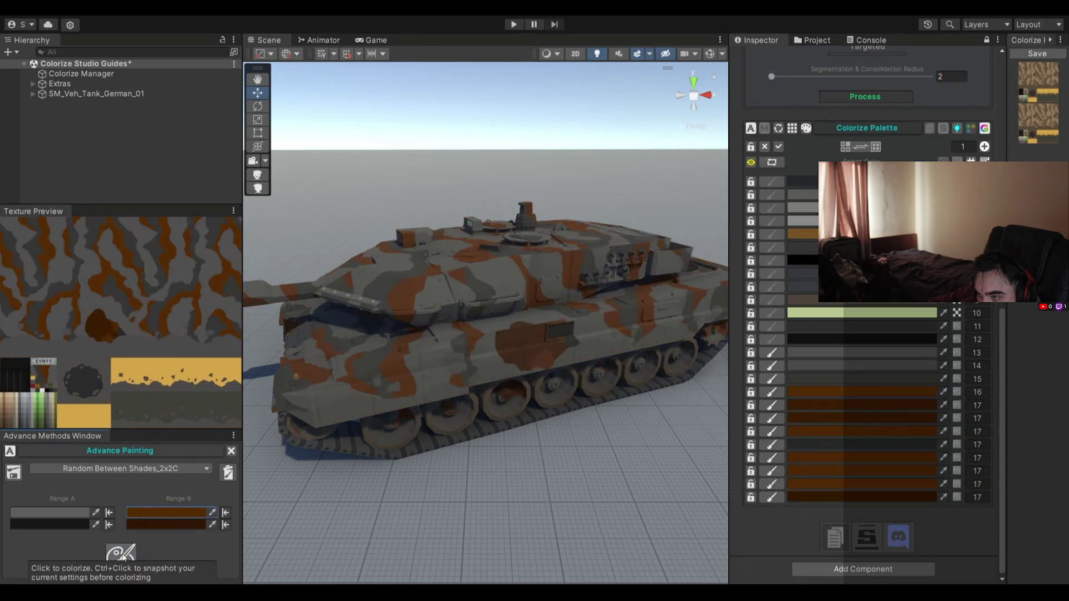
click(121, 558)
click(121, 558)
click(123, 559)
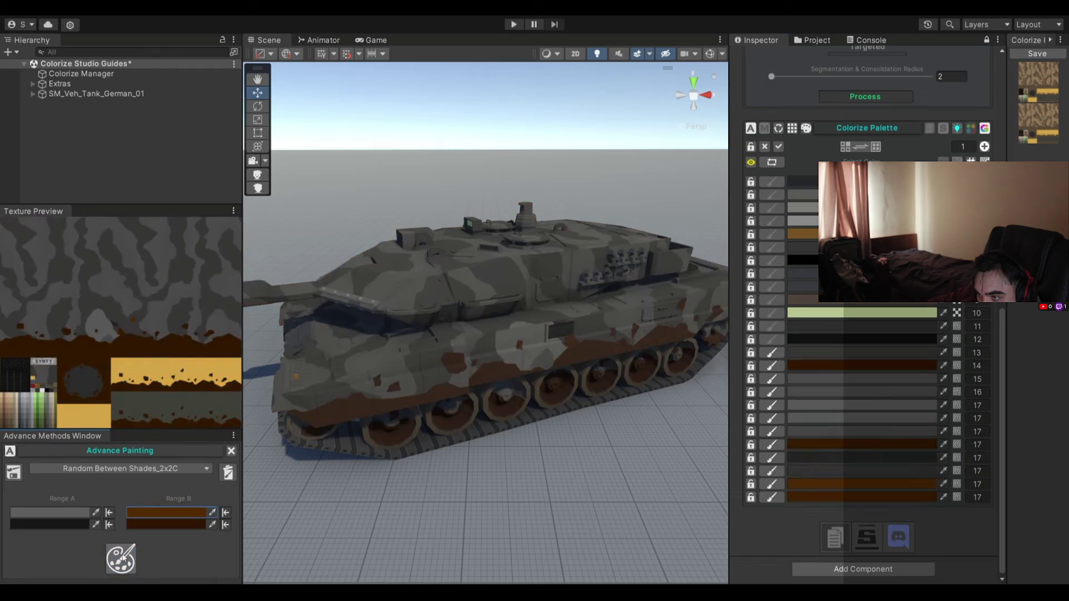
click(122, 558)
click(122, 559)
click(123, 558)
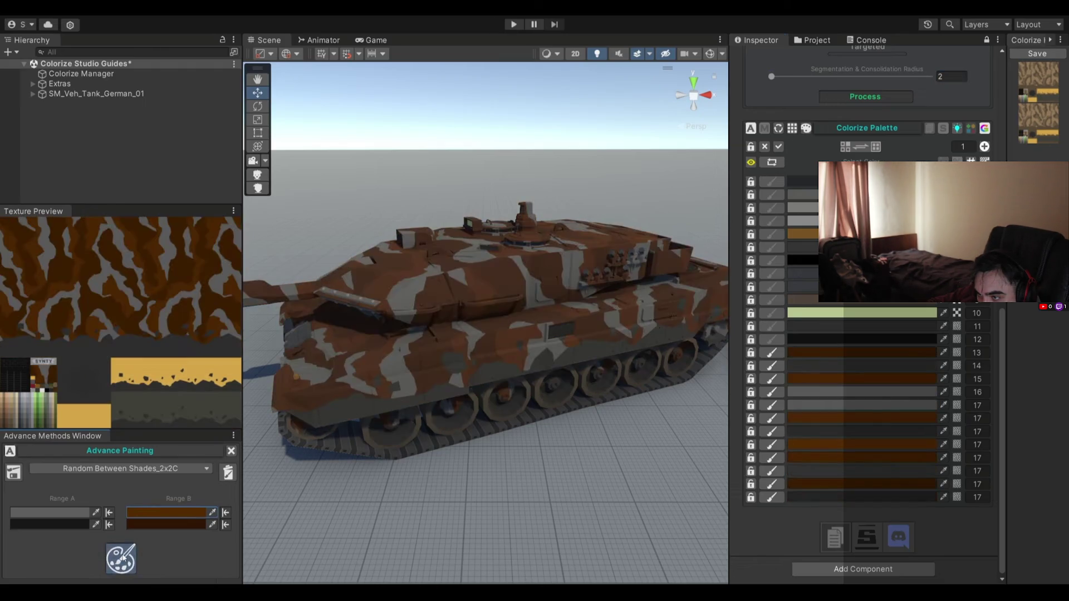
click(123, 559)
click(123, 559)
click(122, 558)
click(122, 558)
click(122, 558)
click(123, 558)
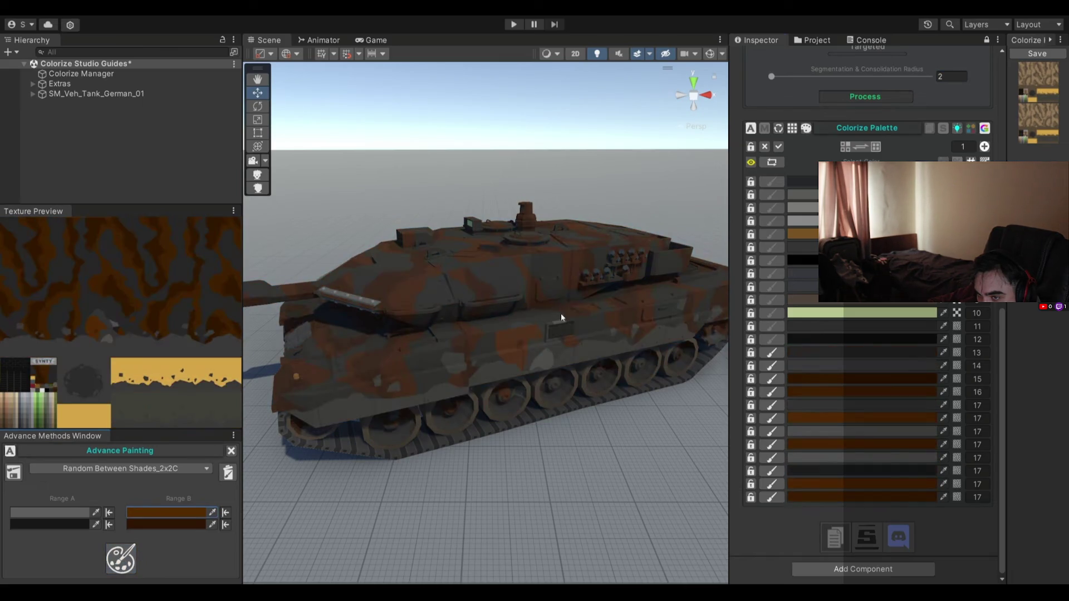
click(122, 558)
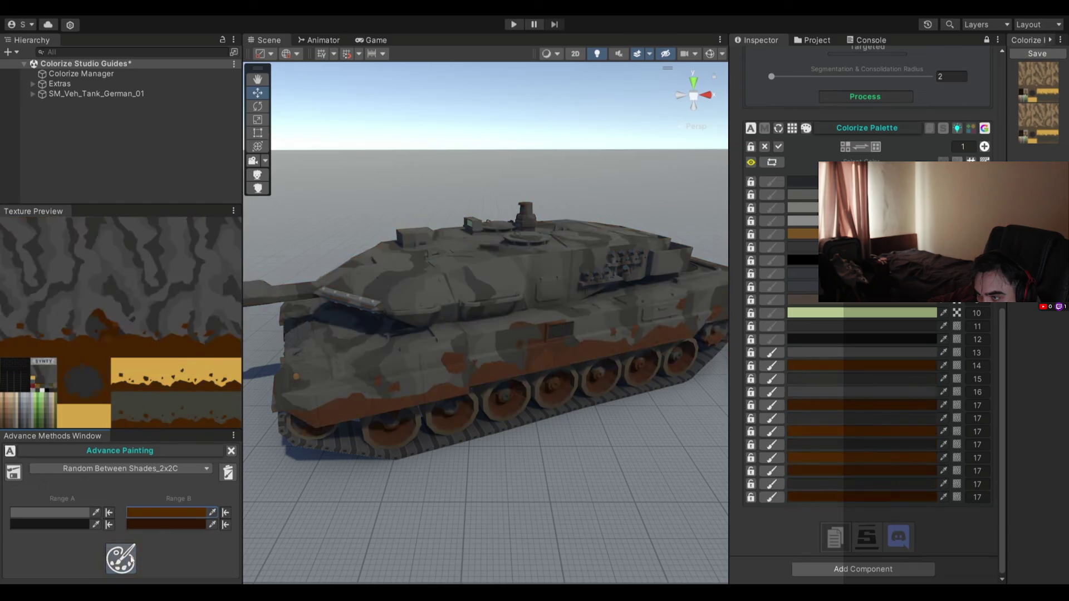
click(123, 559)
click(123, 558)
click(122, 558)
click(123, 559)
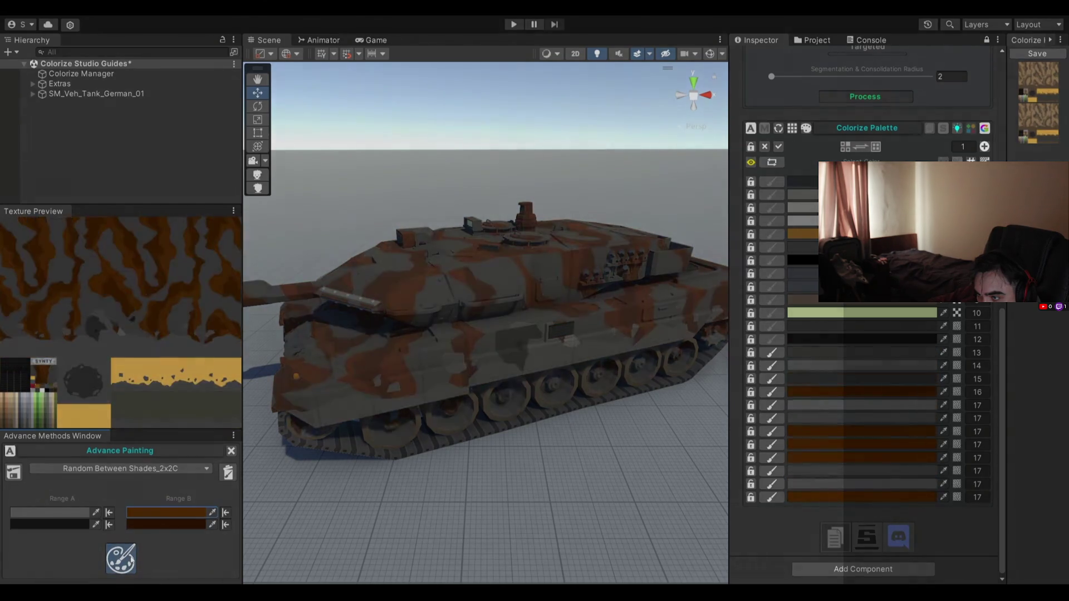
click(122, 559)
click(123, 558)
click(123, 558)
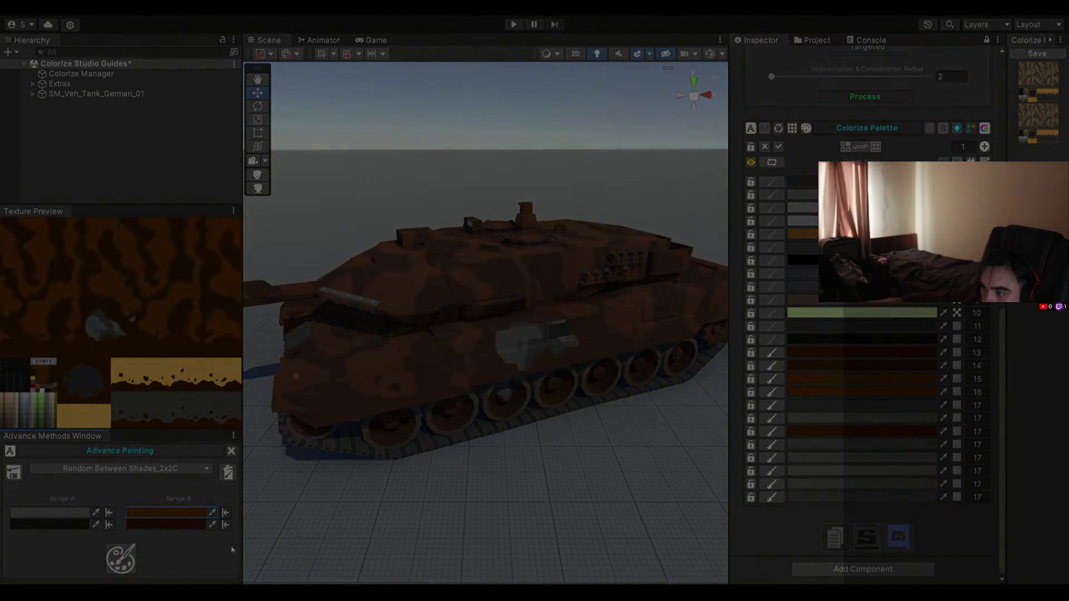
double_click(482, 215)
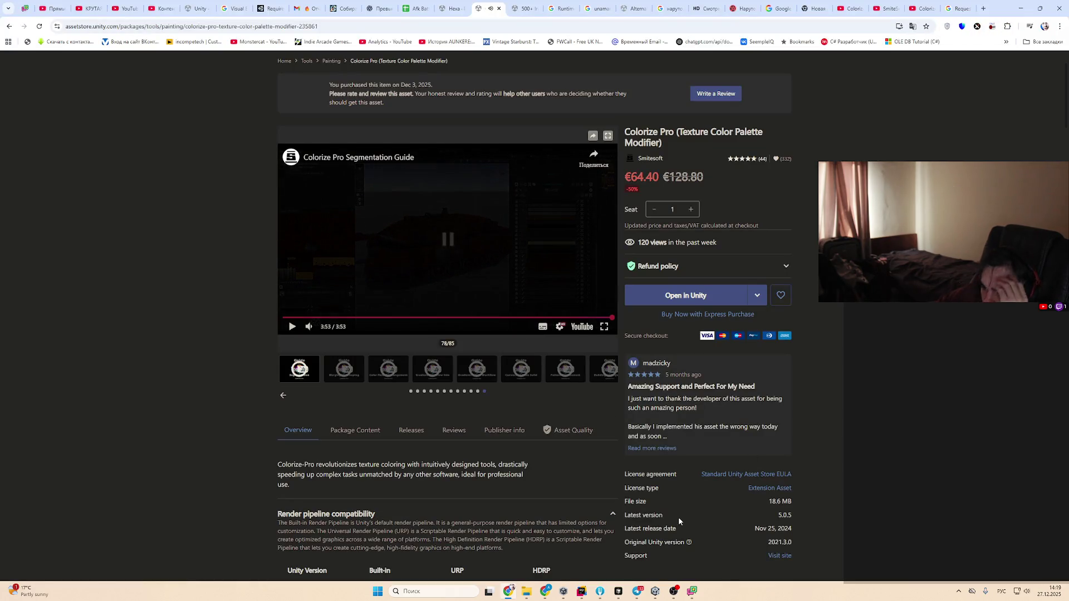
Return to Unity and frame the archer's boots in the Scene view
key(alt+Tab)
key(f)
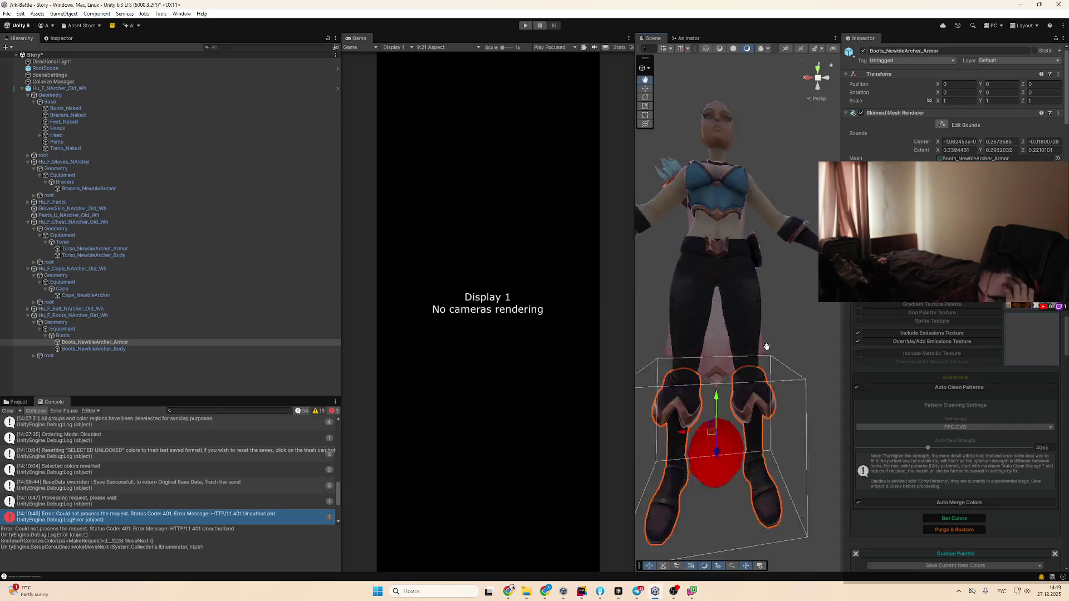
scroll(993, 442, down, 8)
scroll(995, 446, down, 15)
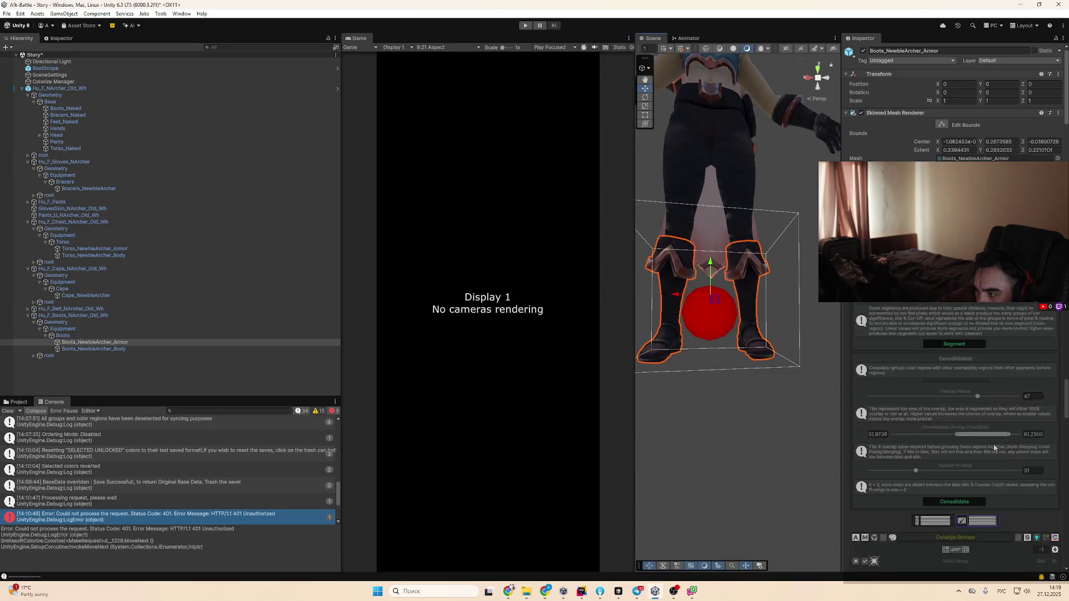
drag(1065, 493, 1067, 418)
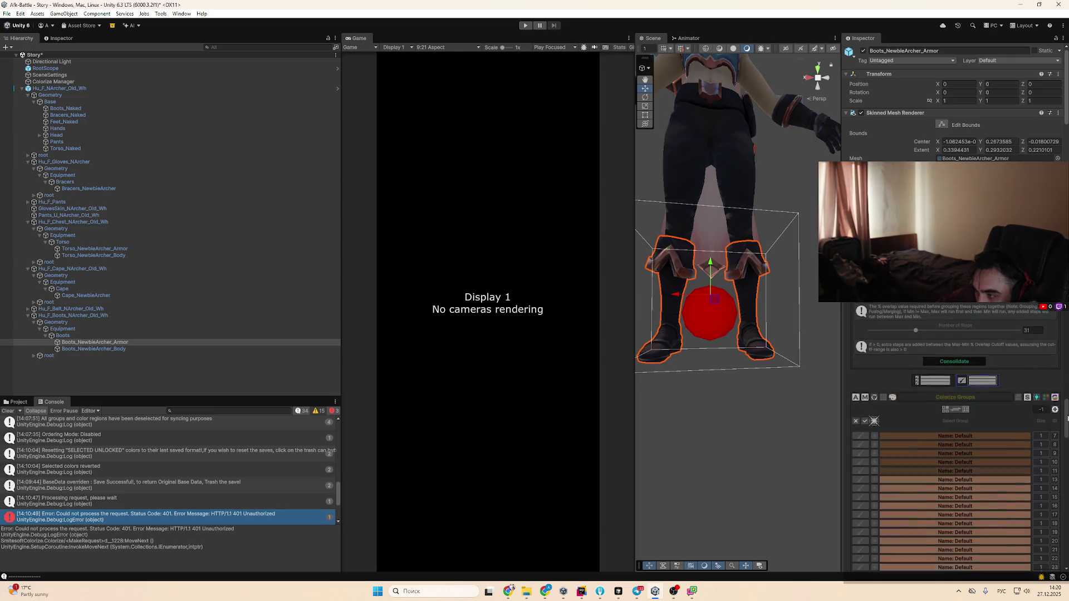
scroll(881, 428, up, 3)
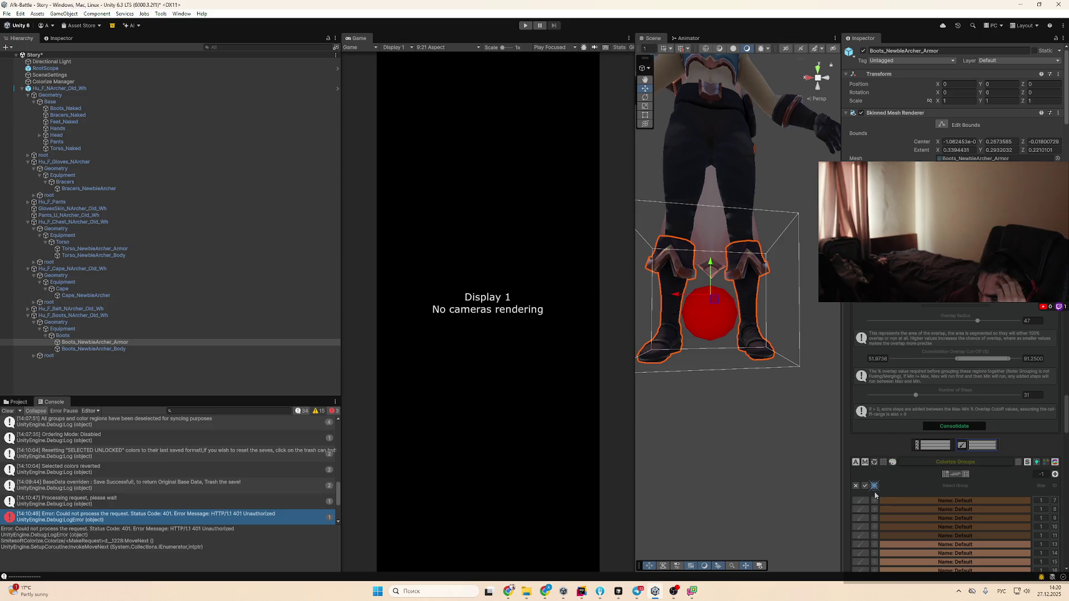
scroll(875, 495, down, 3)
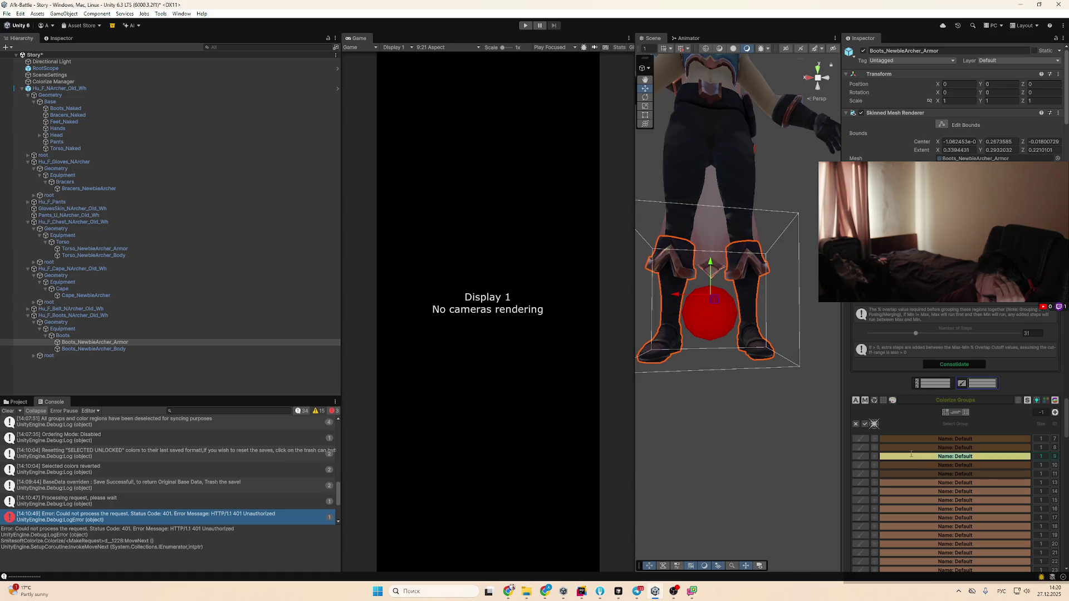
Select Colorize group 10 and show the palette's tan colour rows 7 through 20
click(925, 465)
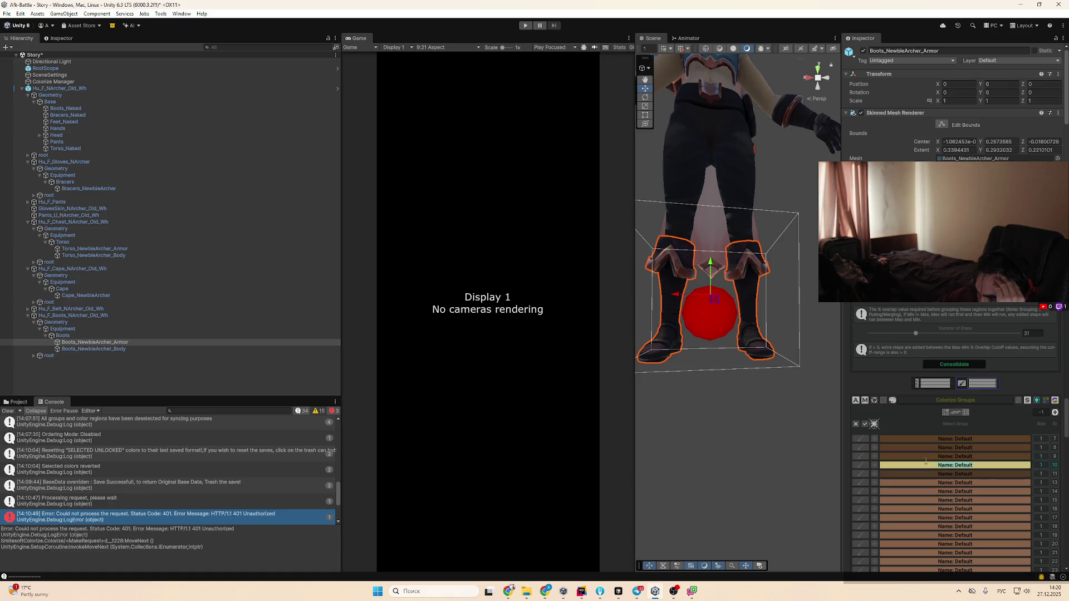
click(864, 401)
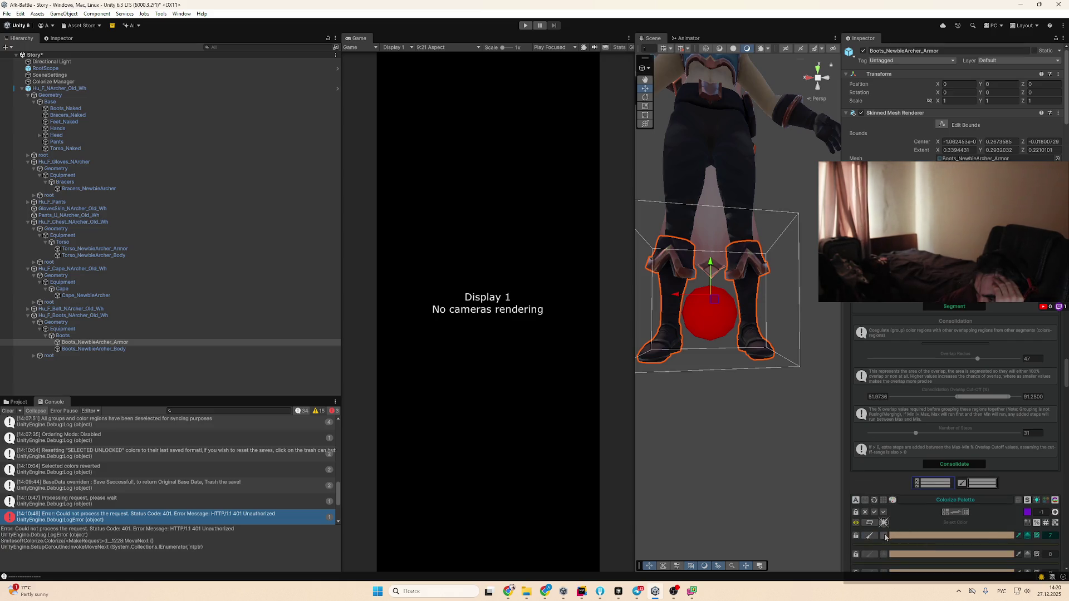
scroll(732, 393, down, 5)
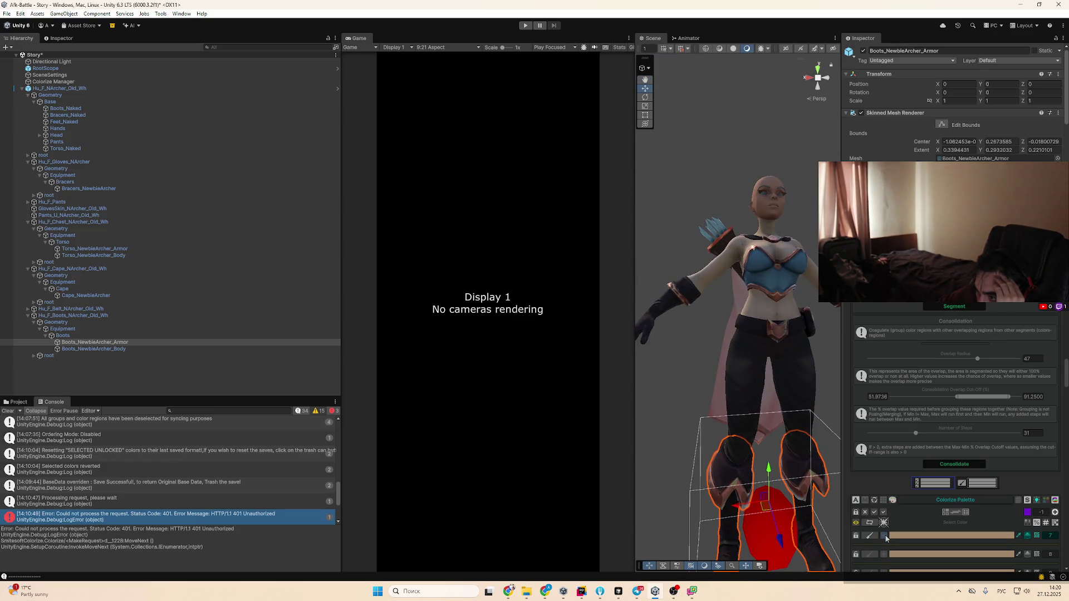
scroll(885, 538, down, 3)
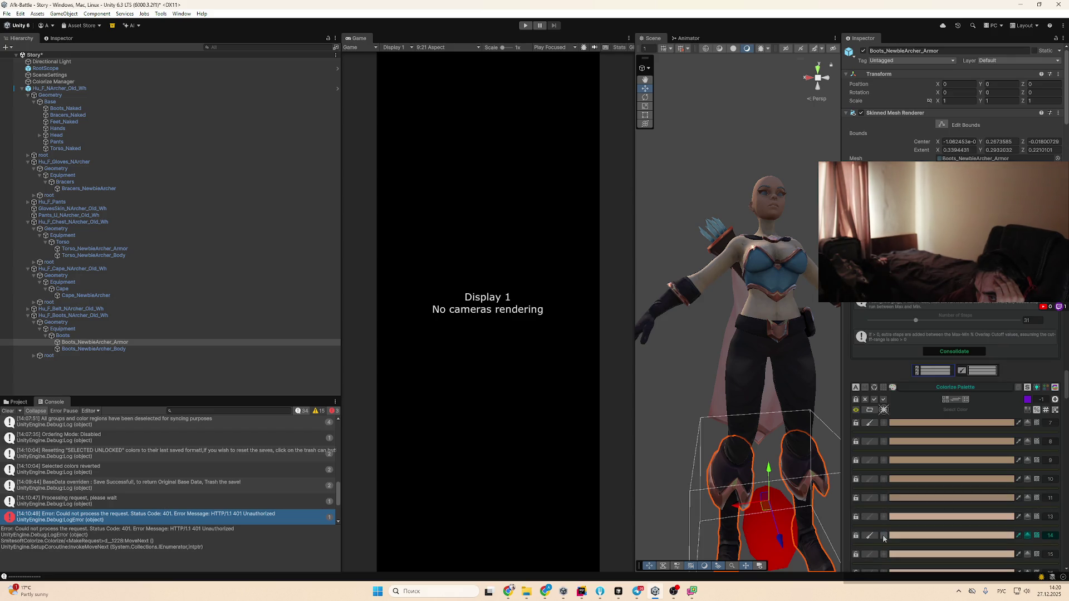
scroll(883, 539, down, 3)
scroll(768, 312, up, 5)
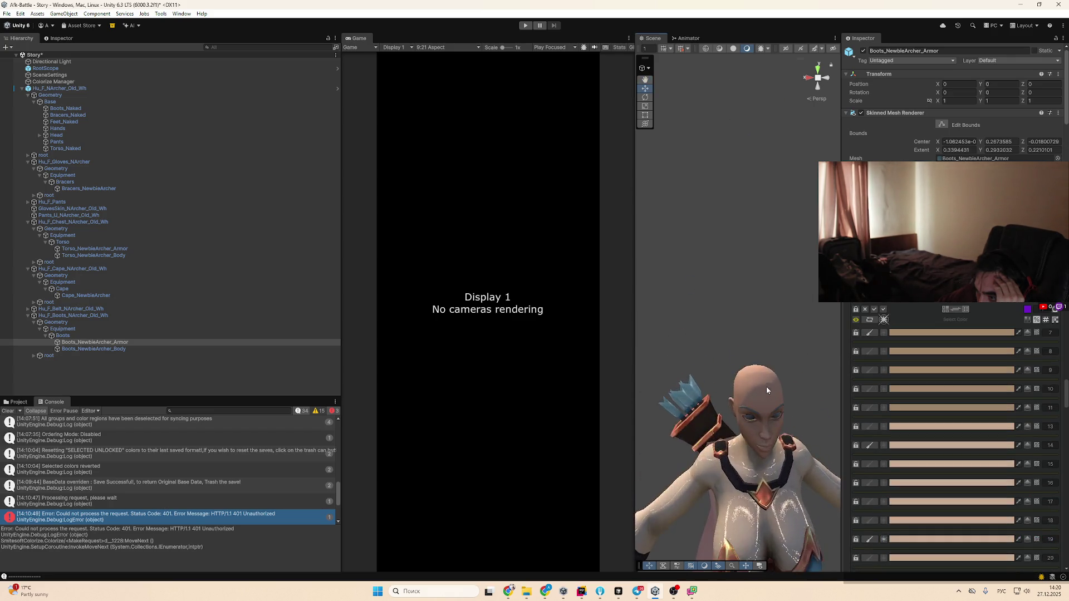
Darken a skin-tone palette colour from F7D3B6 to A9886D
click(889, 539)
drag(981, 402, 959, 383)
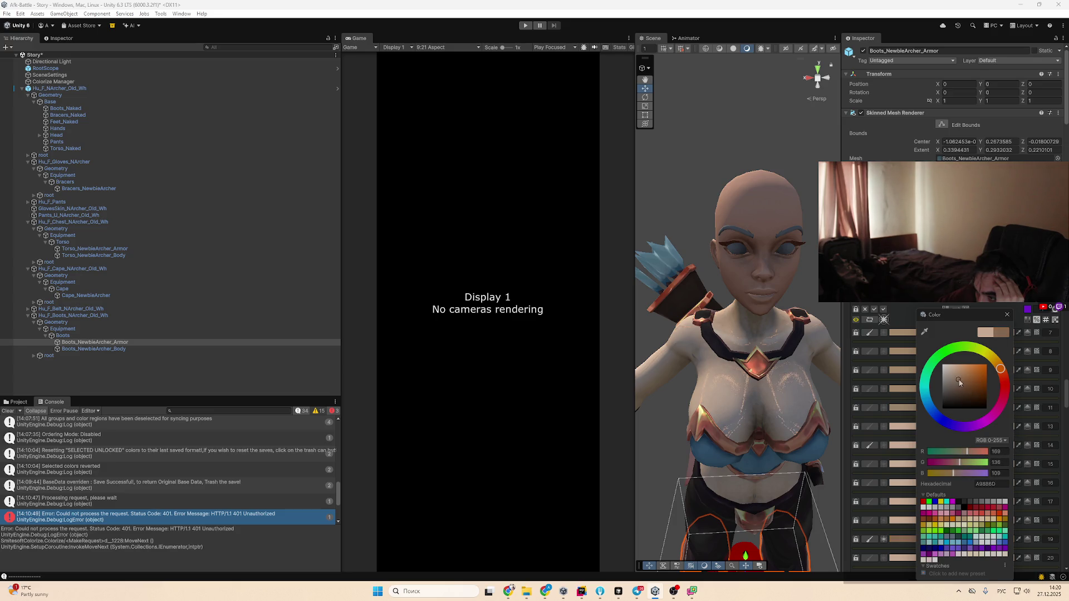
click(880, 482)
Enable painting on palette groups 67, 73, 77, 84 and 94
scroll(781, 444, down, 2)
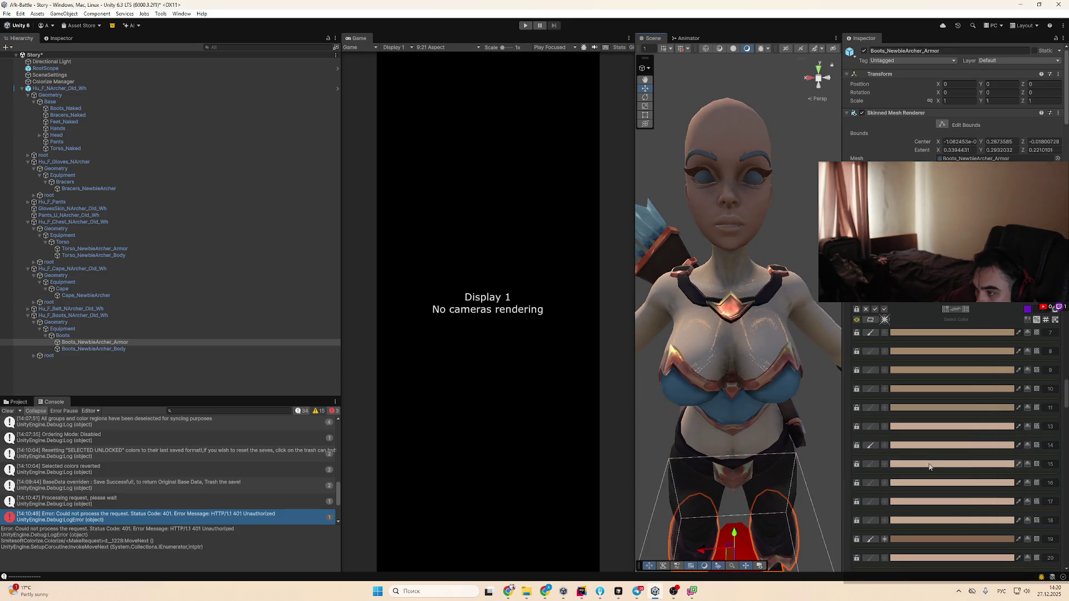
scroll(930, 465, down, 5)
scroll(937, 464, down, 5)
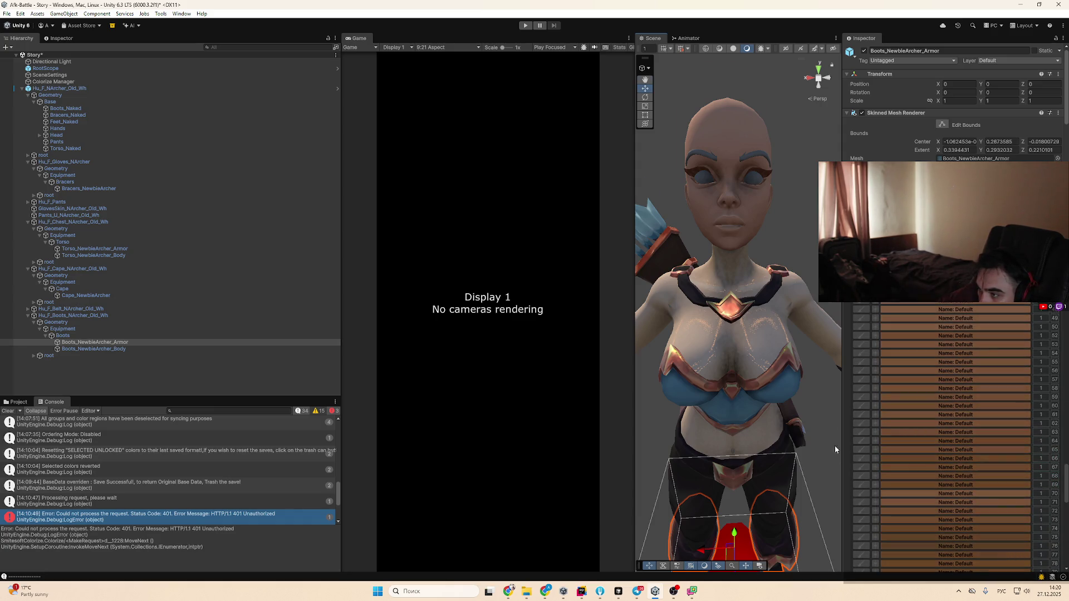
scroll(837, 456, down, 2)
click(875, 469)
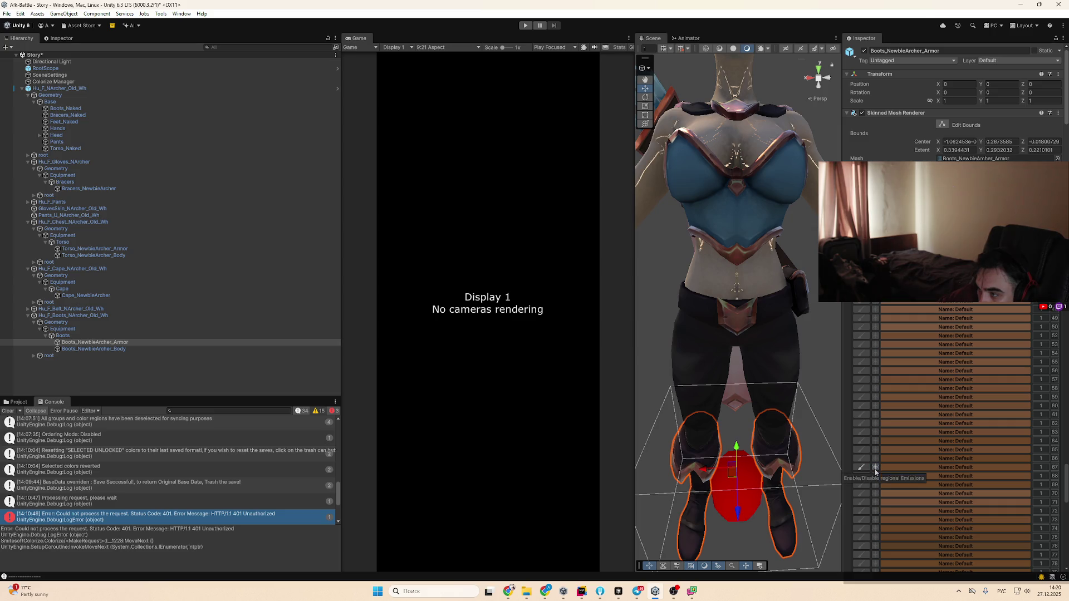
click(875, 521)
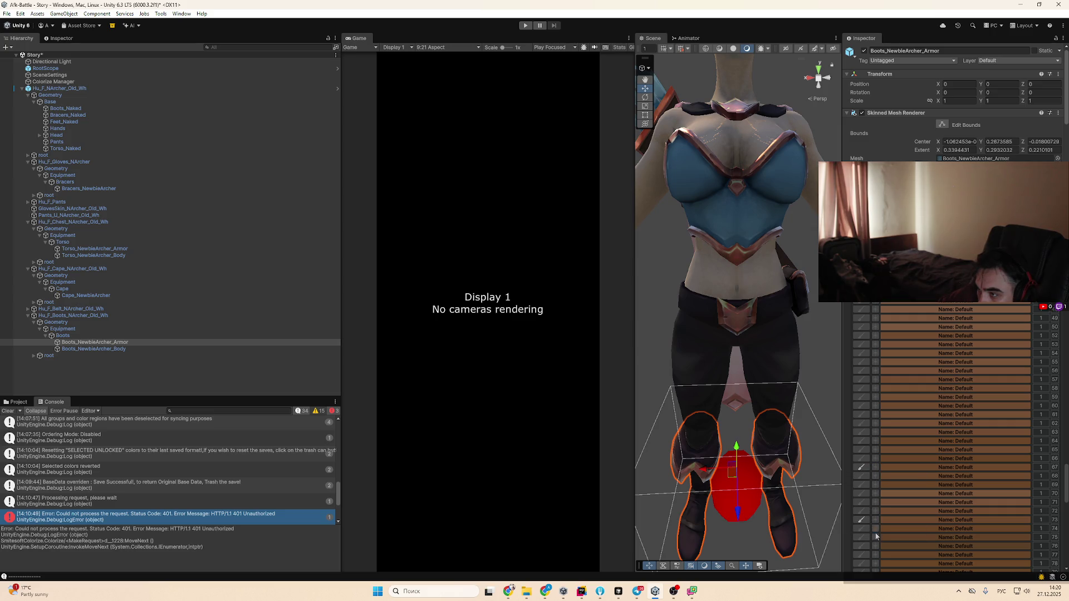
click(877, 553)
scroll(877, 552, down, 2)
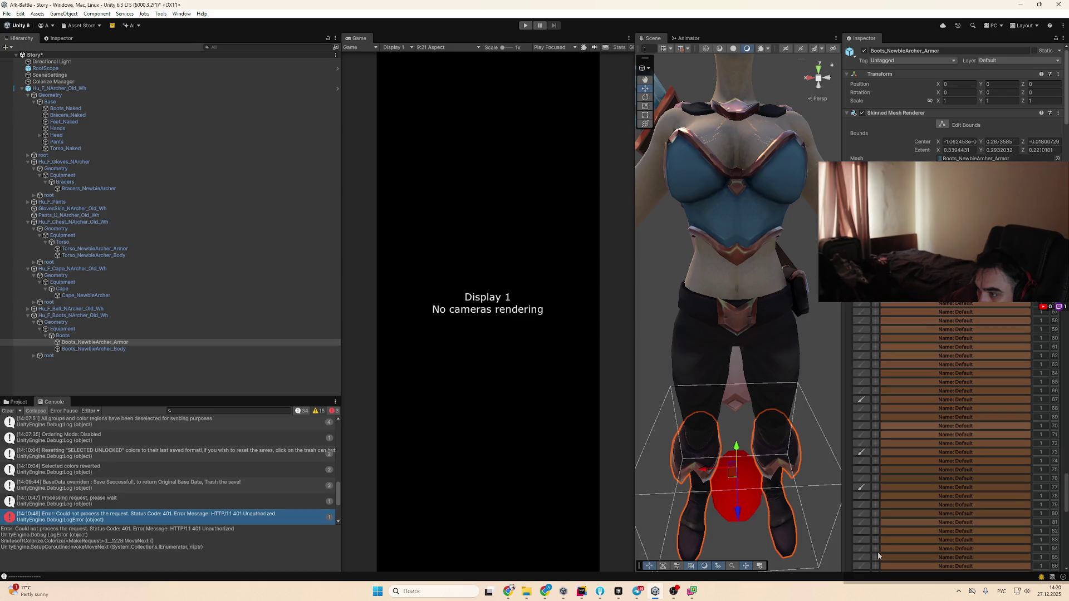
click(873, 549)
scroll(873, 549, down, 3)
click(874, 515)
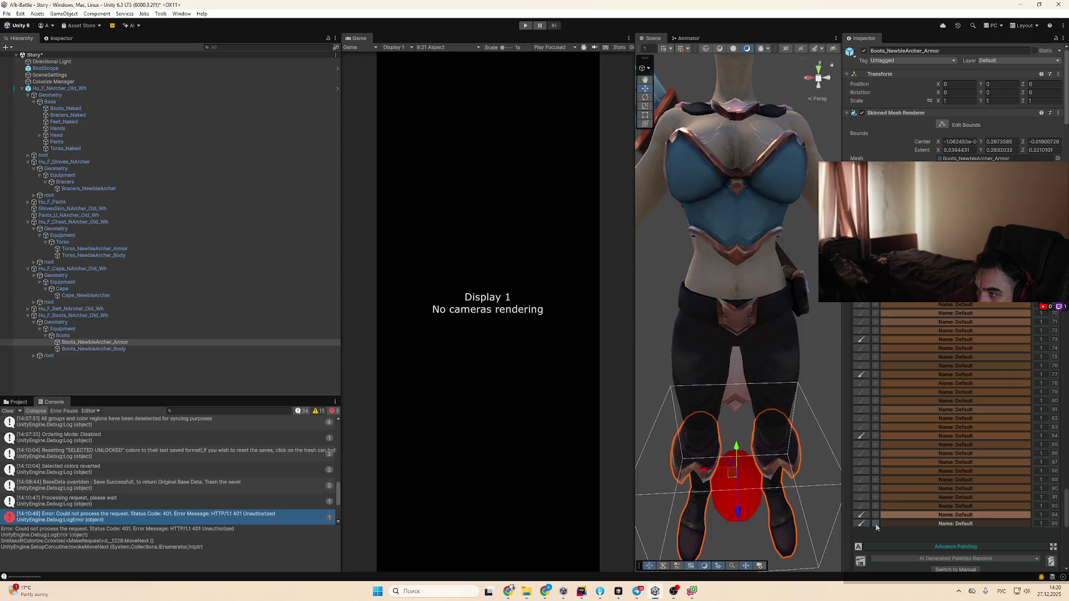
Check the names of groups 95 and 84, then deselect and restore the boots selection with Ctrl+Z
scroll(876, 527, down, 2)
click(914, 457)
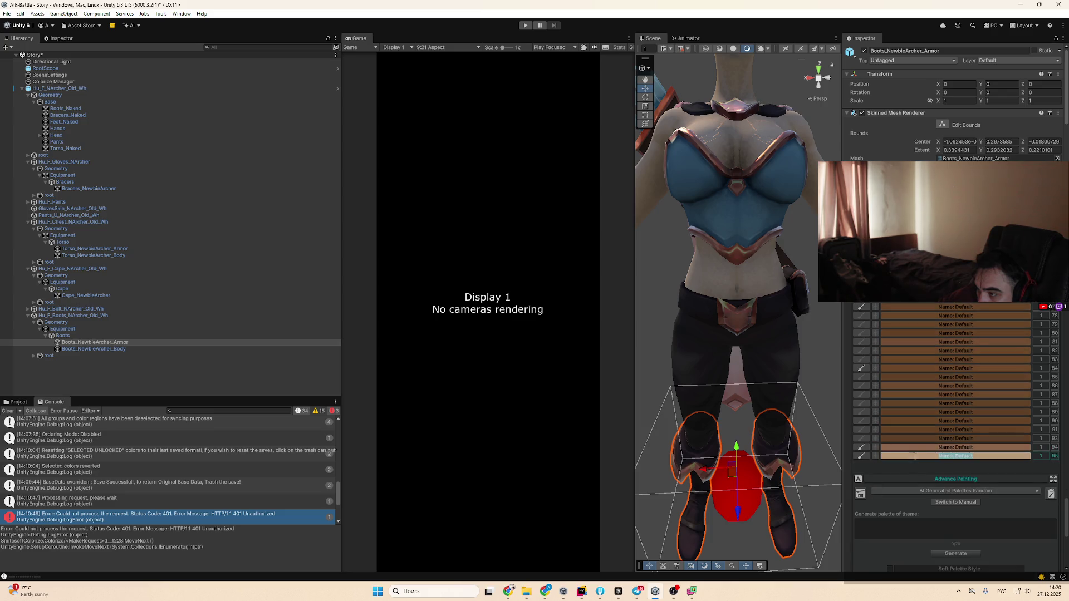
click(918, 447)
click(904, 368)
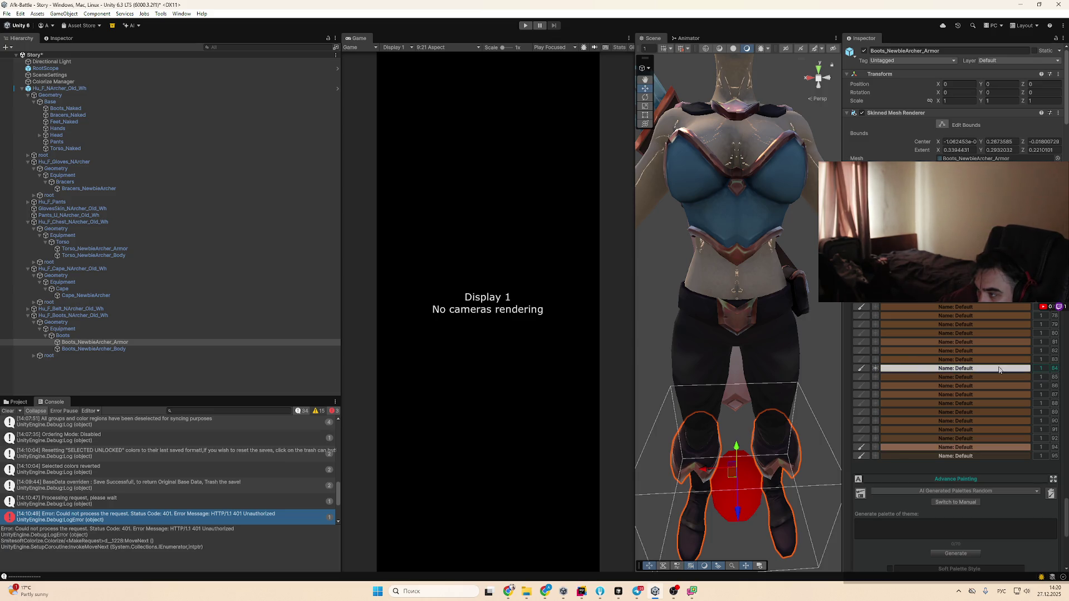
scroll(940, 352, up, 5)
scroll(940, 352, up, 10)
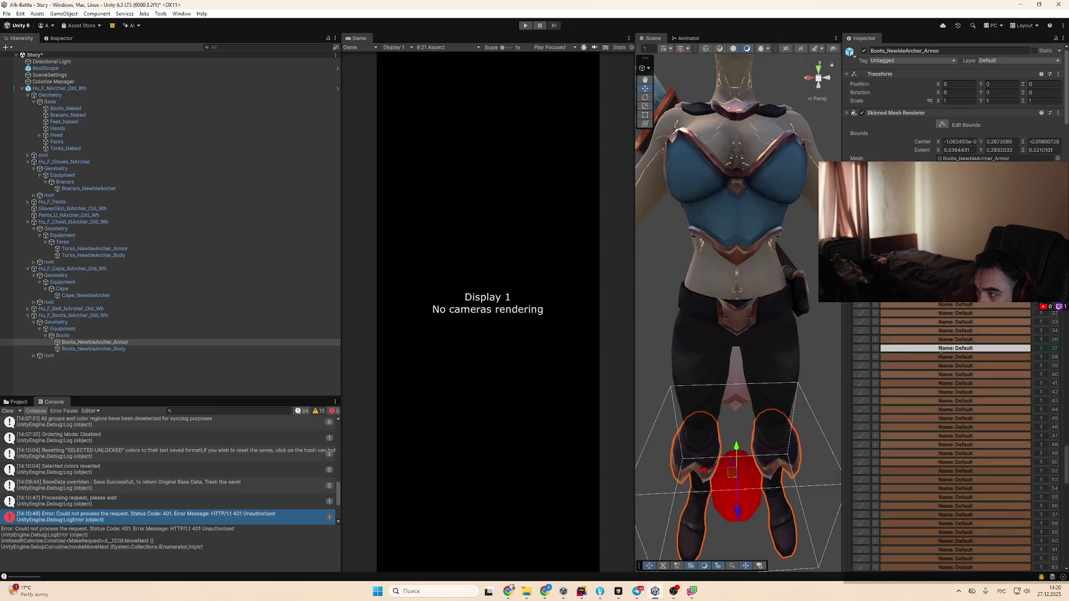
mouse_move(769, 276)
mouse_down()
mouse_move(791, 195)
mouse_move(843, 437)
mouse_up()
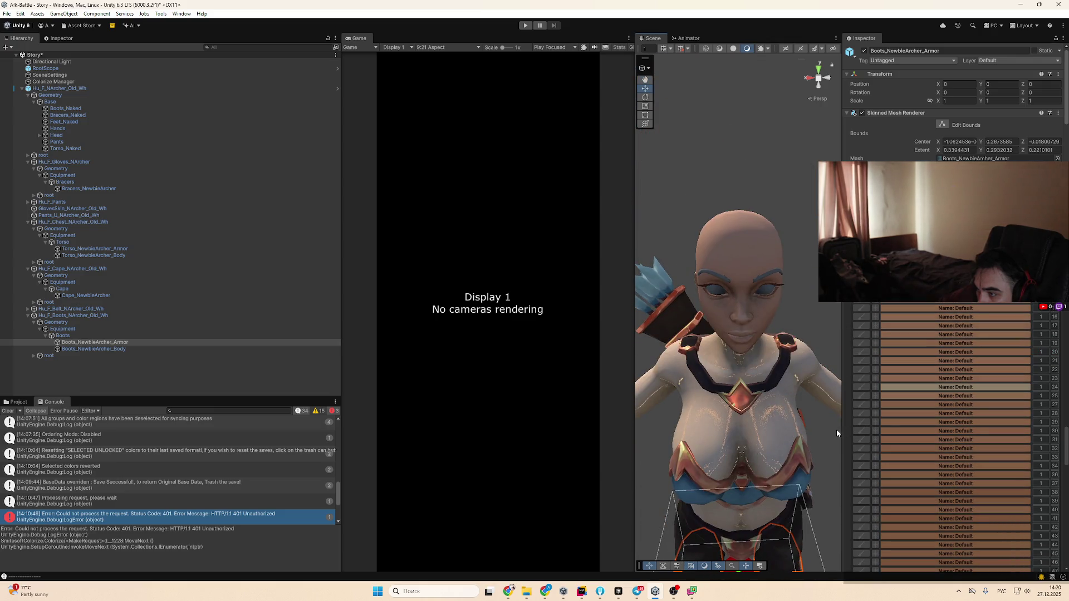
click(835, 430)
scroll(824, 430, down, 5)
key(ctrl+z)
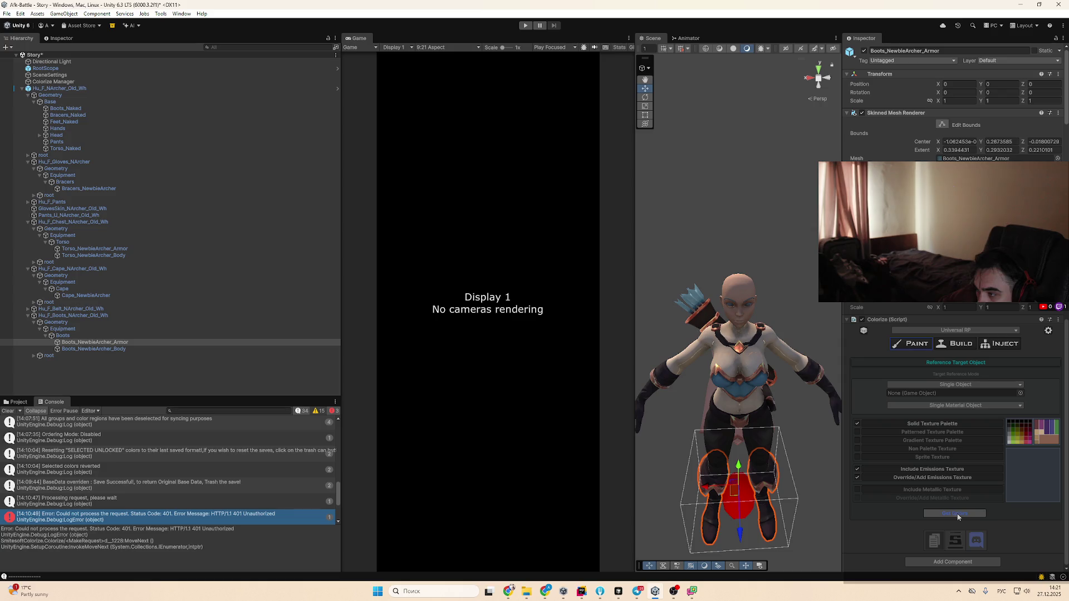
Stop including the emissions texture, switch to a patterned texture palette, and set Auto Clean Strength to 4895
click(857, 470)
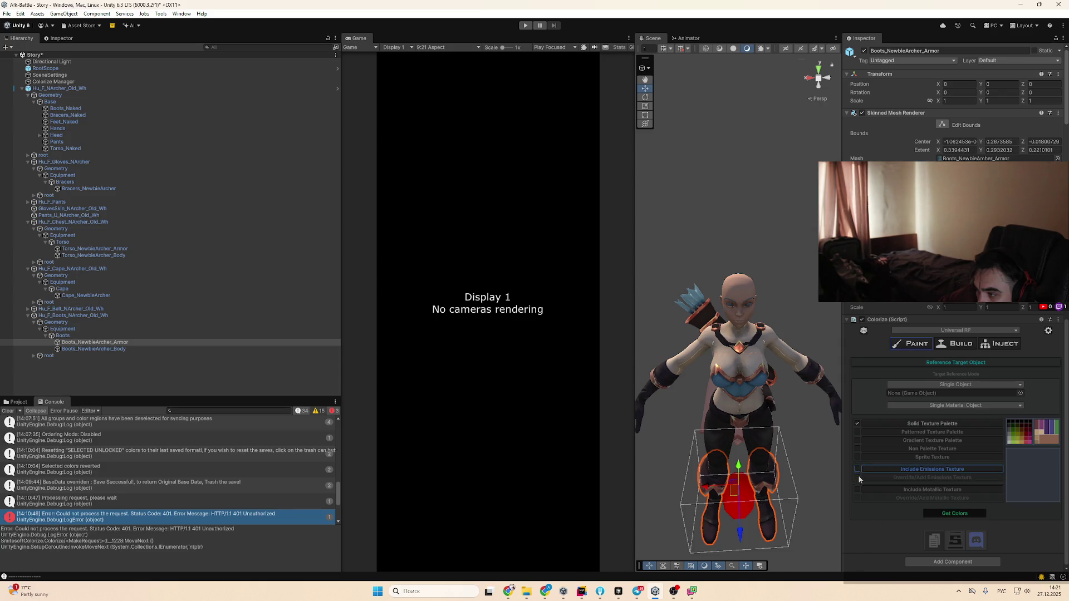
click(857, 432)
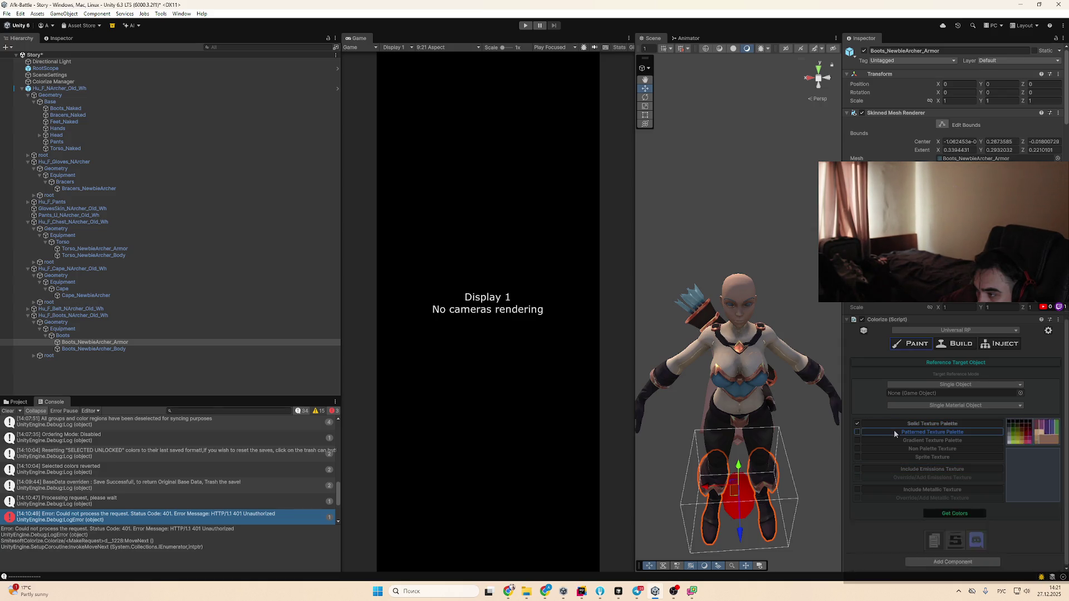
scroll(970, 467, down, 5)
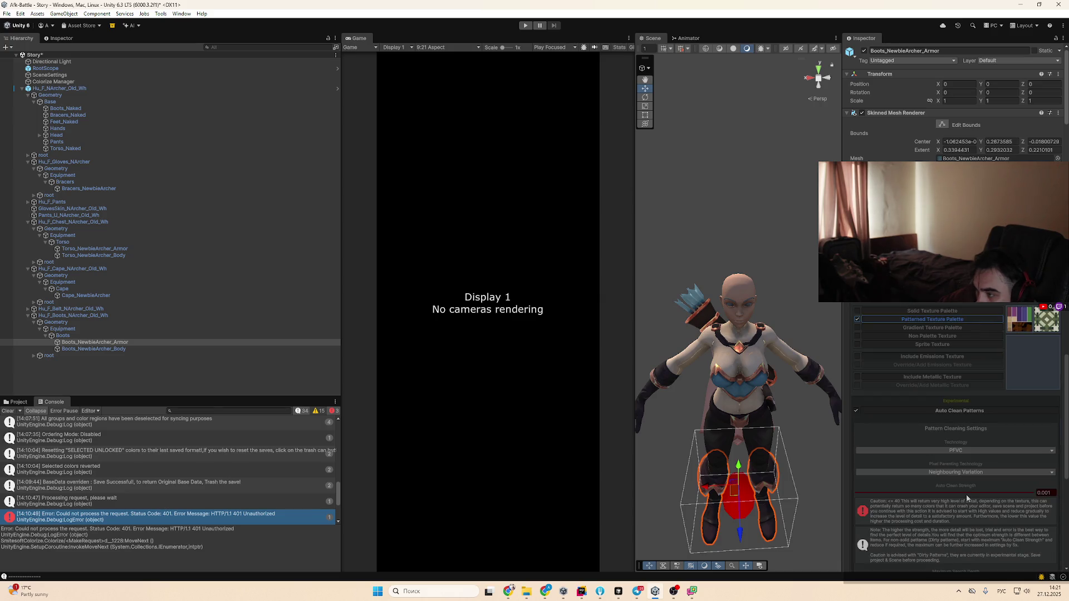
drag(967, 497, 942, 495)
scroll(964, 501, down, 4)
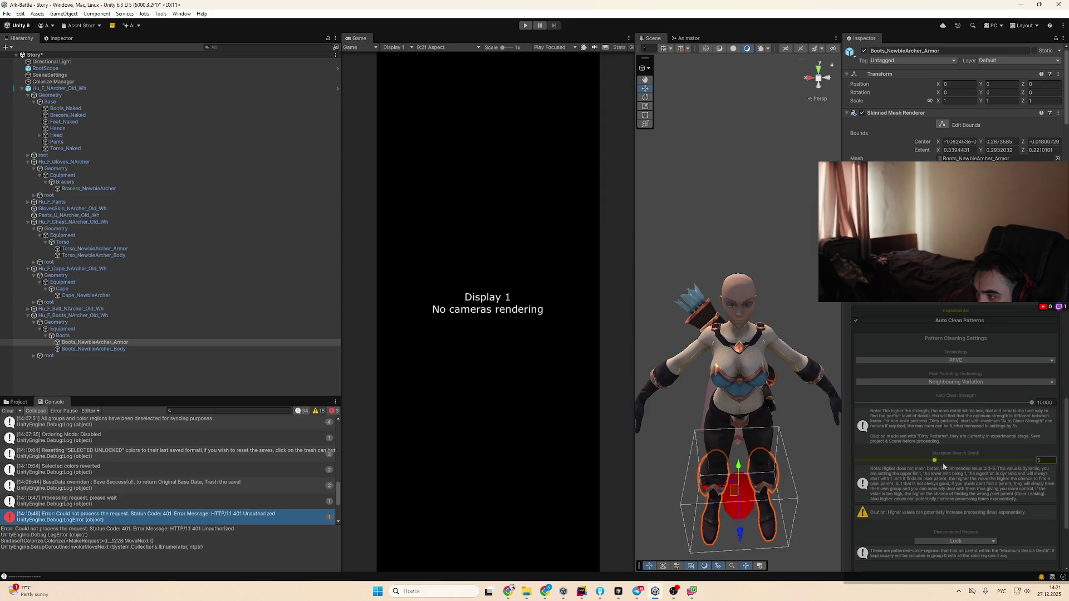
scroll(954, 497, down, 4)
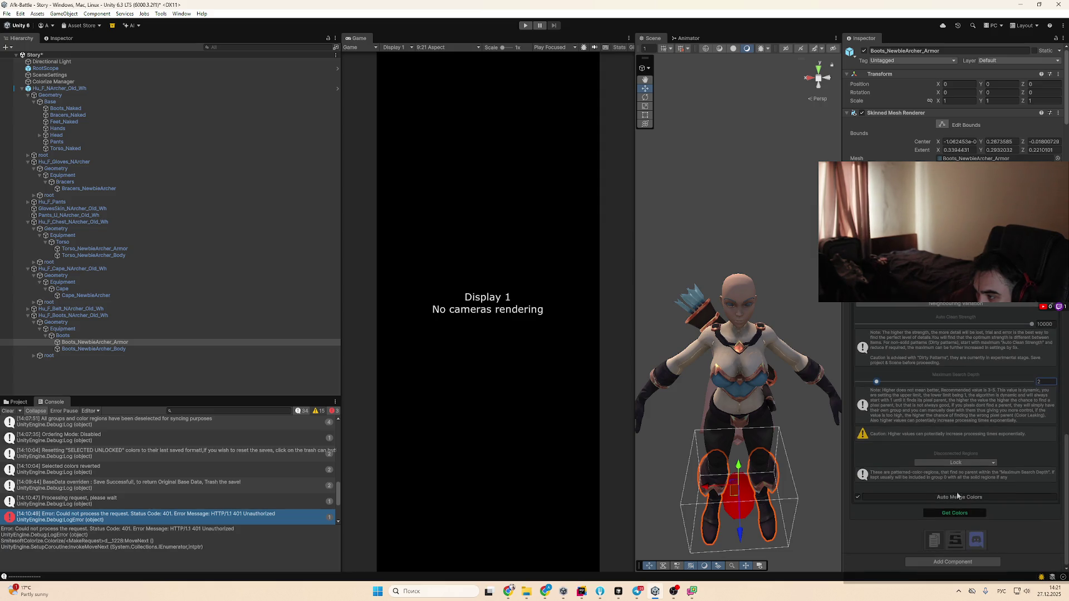
scroll(974, 511, up, 10)
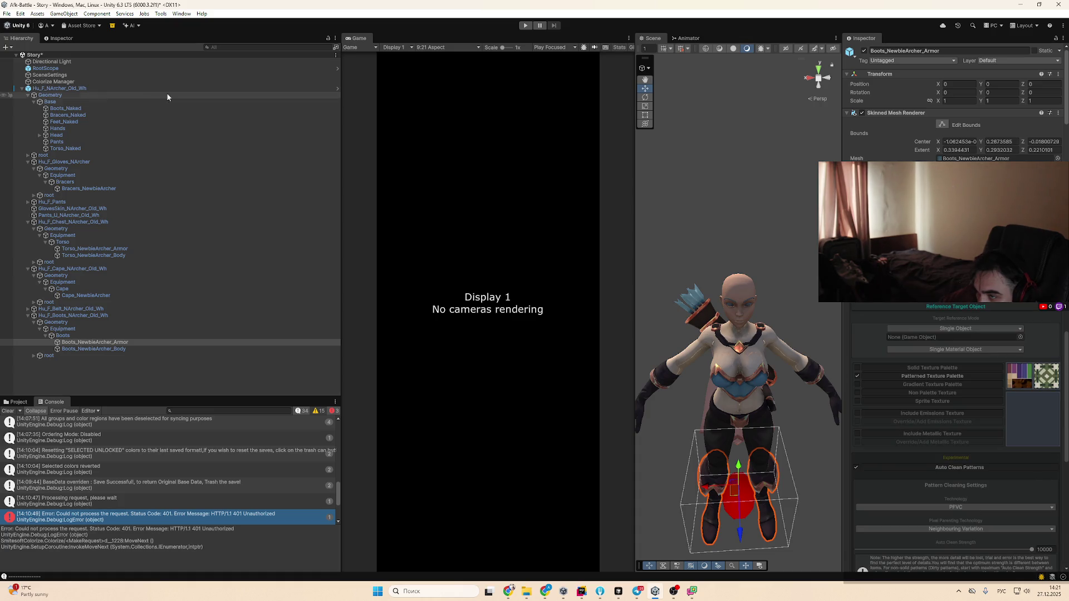
Set the archer as the single-material target, extract the boots' colours, and clear the console
drag(58, 90, 933, 336)
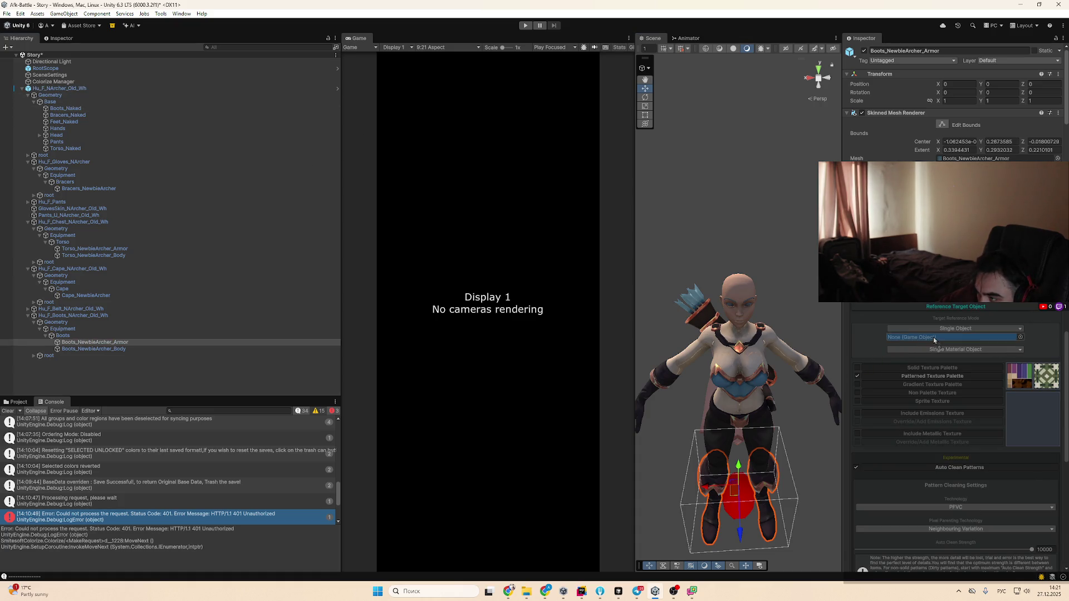
click(954, 351)
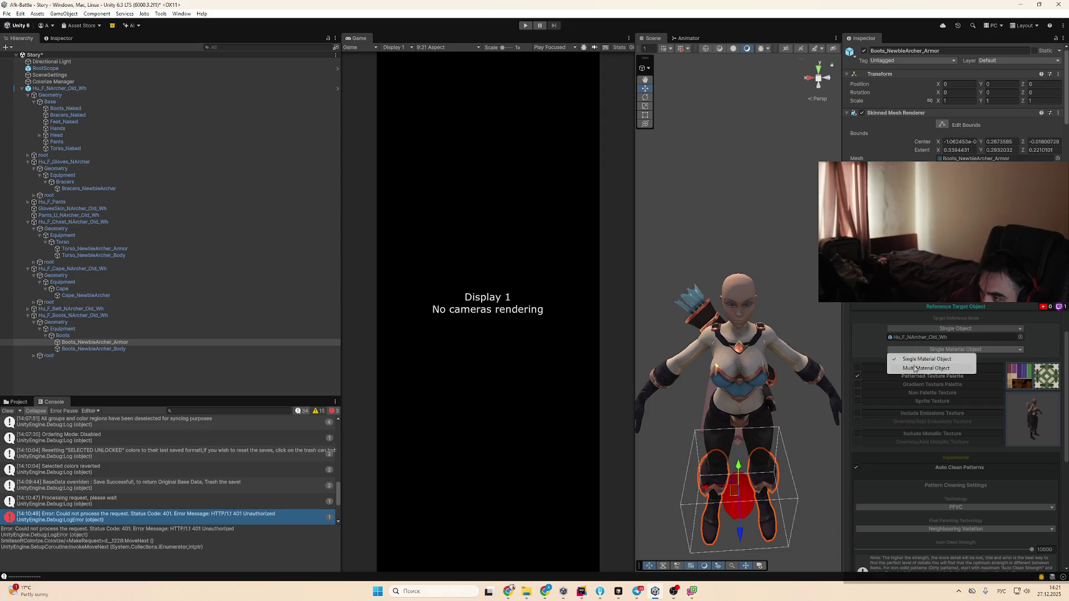
click(1044, 347)
scroll(966, 516, down, 5)
click(956, 512)
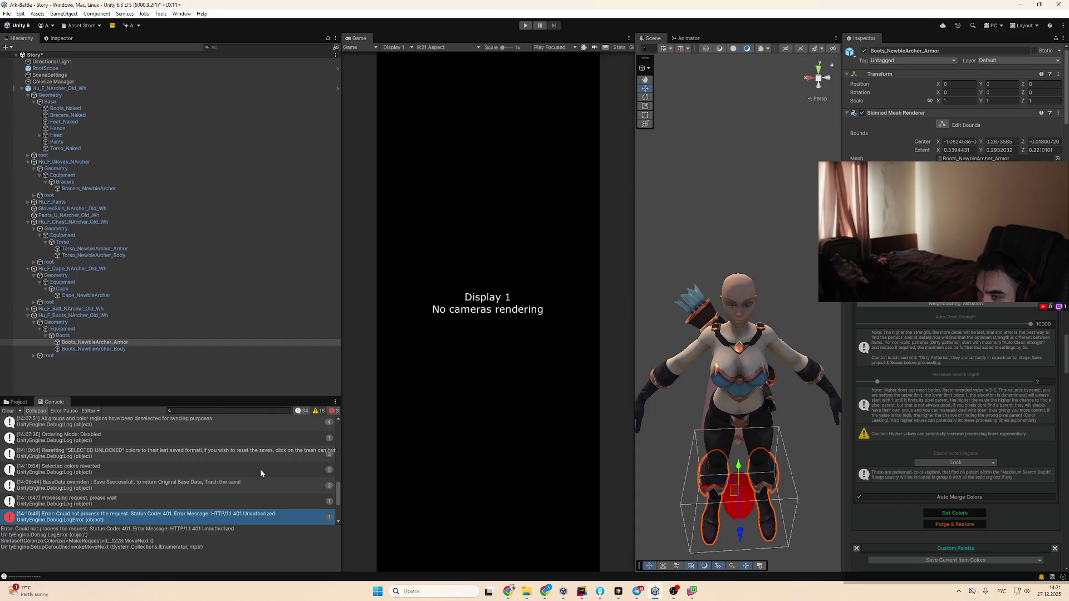
scroll(260, 468, down, 3)
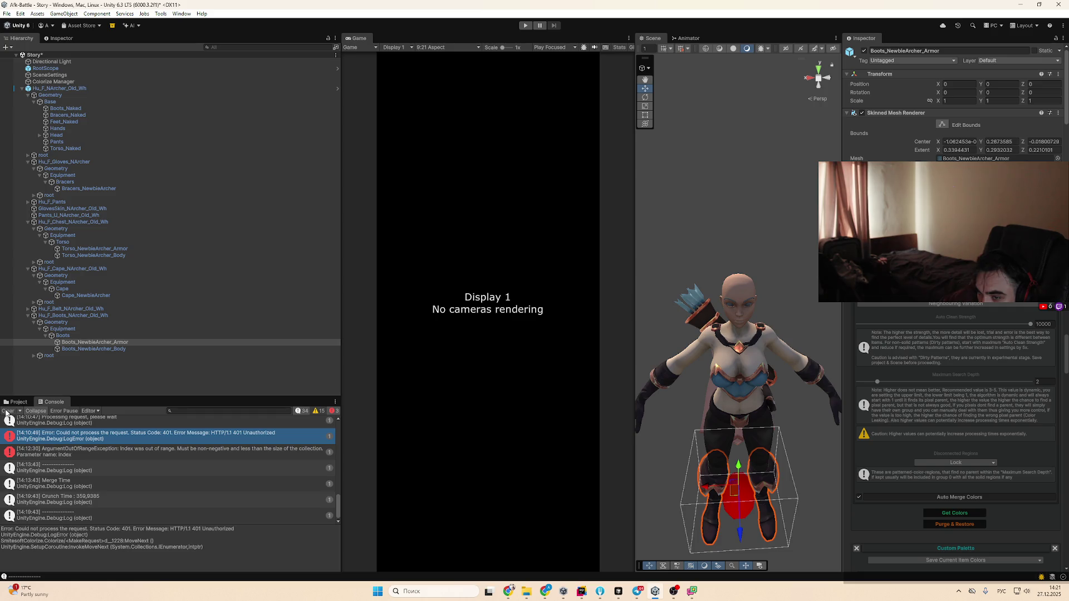
click(119, 459)
click(9, 411)
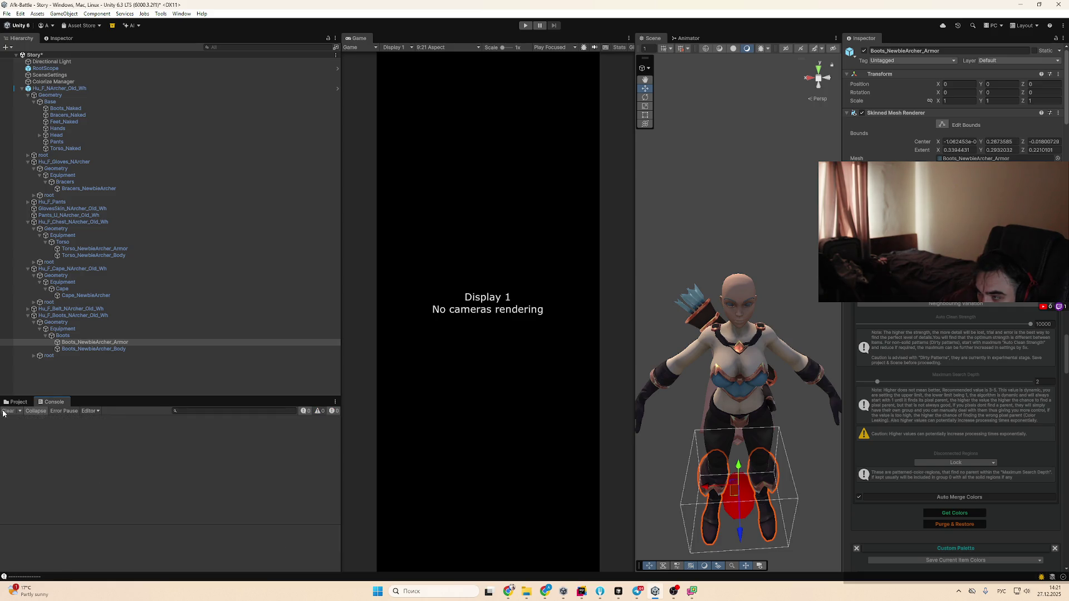
Set Target Reference Mode to Multi_Object Include_Active_Children with the archer root, then run Get Colors
scroll(1018, 443, up, 10)
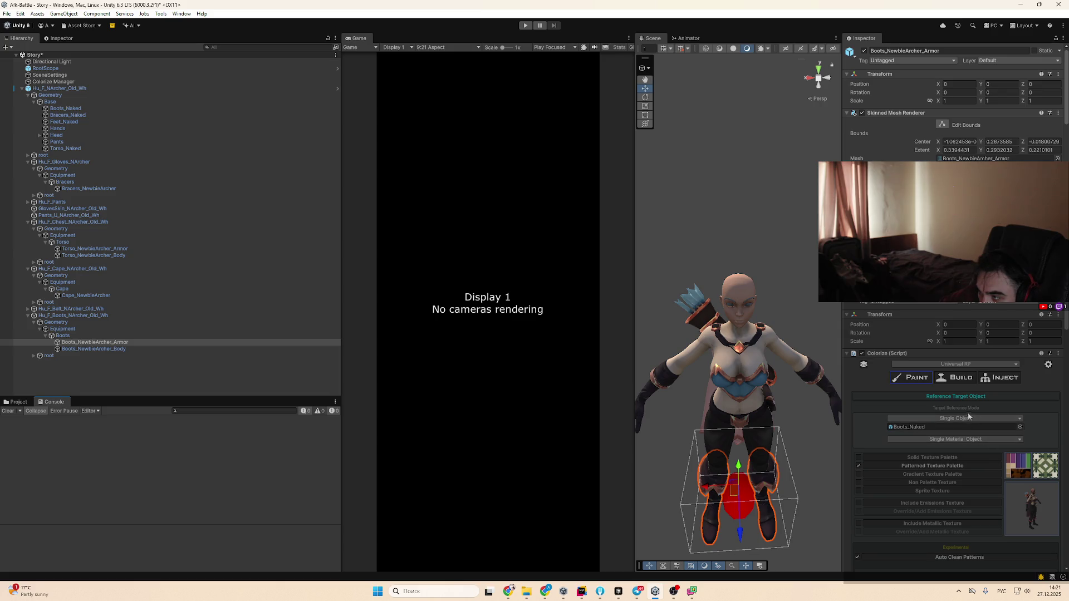
click(961, 419)
click(938, 438)
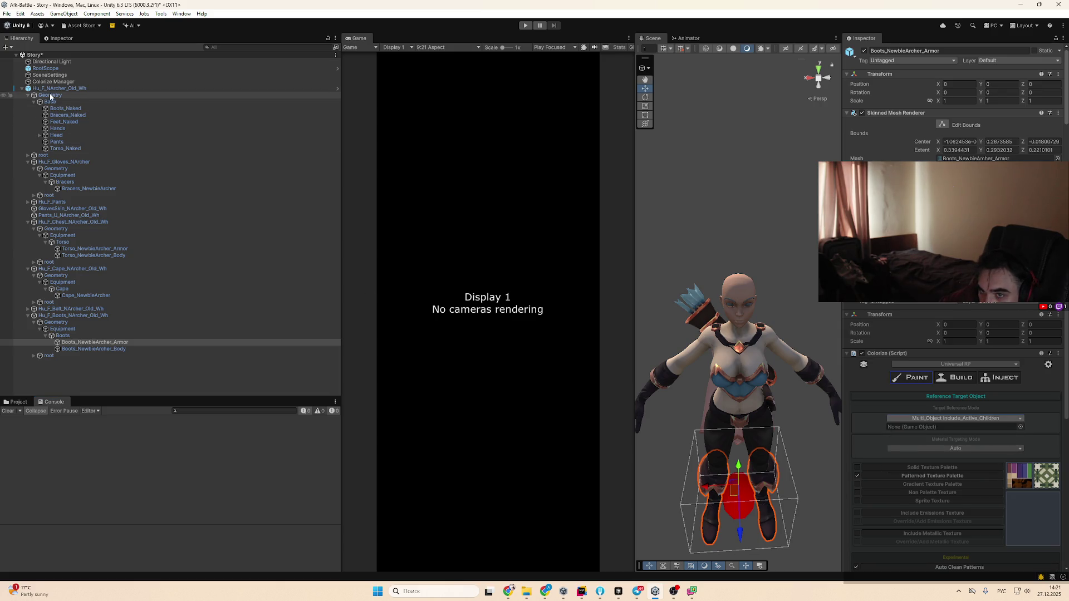
mouse_move(58, 88)
mouse_down()
mouse_move(967, 421)
mouse_move(962, 429)
mouse_up()
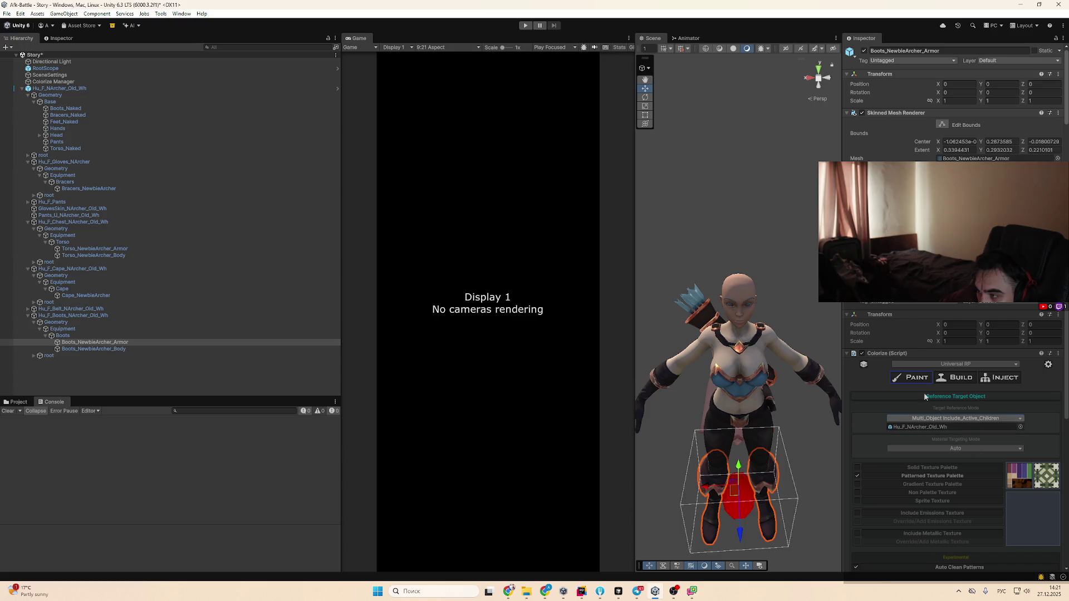
scroll(1027, 523, down, 10)
scroll(974, 507, up, 2)
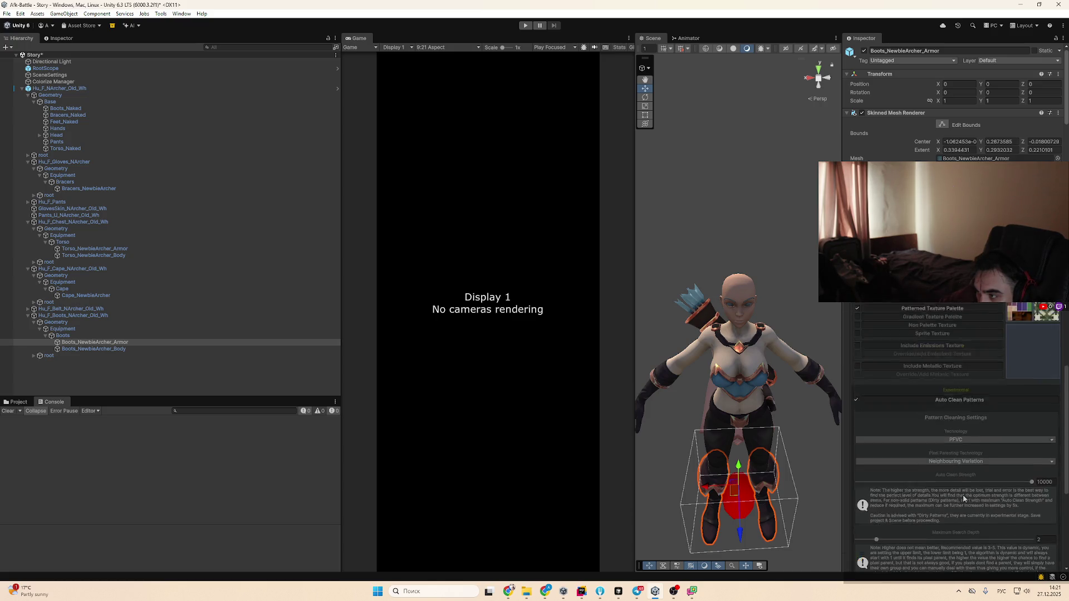
scroll(969, 477, down, 2)
click(966, 511)
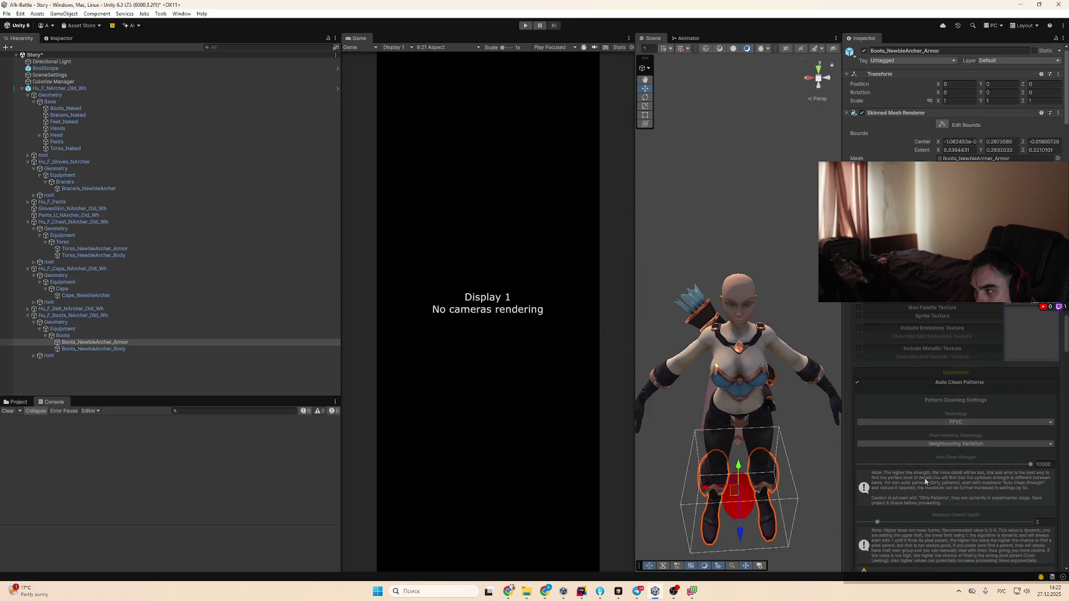
scroll(925, 478, down, 6)
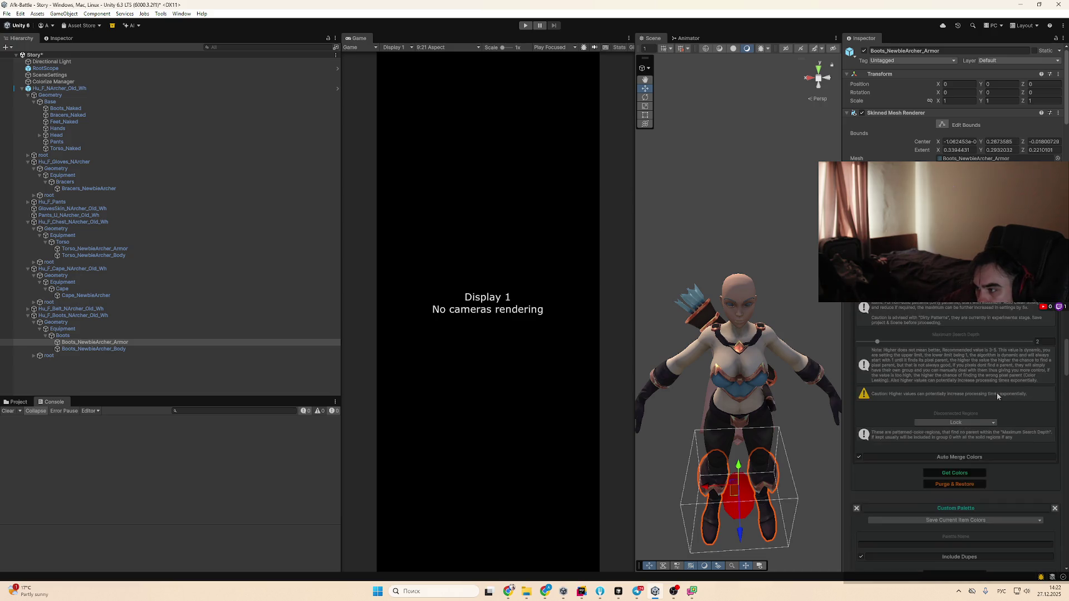
mouse_move(1065, 401)
mouse_down()
mouse_move(1066, 534)
mouse_move(1066, 386)
mouse_move(1056, 426)
mouse_move(1056, 416)
mouse_up()
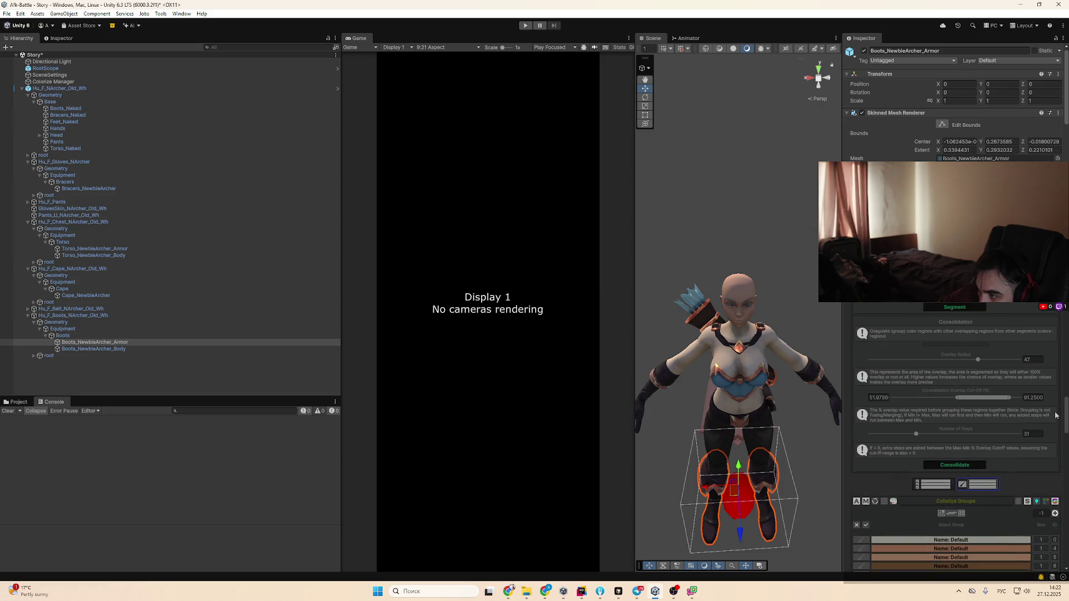
Show the colour group rows, leave the AI palette options unchanged, and turn Advance Painting off
click(927, 483)
drag(1065, 423, 1066, 538)
scroll(1066, 538, down, 2)
click(994, 429)
click(995, 430)
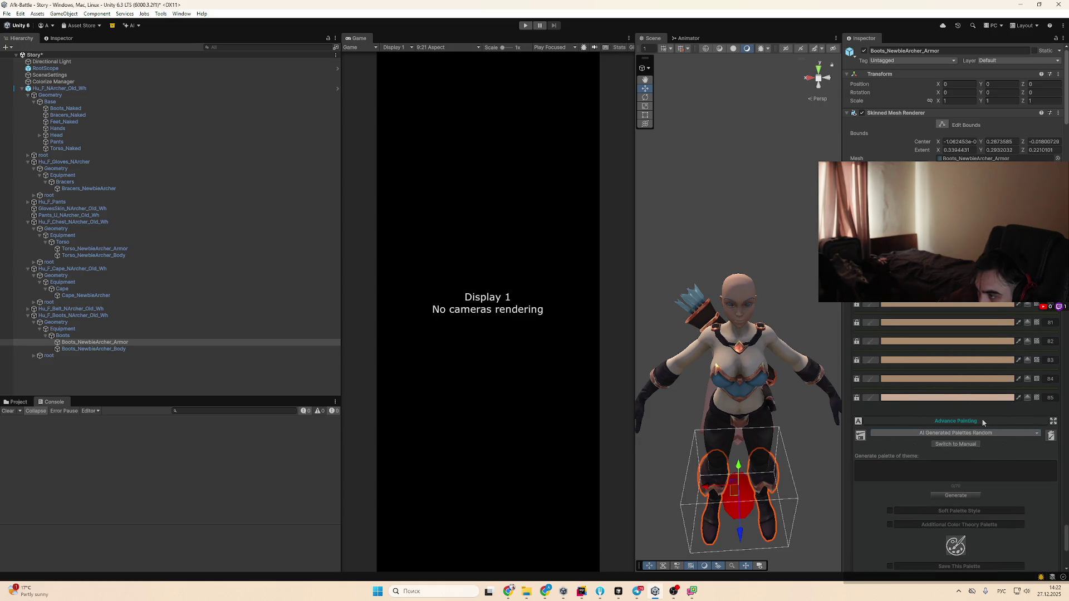
click(862, 423)
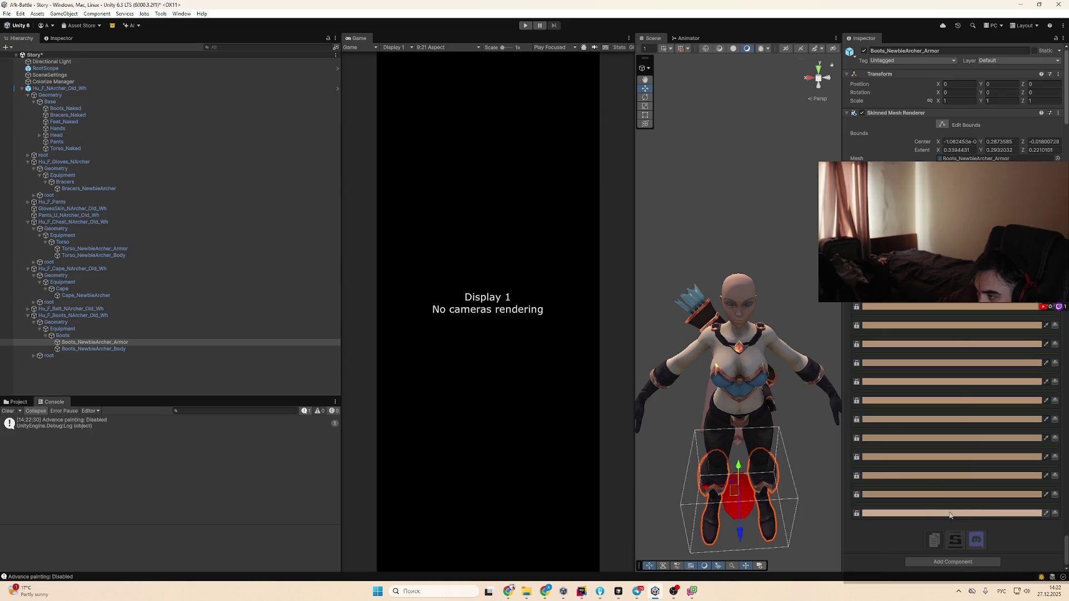
scroll(1047, 524, up, 5)
scroll(1064, 543, up, 5)
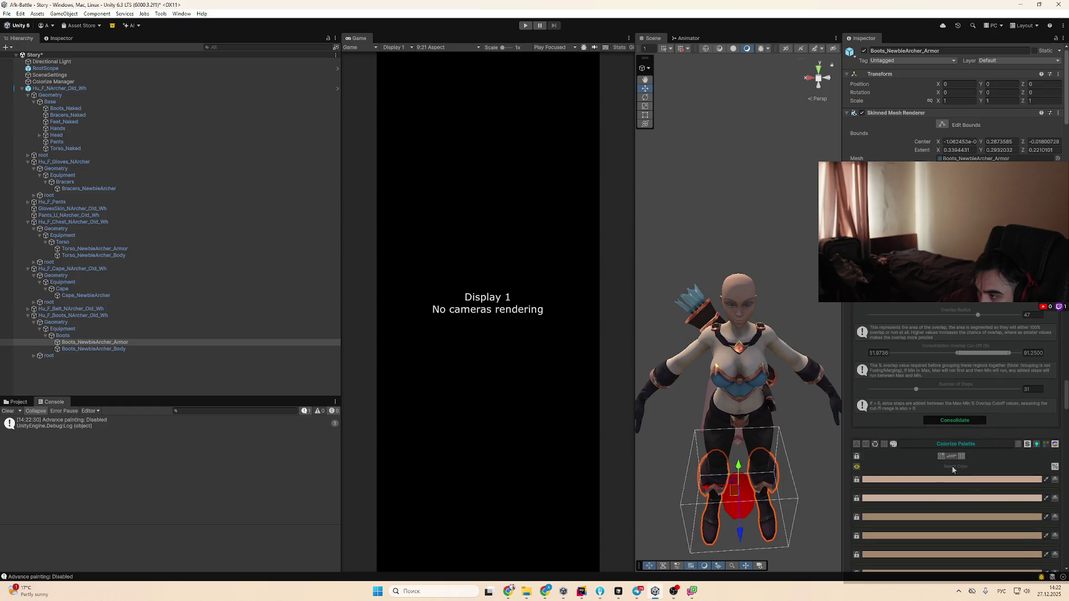
scroll(963, 474, up, 1)
click(875, 472)
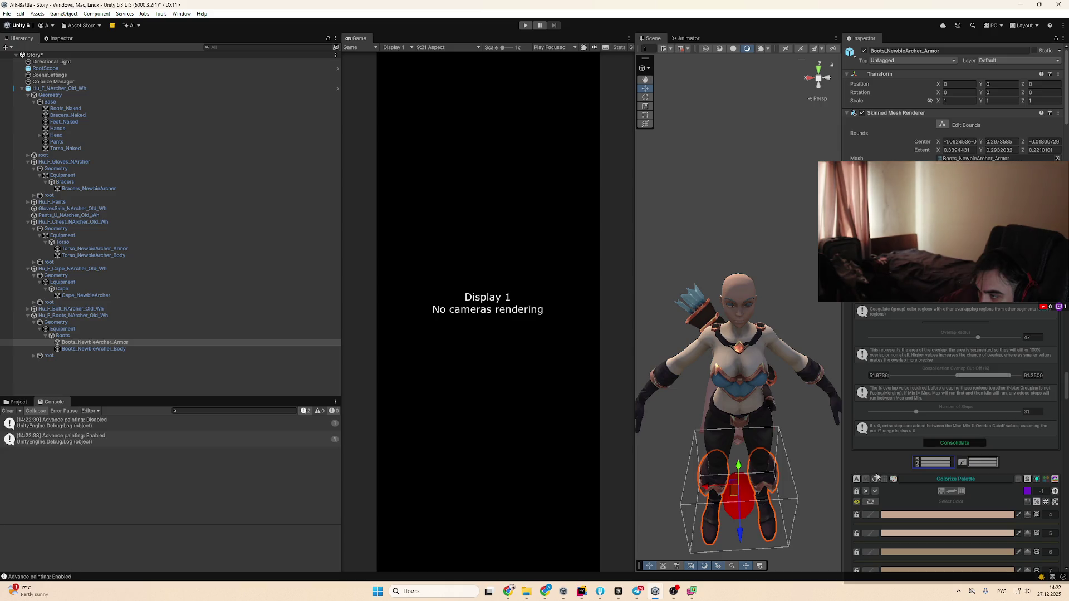
click(874, 476)
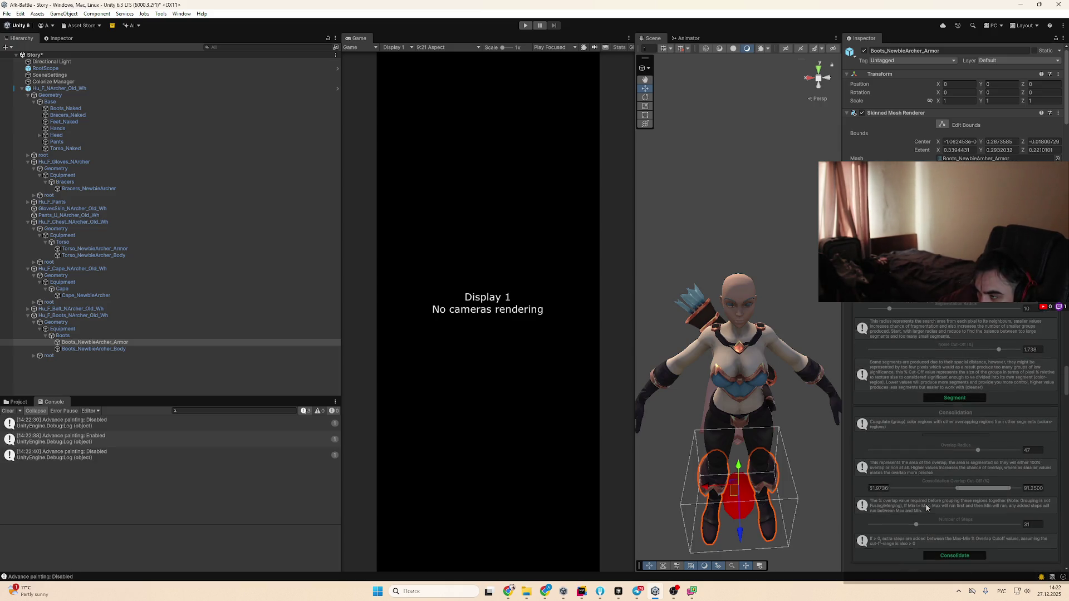
Review the Technology dropdowns, lower Auto Clean Strength to 537, and re-extract the archer's colours
scroll(946, 523, up, 3)
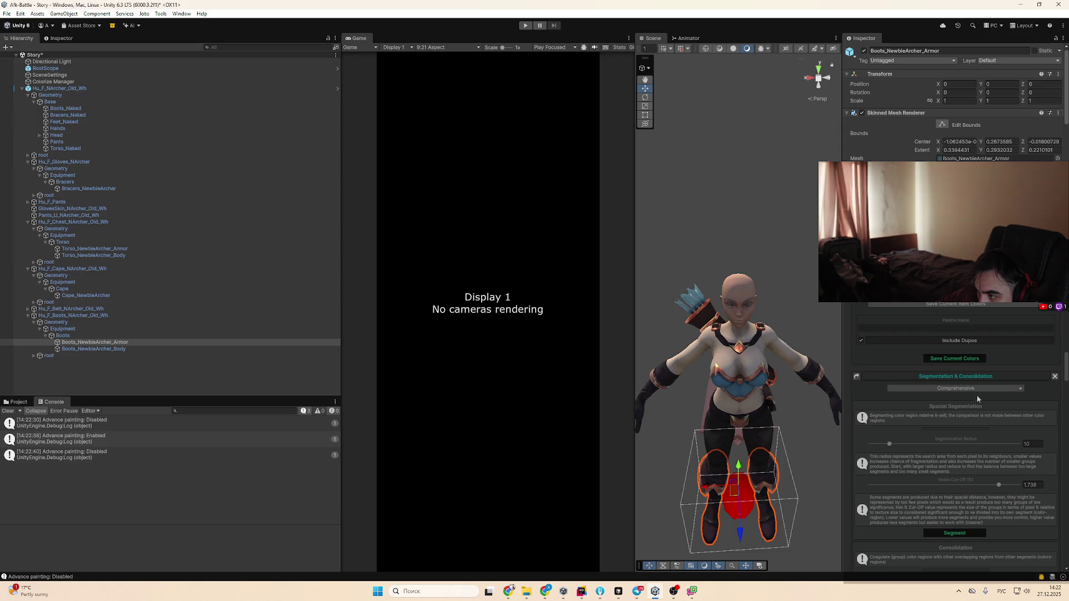
scroll(967, 392, up, 1)
scroll(954, 439, up, 1)
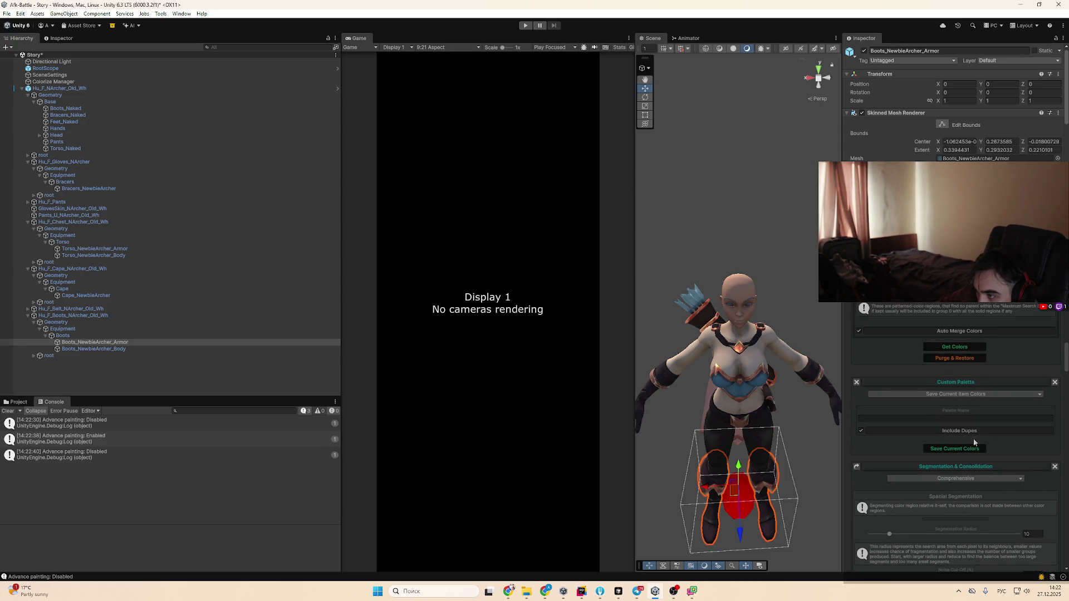
scroll(980, 429, up, 5)
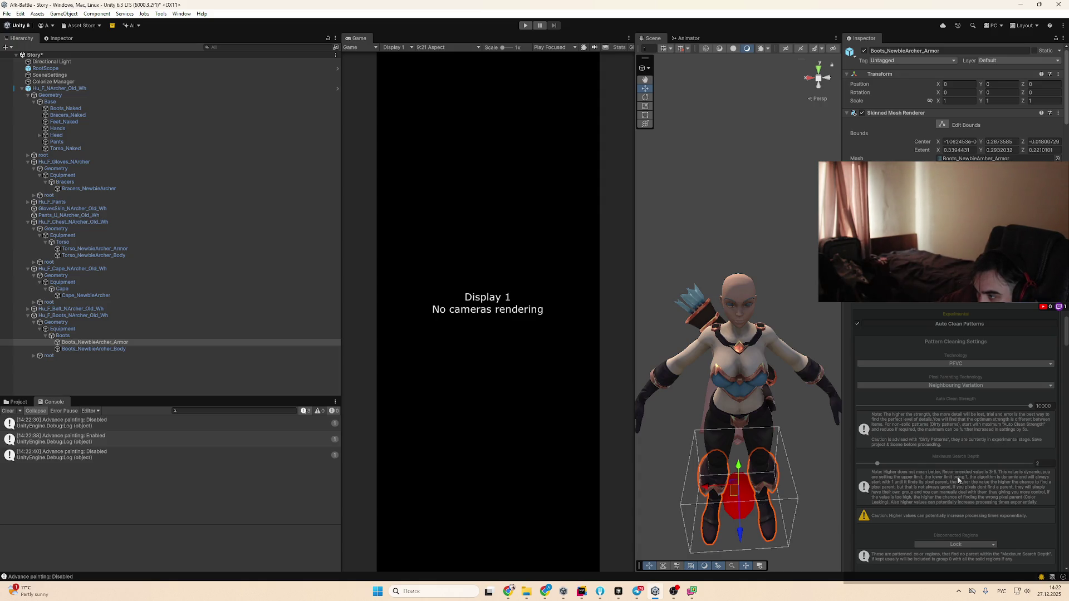
click(967, 387)
click(947, 403)
click(956, 364)
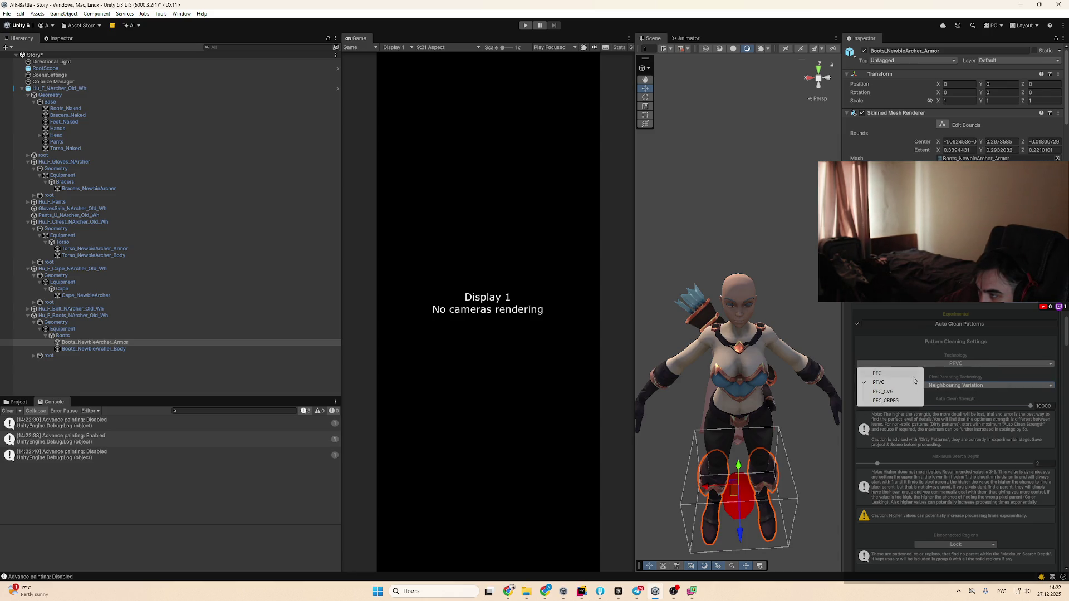
click(994, 408)
mouse_move(932, 408)
mouse_down()
mouse_move(830, 412)
mouse_move(868, 420)
mouse_up()
scroll(891, 446, down, 3)
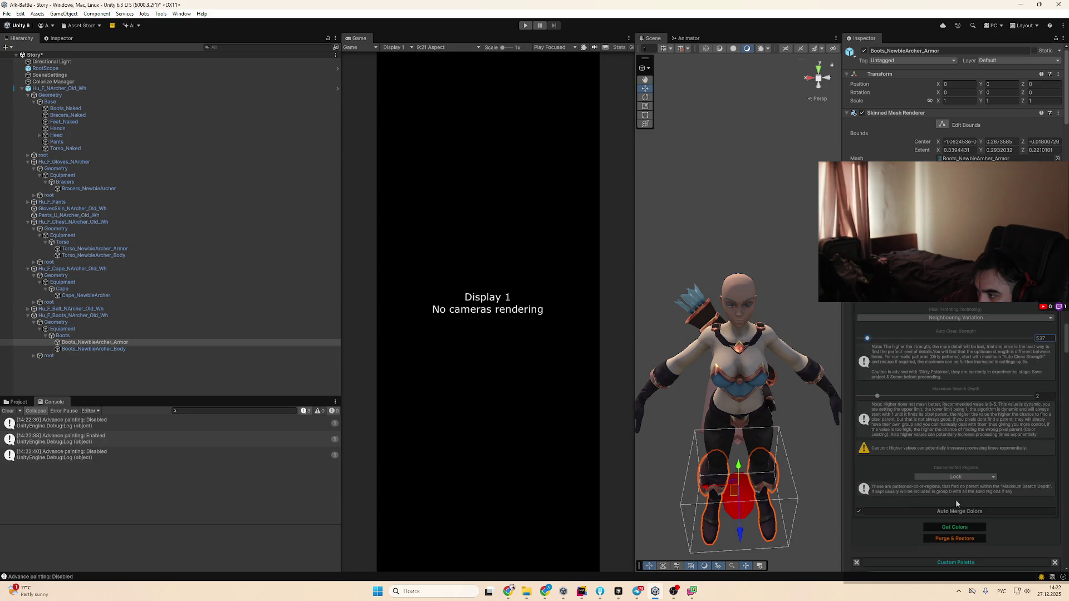
scroll(976, 519, down, 3)
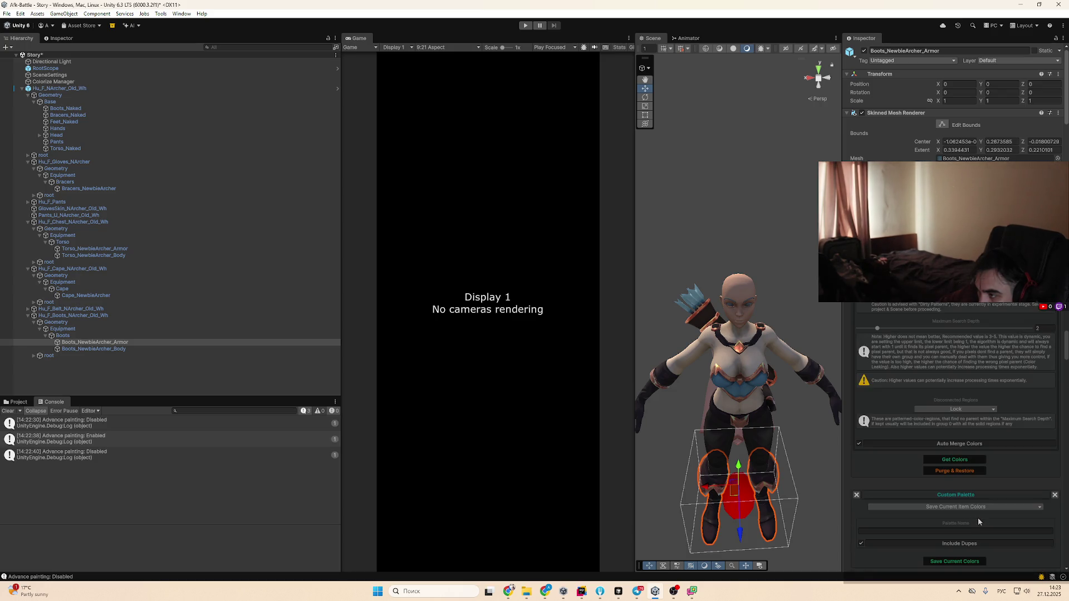
click(969, 462)
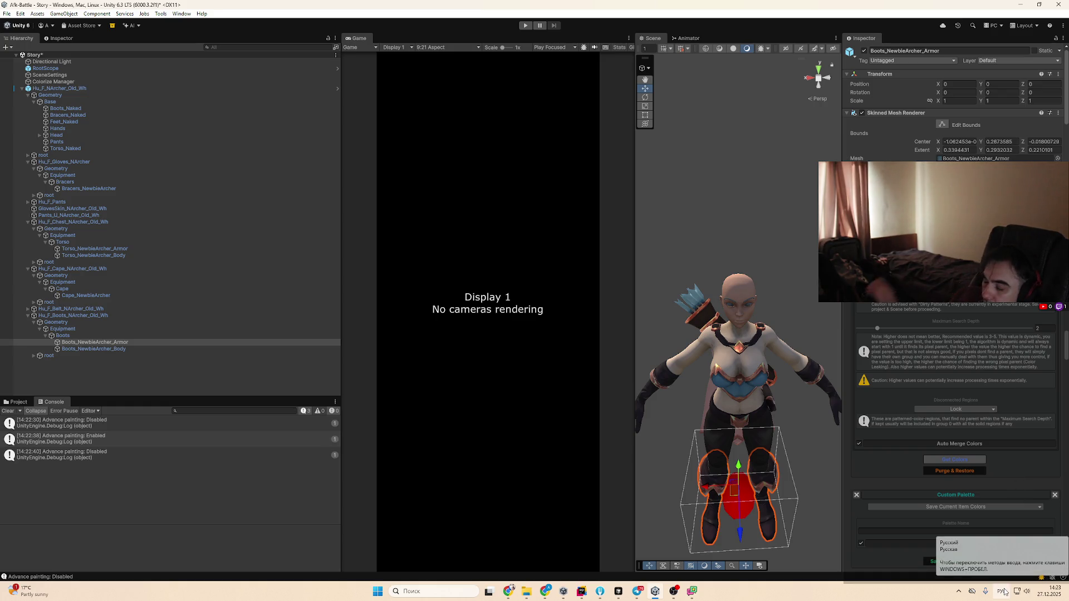
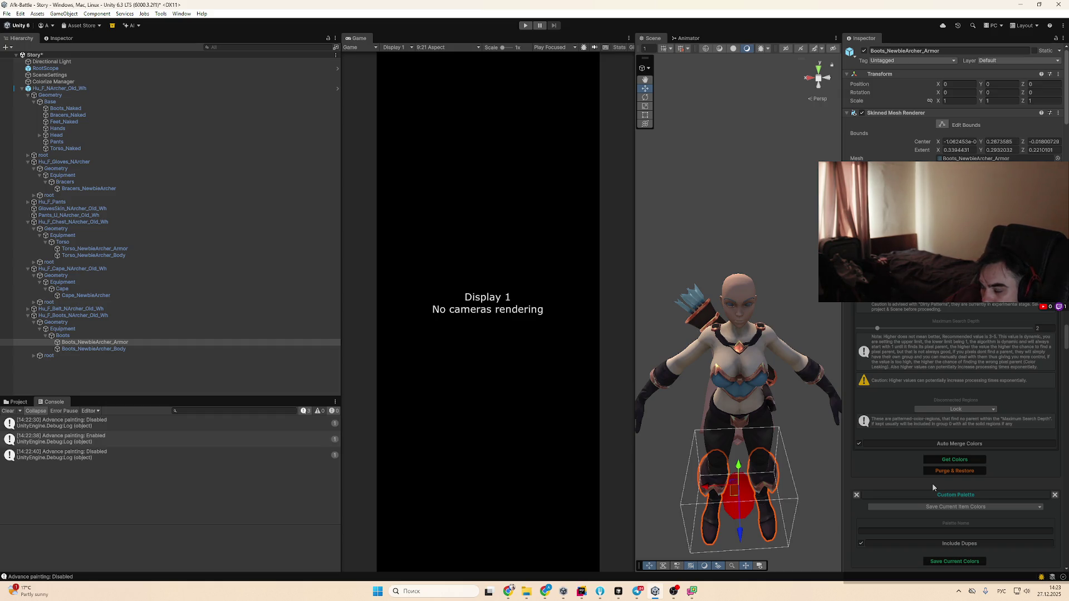
Enable advanced painting for the Boots_NewbieArcher_Armor Colorize palette
scroll(1033, 434, up, 10)
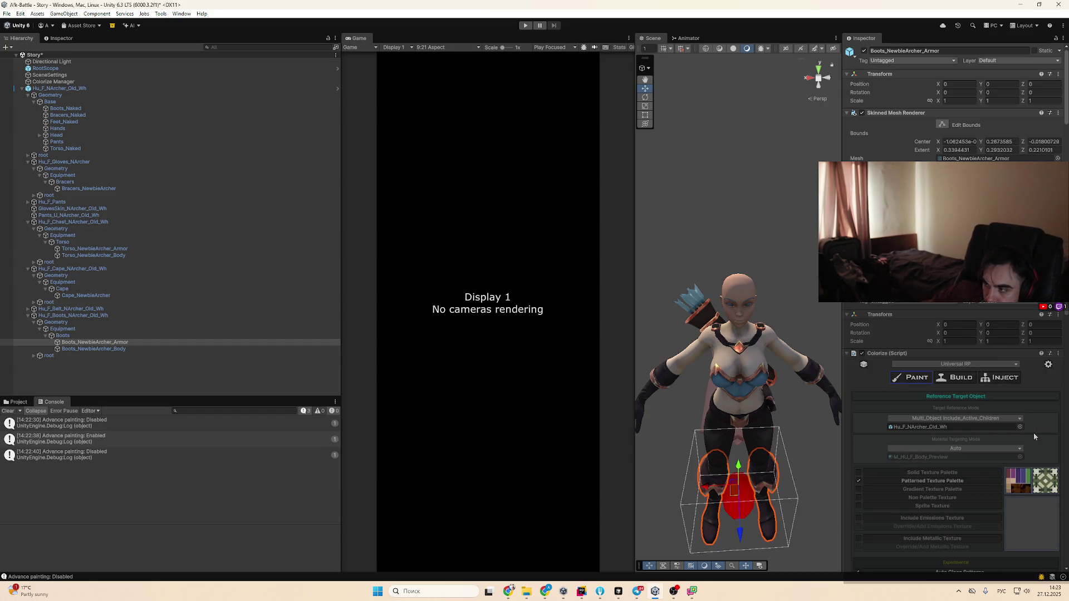
scroll(1002, 463, down, 10)
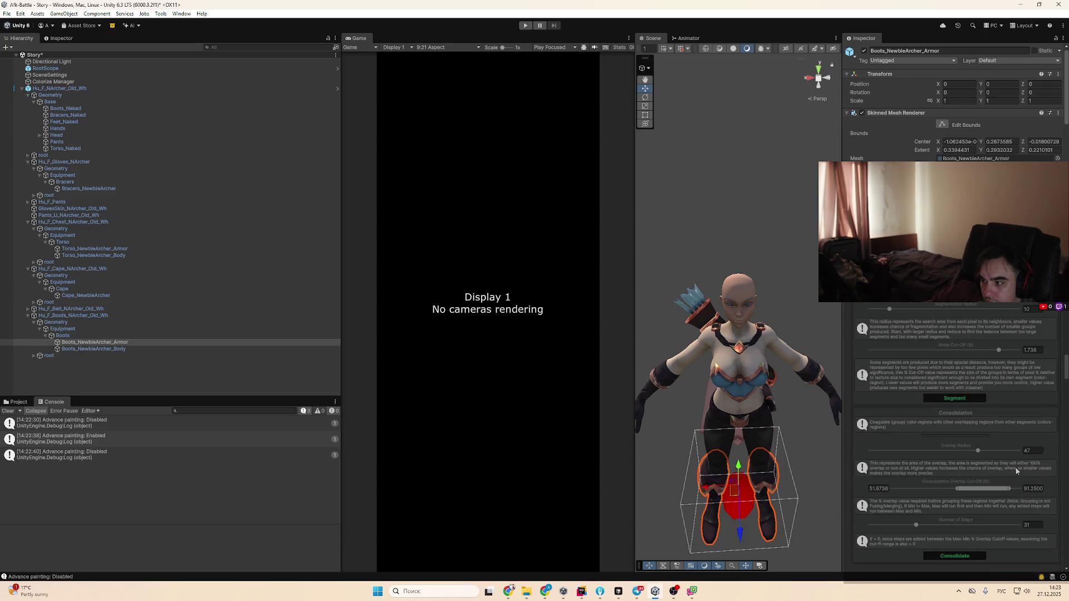
scroll(1014, 466, down, 10)
scroll(958, 438, down, 3)
scroll(869, 315, up, 5)
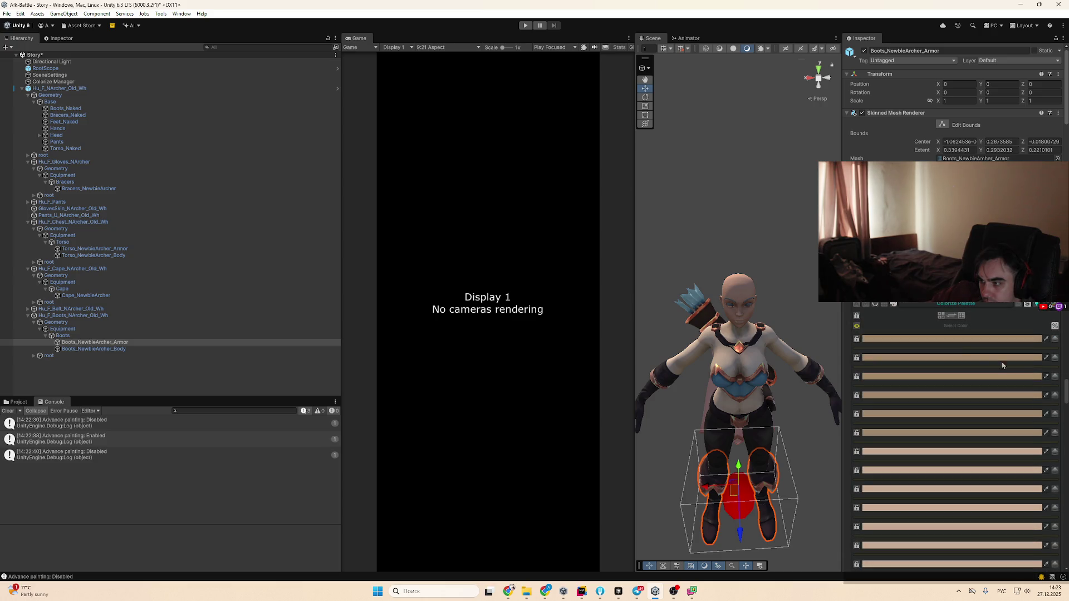
click(857, 306)
Set pattern cleaning to PFC at Auto Clean Strength 10000 with Auto Merge Colors enabled
scroll(955, 446, up, 5)
scroll(973, 426, down, 5)
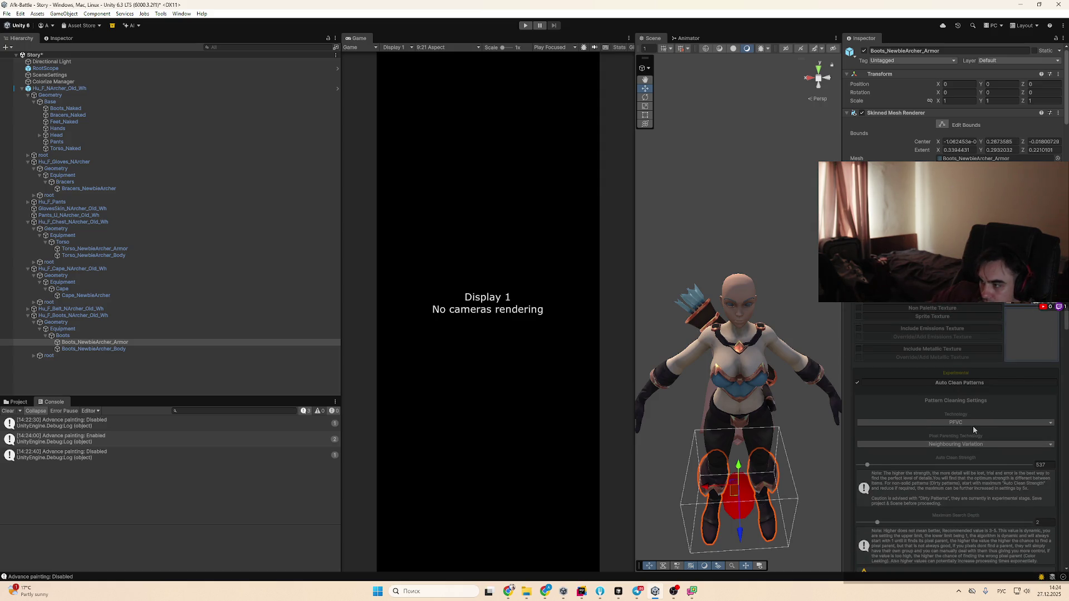
click(973, 425)
click(913, 430)
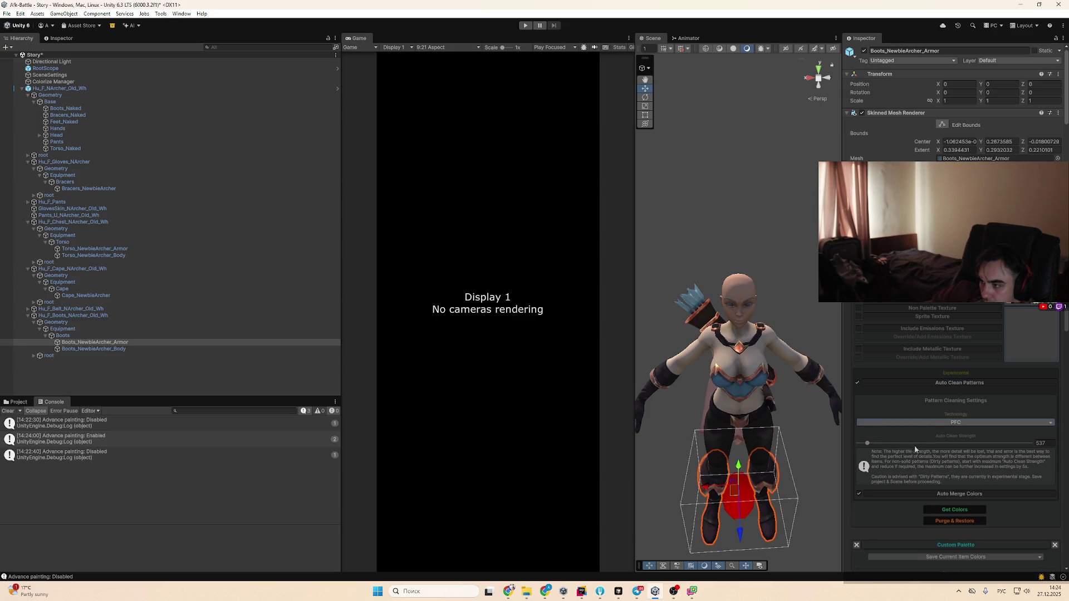
drag(964, 442, 1037, 443)
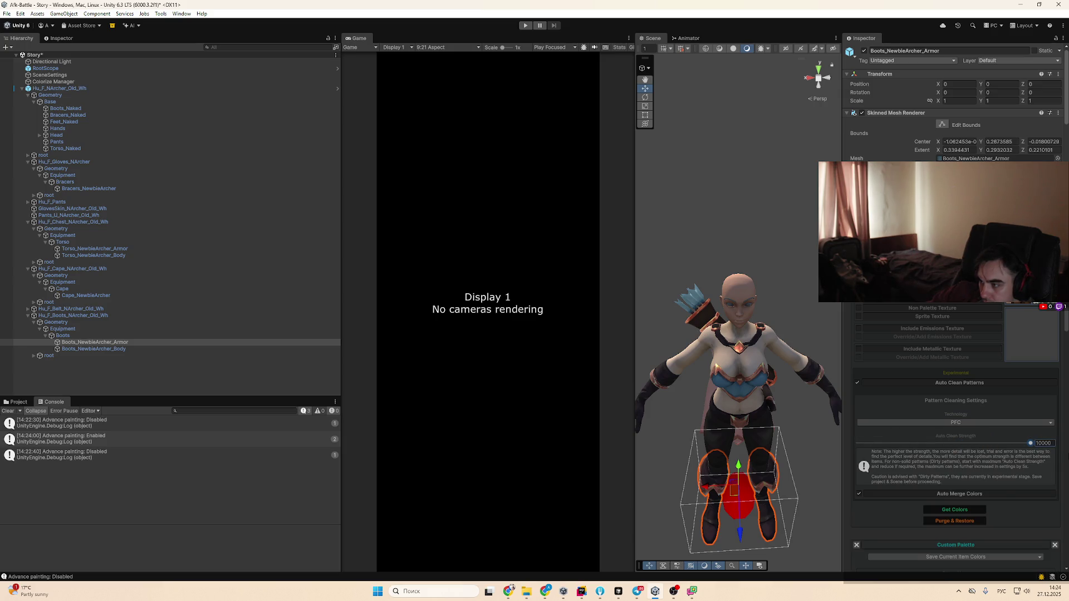
click(1000, 493)
scroll(980, 492, down, 3)
click(910, 426)
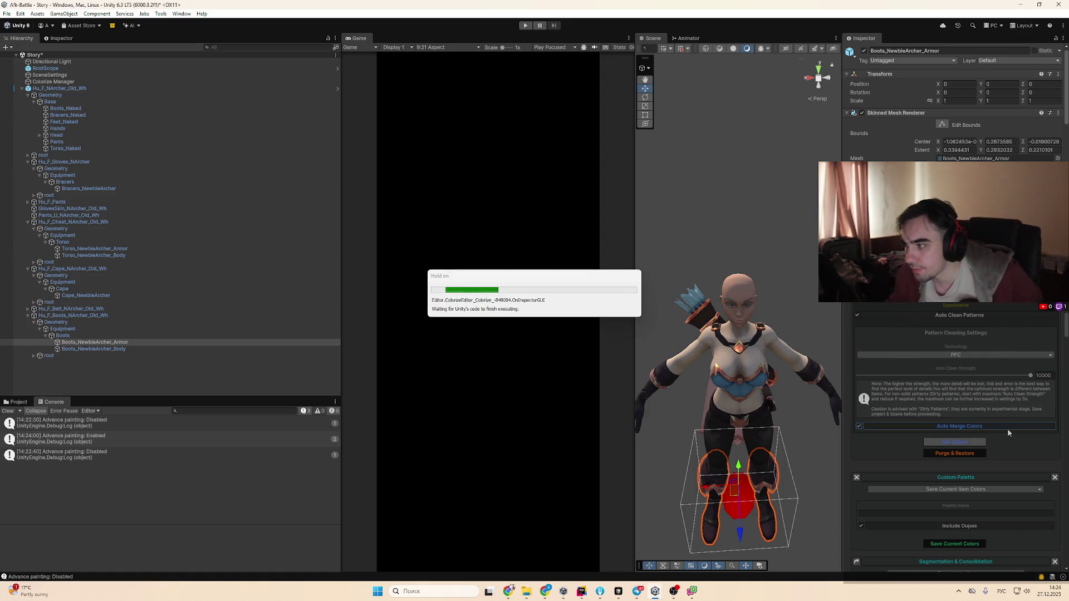
Reload the Colorize Pro store page and open Colorize HD from Smitesoft's publisher listing
click(508, 592)
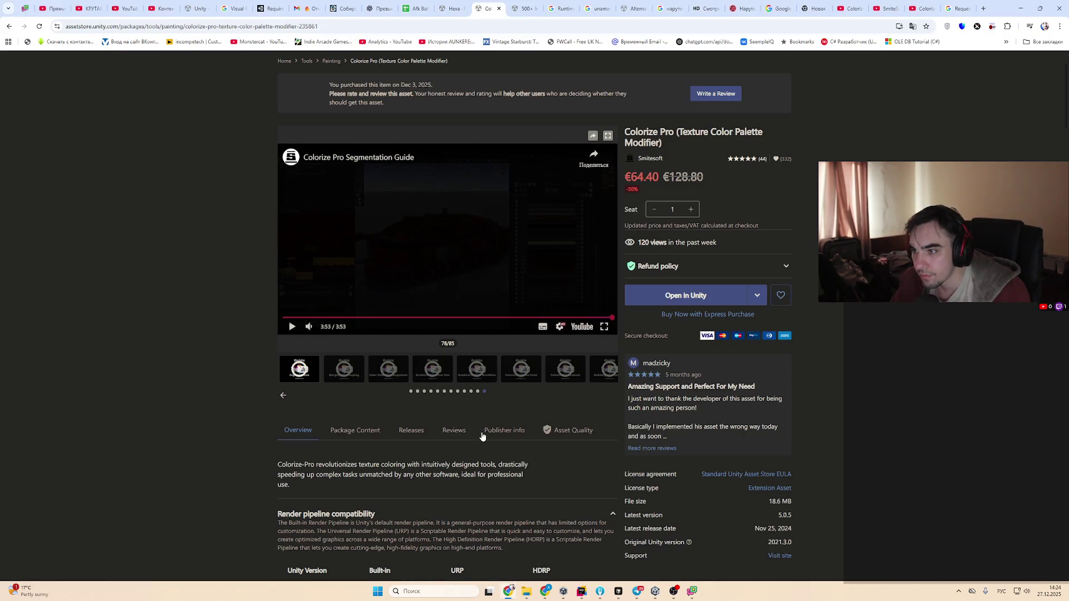
key(F5)
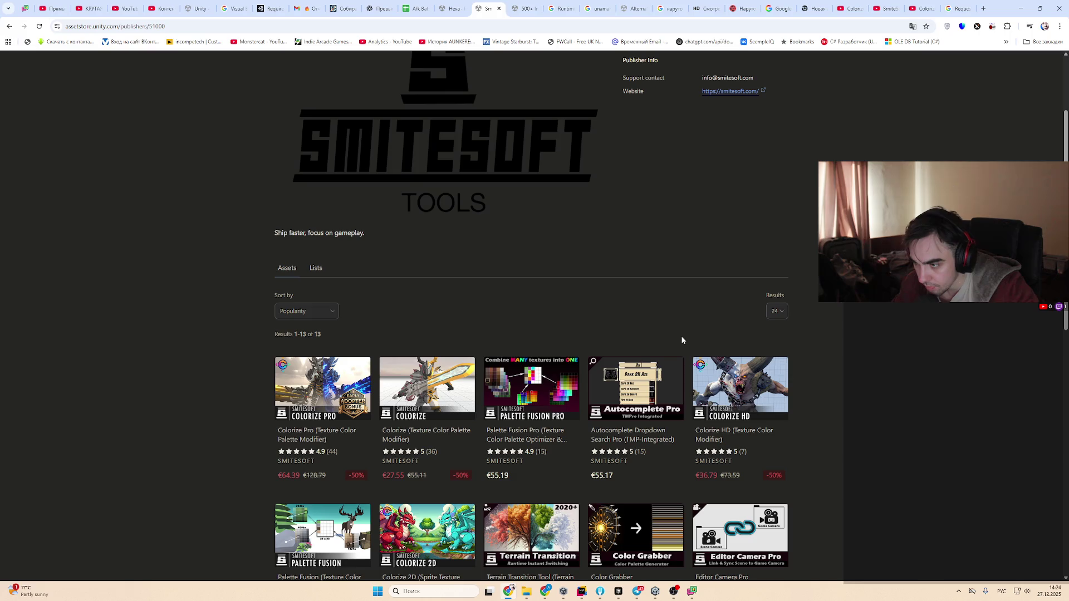
scroll(680, 337, down, 1)
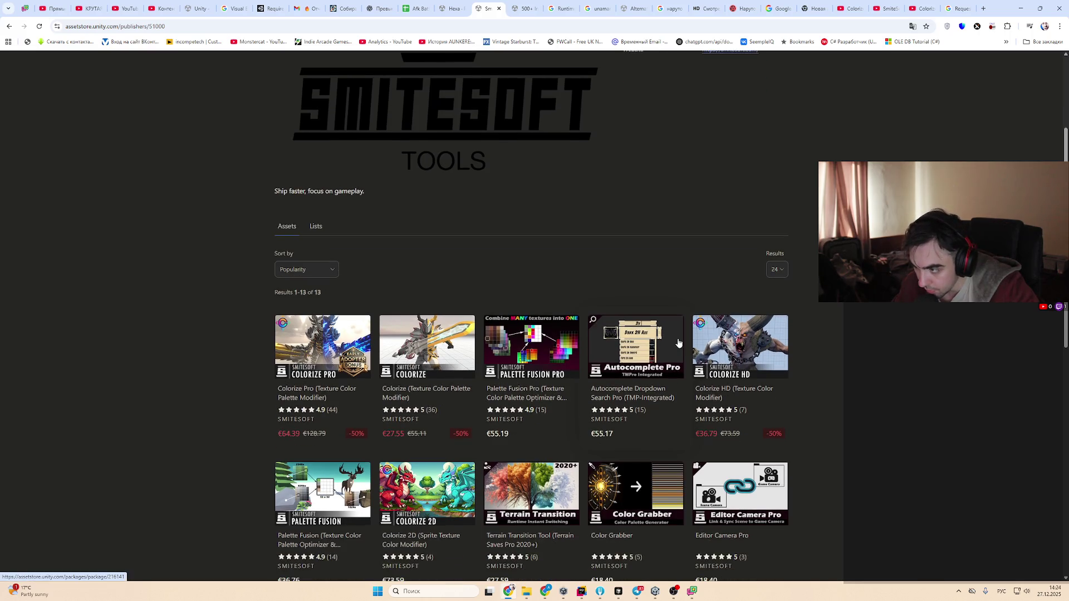
click(756, 365)
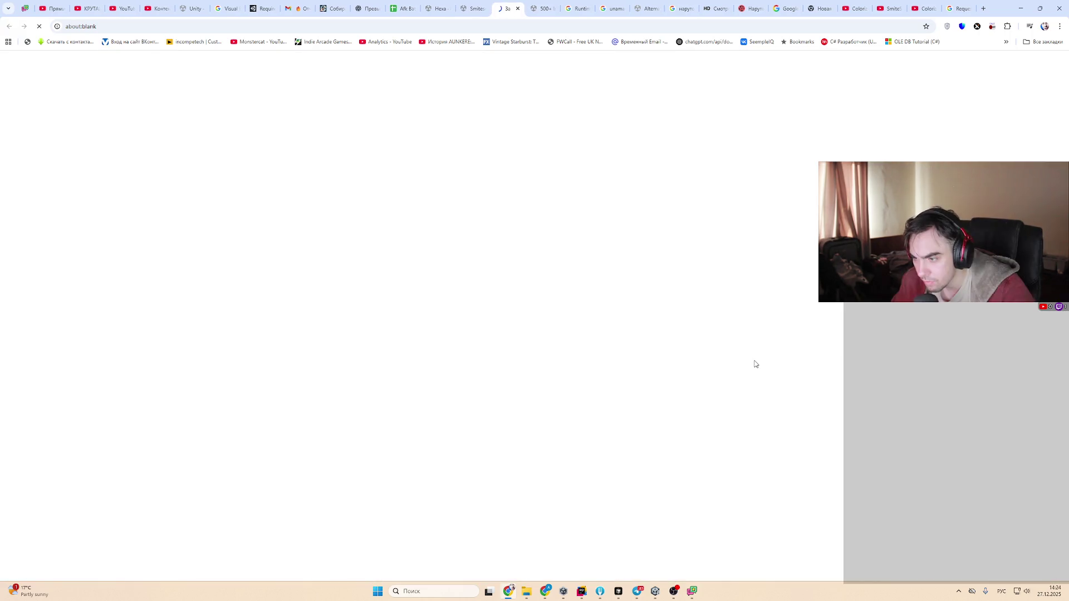
click(473, 4)
scroll(961, 346, down, 2)
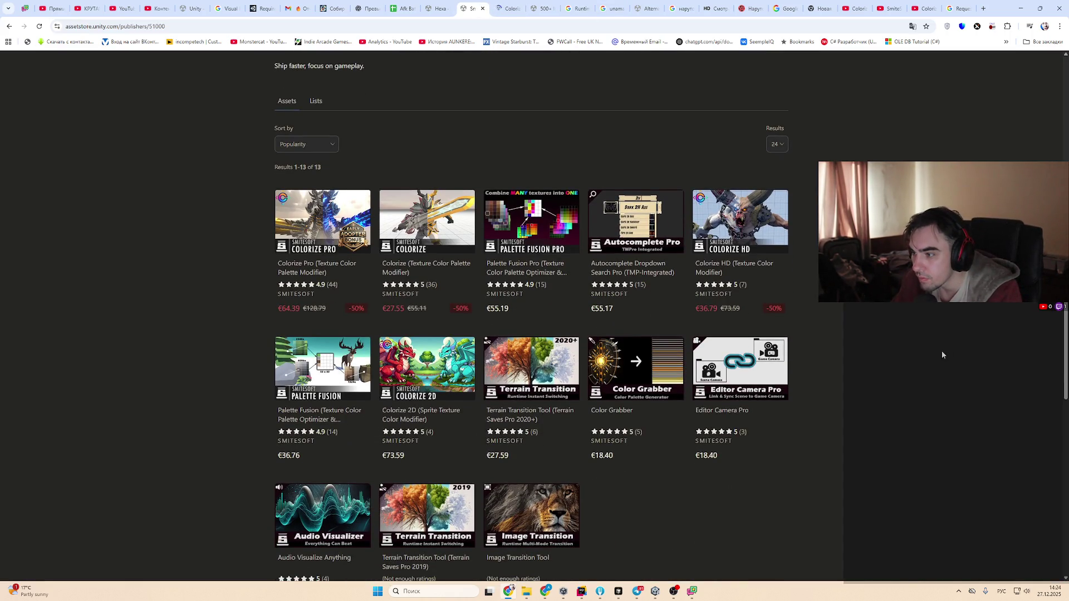
key(ctrl+Tab)
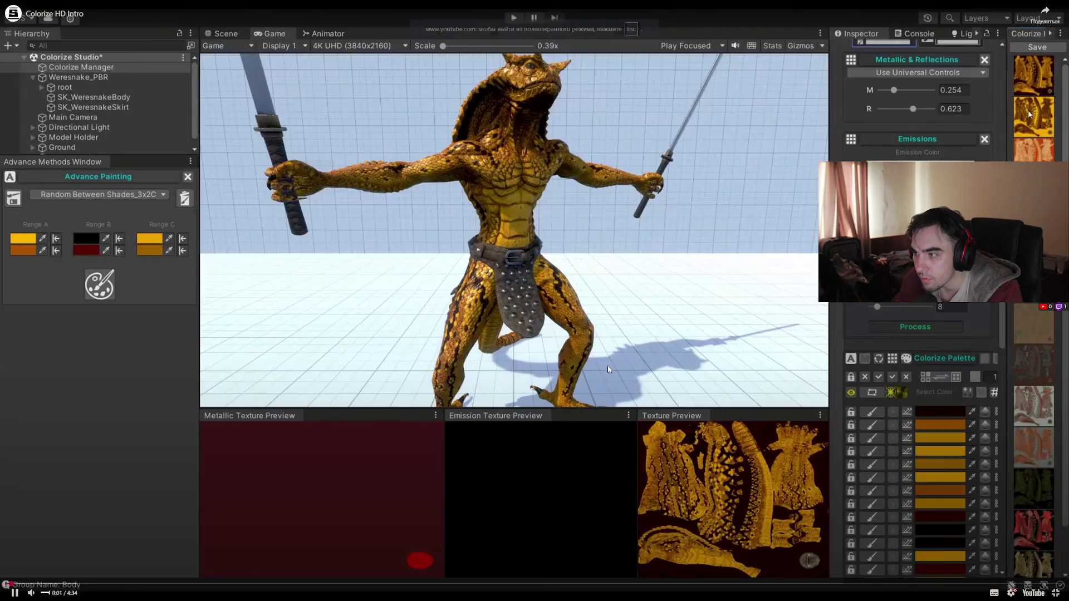
Play the Colorize HD intro full screen, jumping to 0:40 and 1:00, then rewinding slightly
click(604, 357)
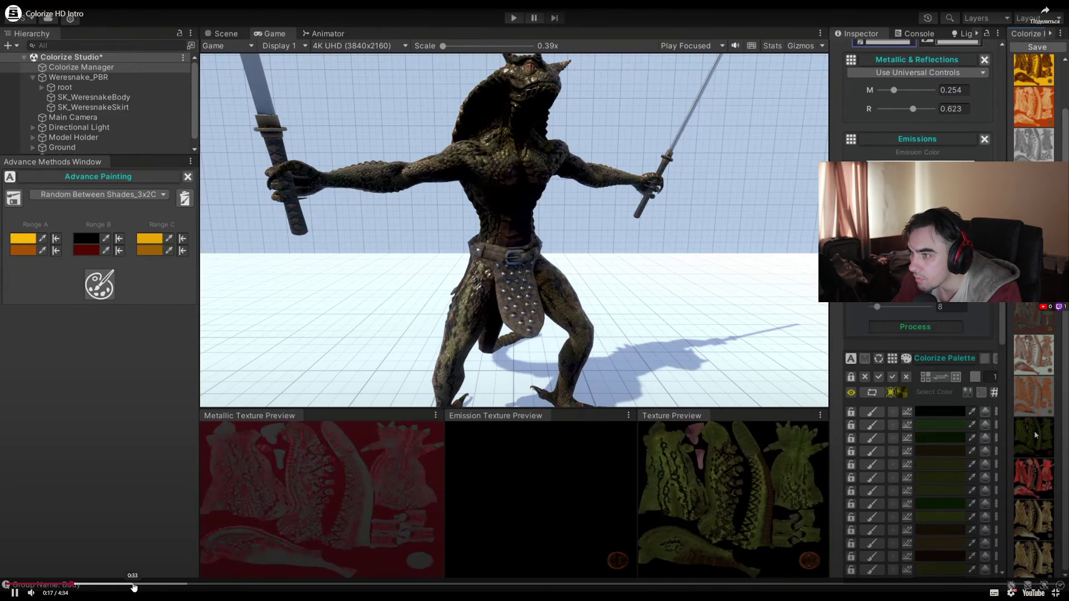
click(163, 586)
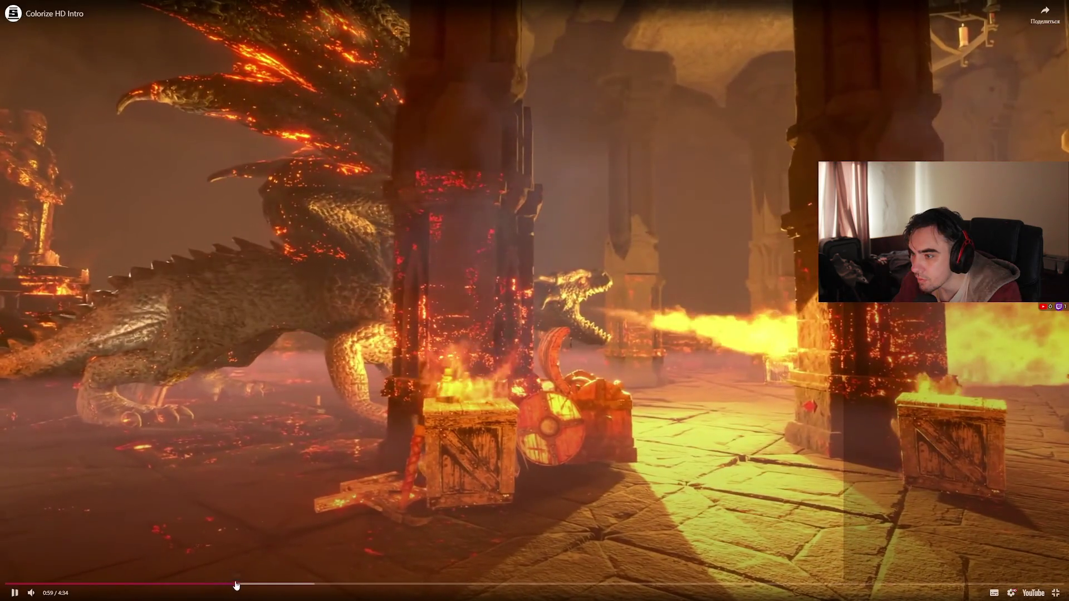
click(240, 585)
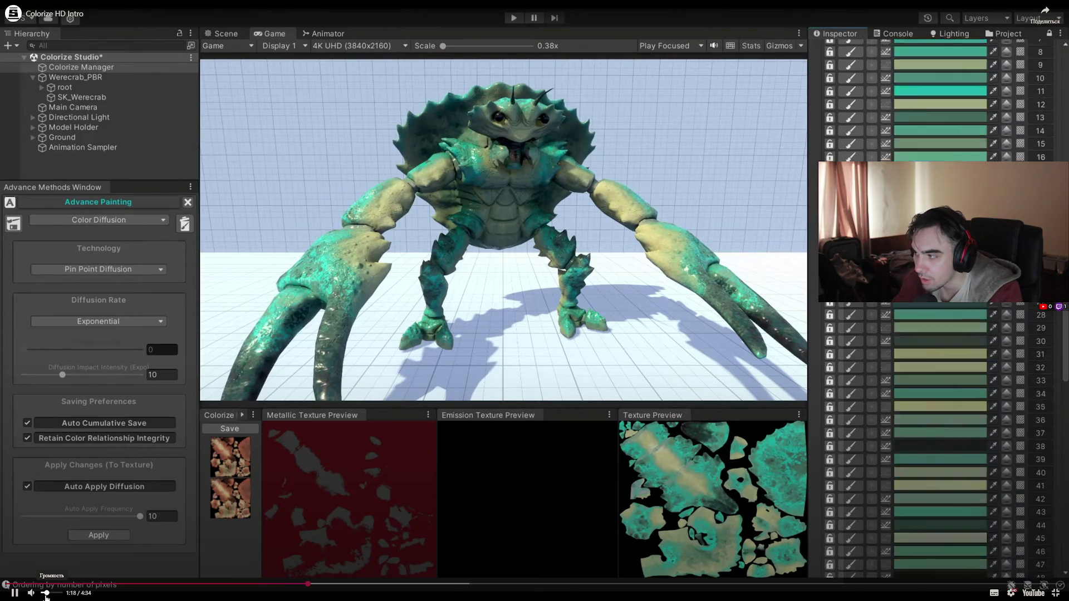
mouse_move(223, 585)
mouse_down()
mouse_move(120, 585)
mouse_move(401, 585)
mouse_up()
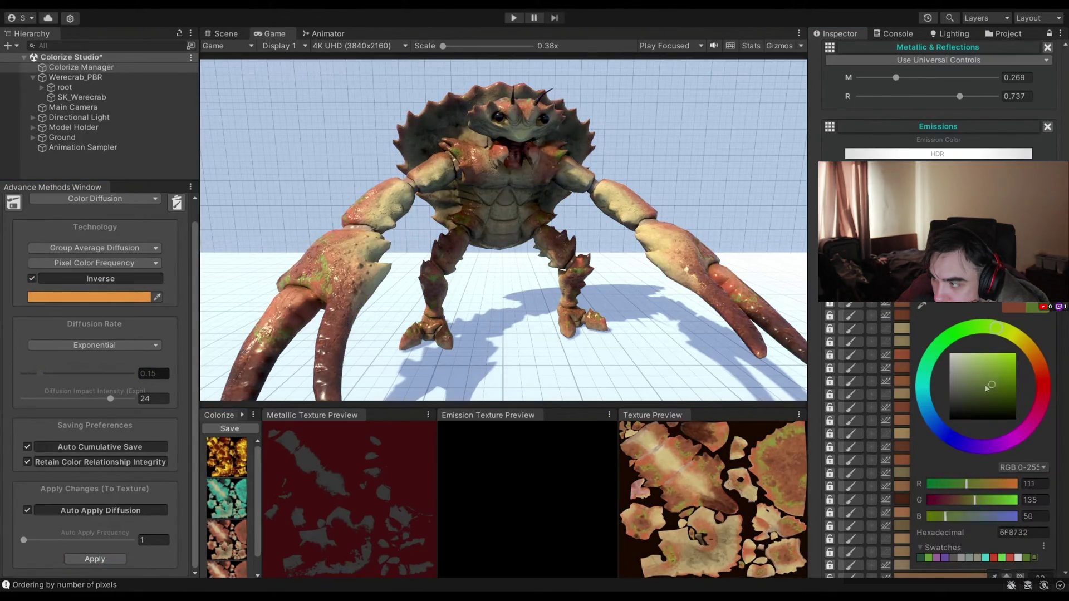
Interact with the left side of the fullscreen Colorize HD intro video
click(89, 297)
drag(223, 356, 182, 337)
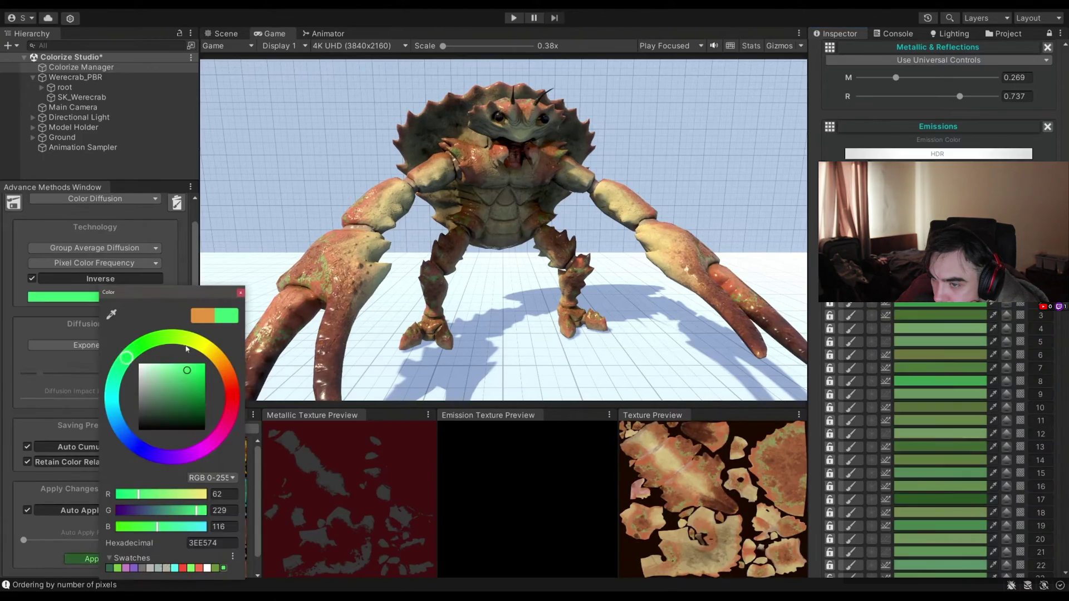
drag(183, 384, 202, 417)
click(32, 278)
click(42, 296)
click(153, 345)
click(149, 382)
click(197, 296)
click(42, 297)
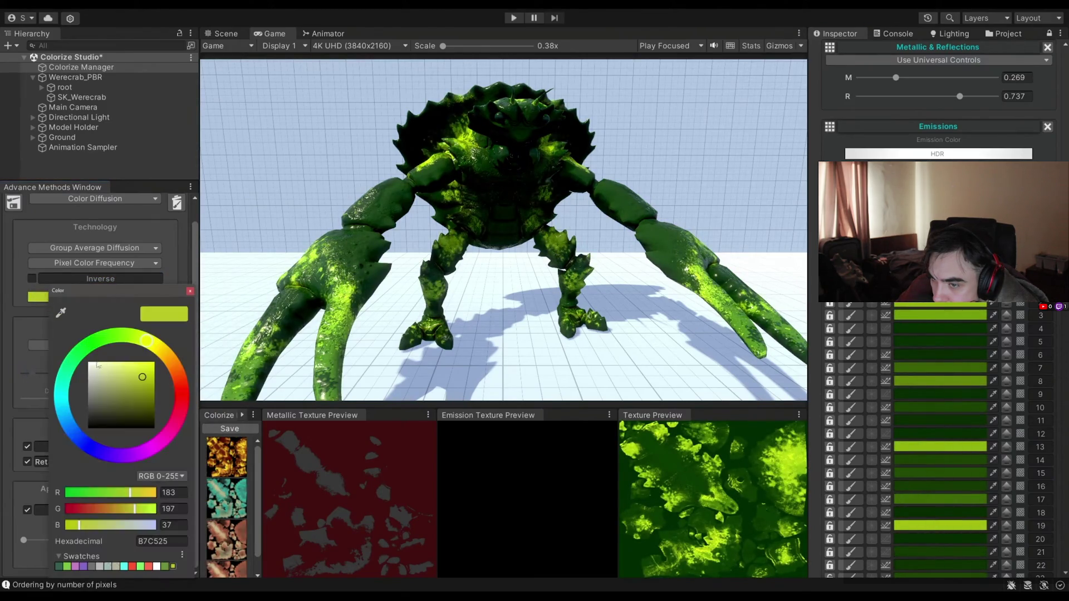
click(63, 380)
click(115, 382)
click(190, 290)
click(32, 297)
click(48, 400)
click(129, 386)
click(189, 293)
click(32, 278)
click(31, 296)
click(133, 418)
drag(134, 418, 101, 405)
click(181, 292)
click(79, 249)
click(79, 250)
drag(114, 374, 67, 376)
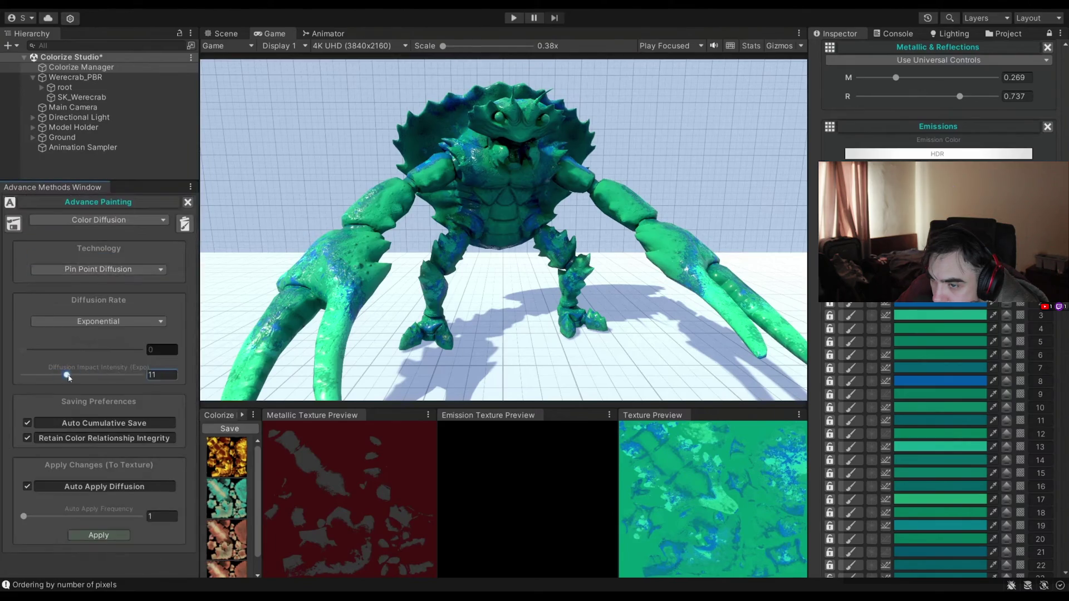
Jump the intro video ahead to the red crab demo and exit full screen
click(940, 329)
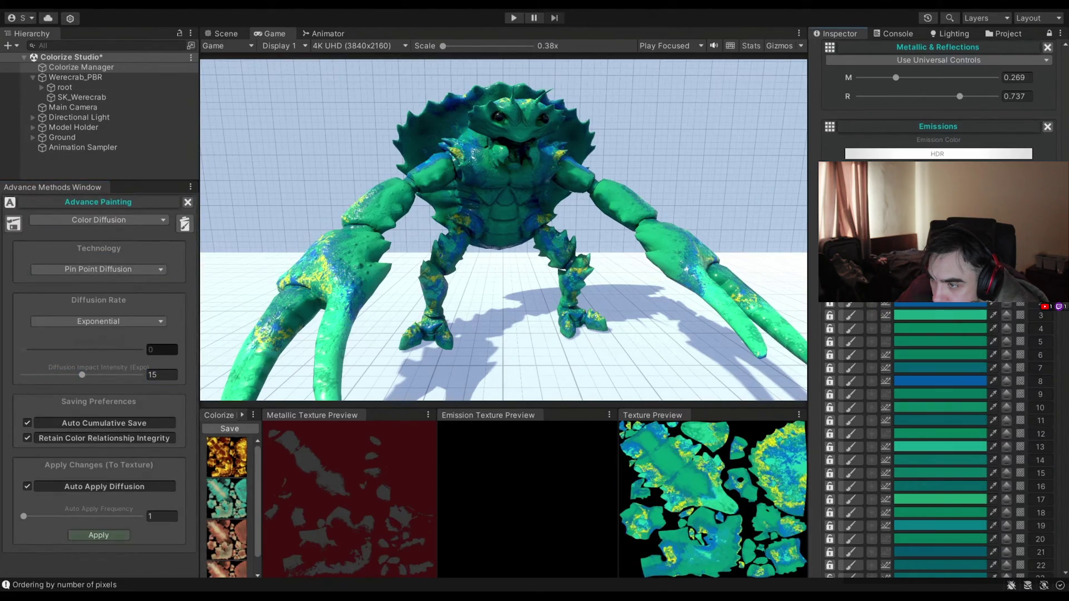
click(930, 339)
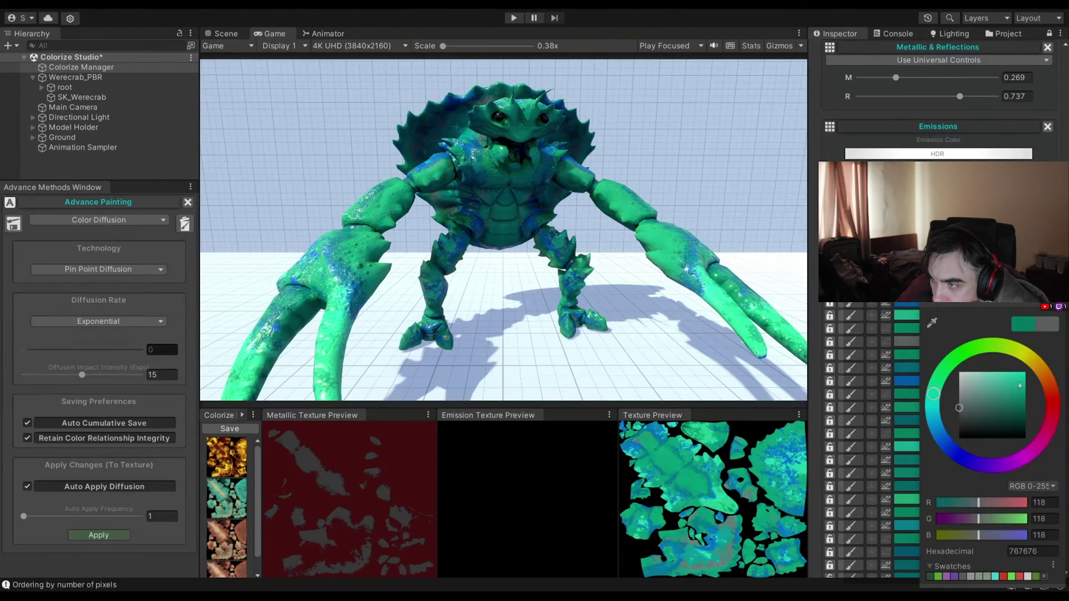
click(923, 330)
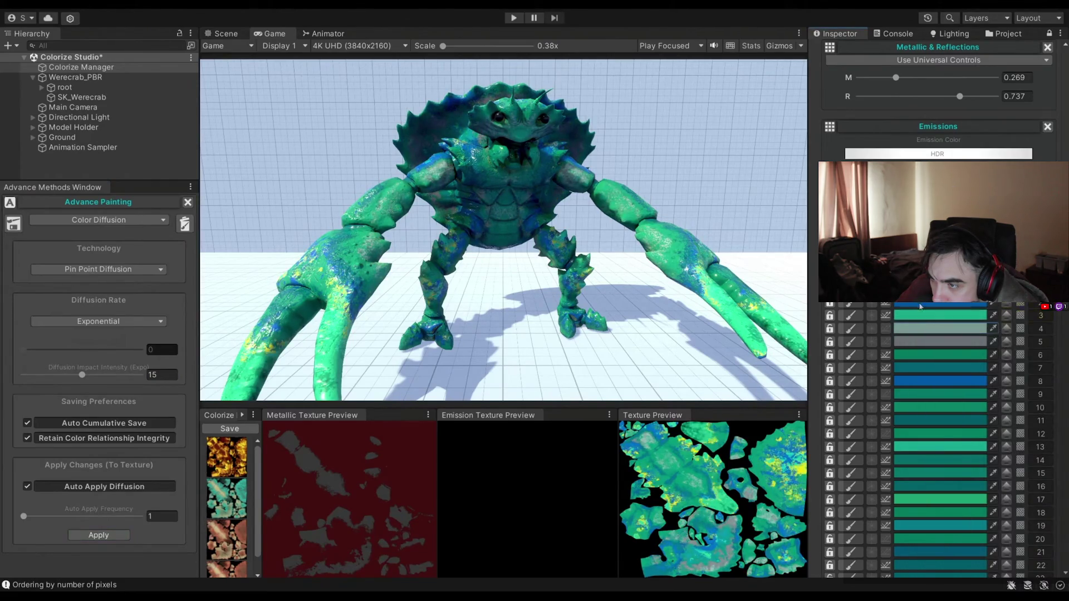
click(927, 394)
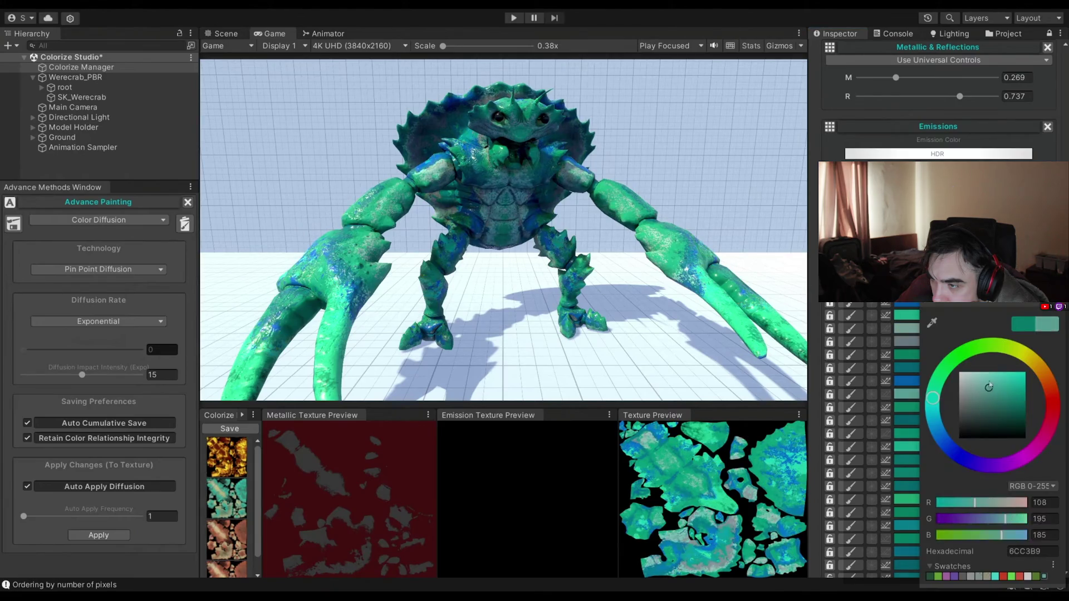
scroll(921, 304, down, 3)
click(921, 313)
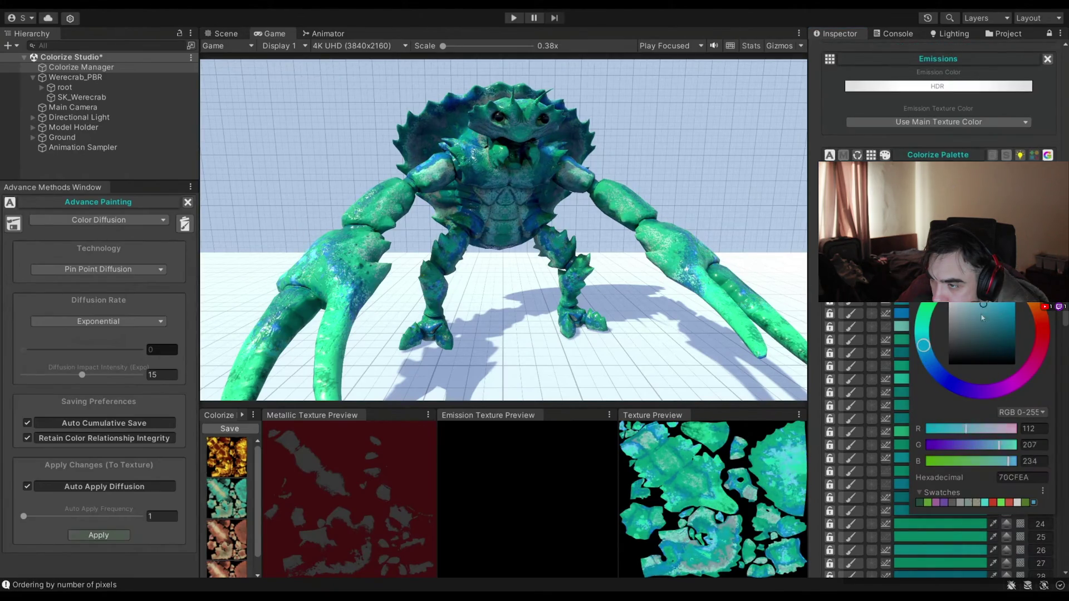
drag(959, 341, 946, 401)
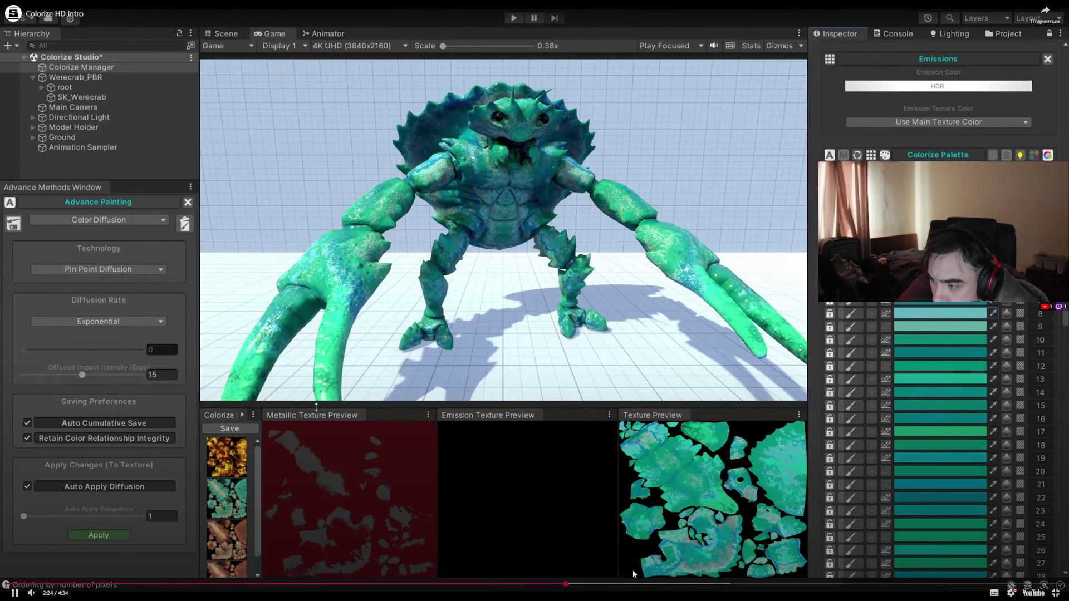
click(644, 582)
click(714, 582)
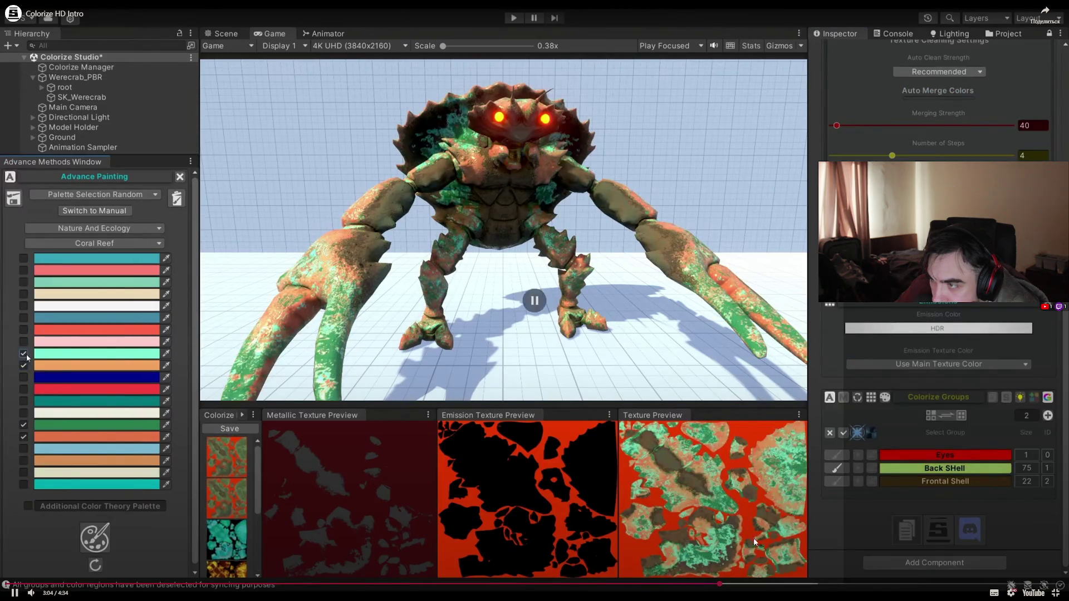
key(Escape)
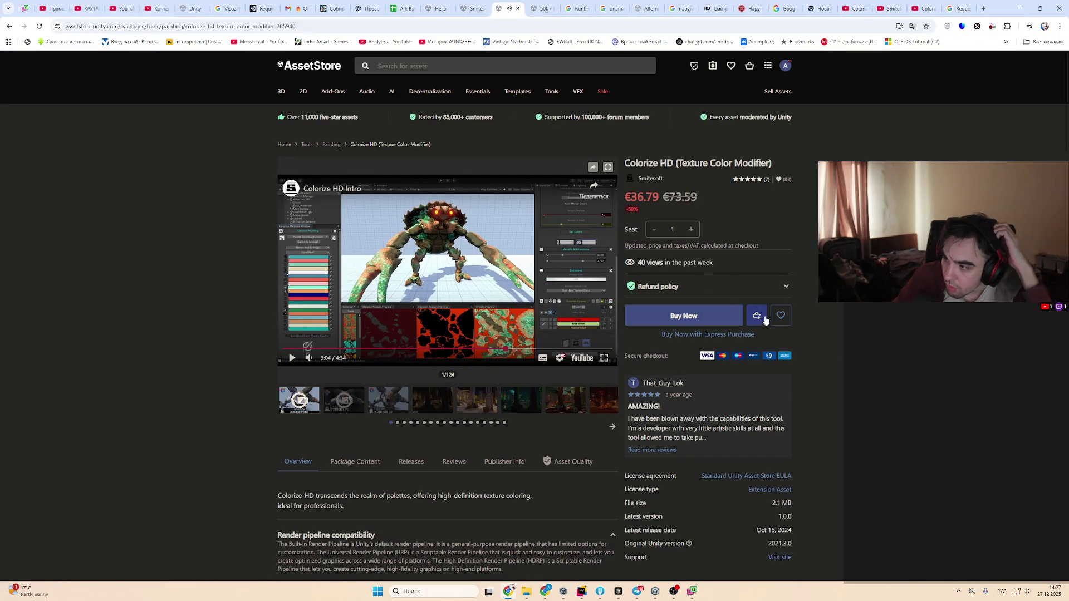
Save Colorize HD to the Favorites list and return to the Unity editor
click(782, 317)
click(513, 259)
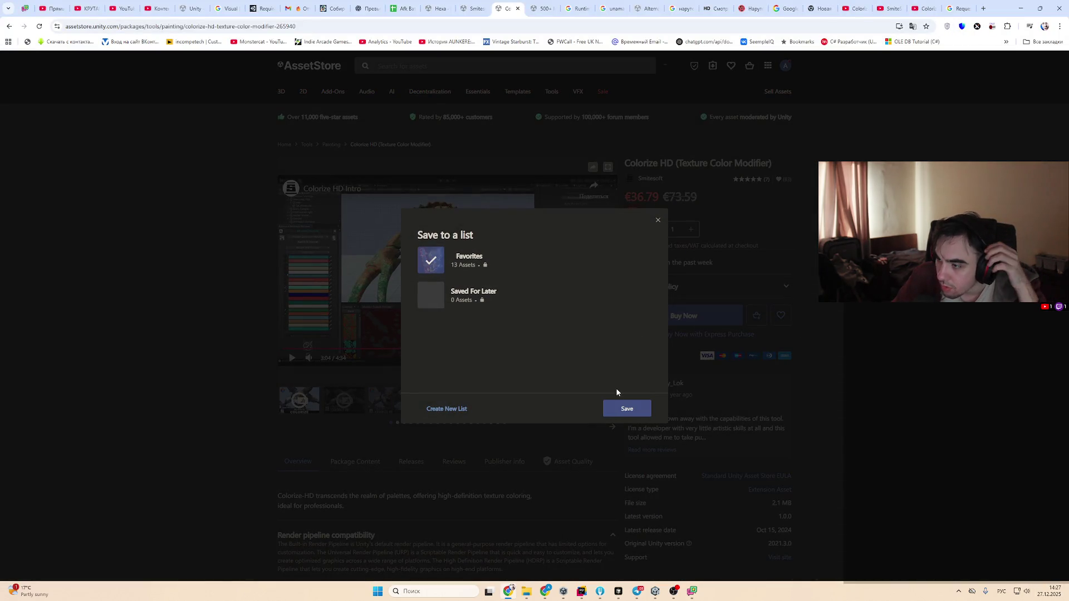
click(635, 414)
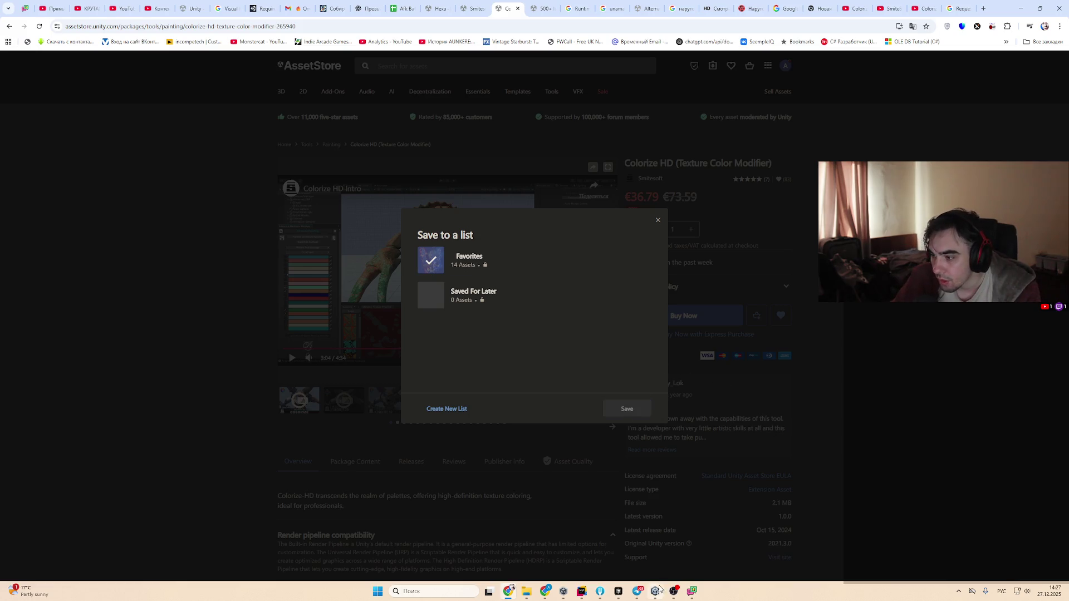
click(656, 591)
scroll(1061, 385, down, 5)
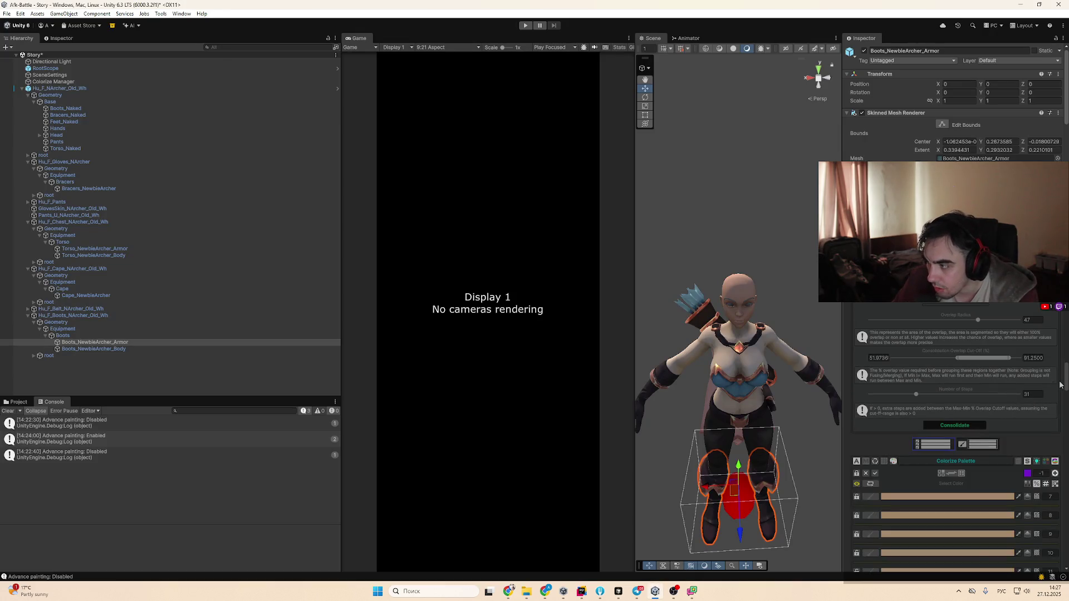
Recolour palette row 7 from tan to orange-brown BA670F
scroll(878, 429, down, 5)
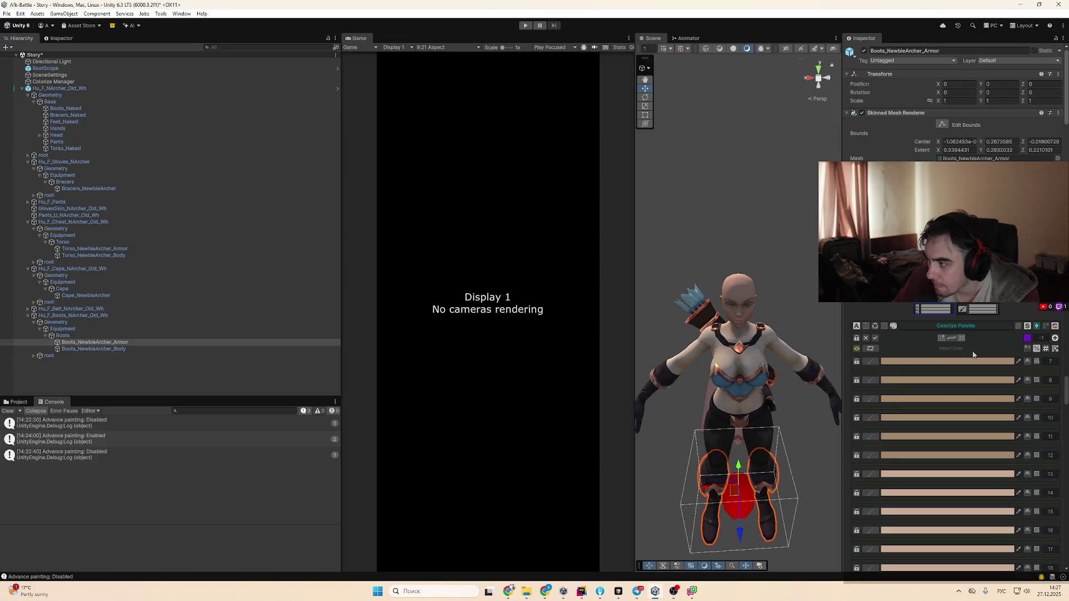
scroll(928, 374, up, 5)
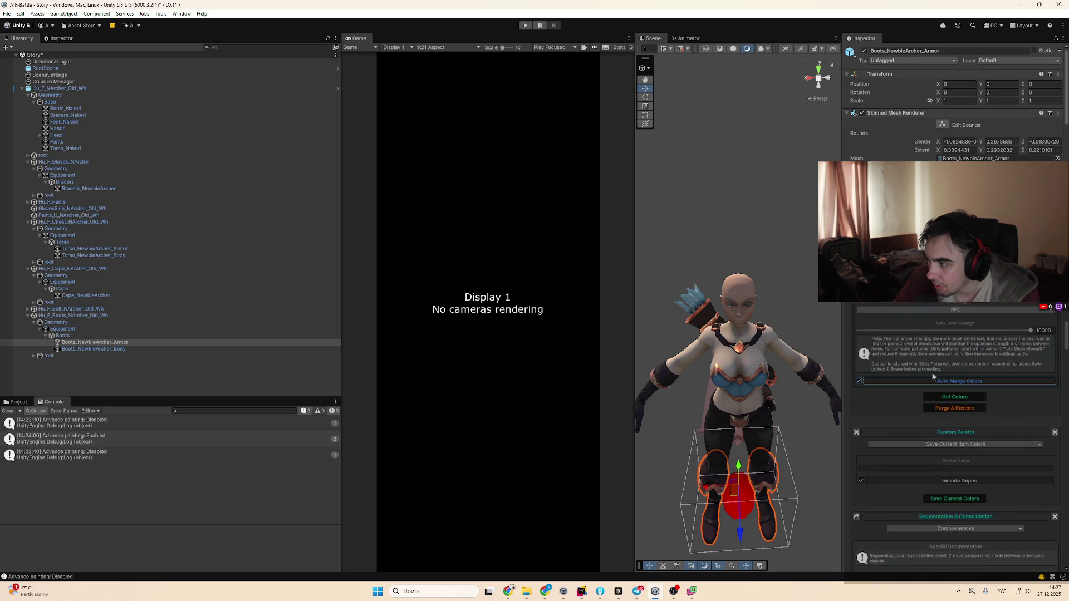
scroll(918, 396, down, 10)
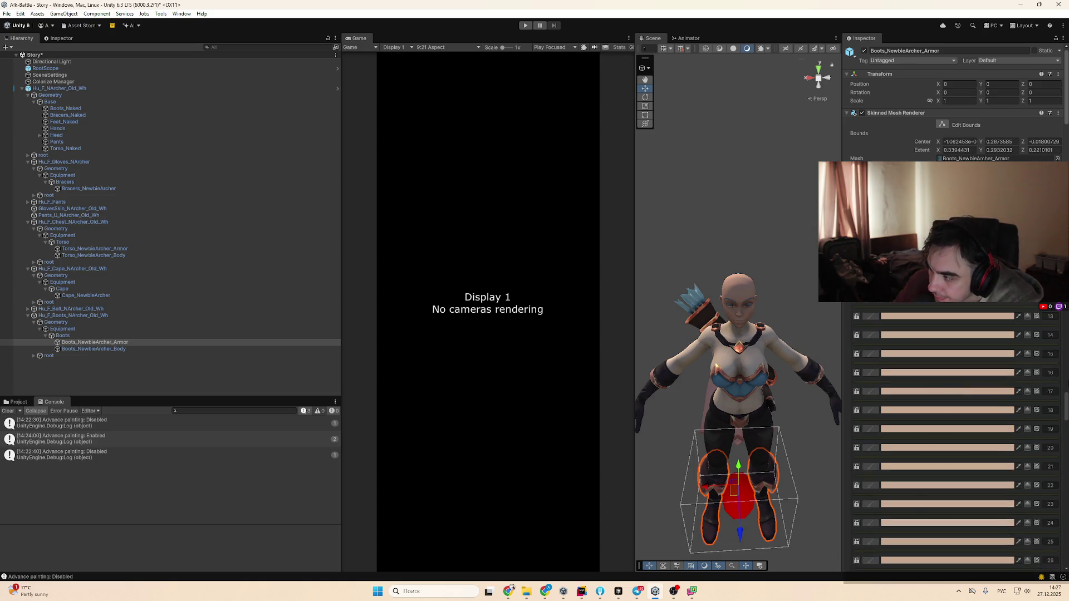
scroll(1058, 401, down, 8)
scroll(1053, 405, up, 6)
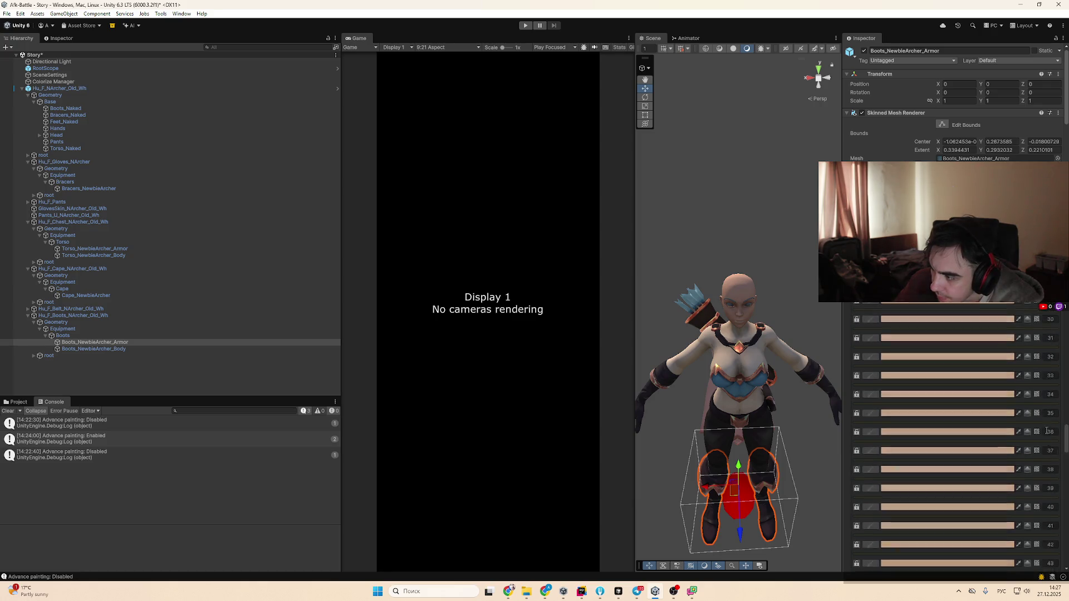
scroll(1046, 407, up, 5)
click(923, 430)
click(977, 396)
drag(963, 314, 924, 314)
click(960, 381)
click(955, 377)
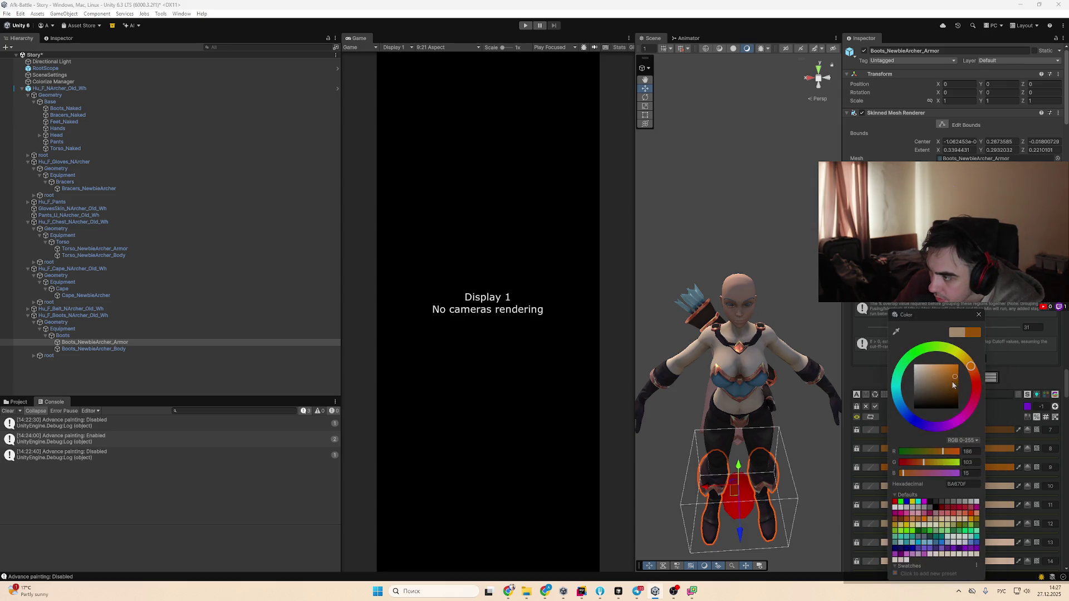
Recolour palette rows 10–14 to browns, including 764209, 8E4811 and 74451D
click(996, 486)
click(1036, 402)
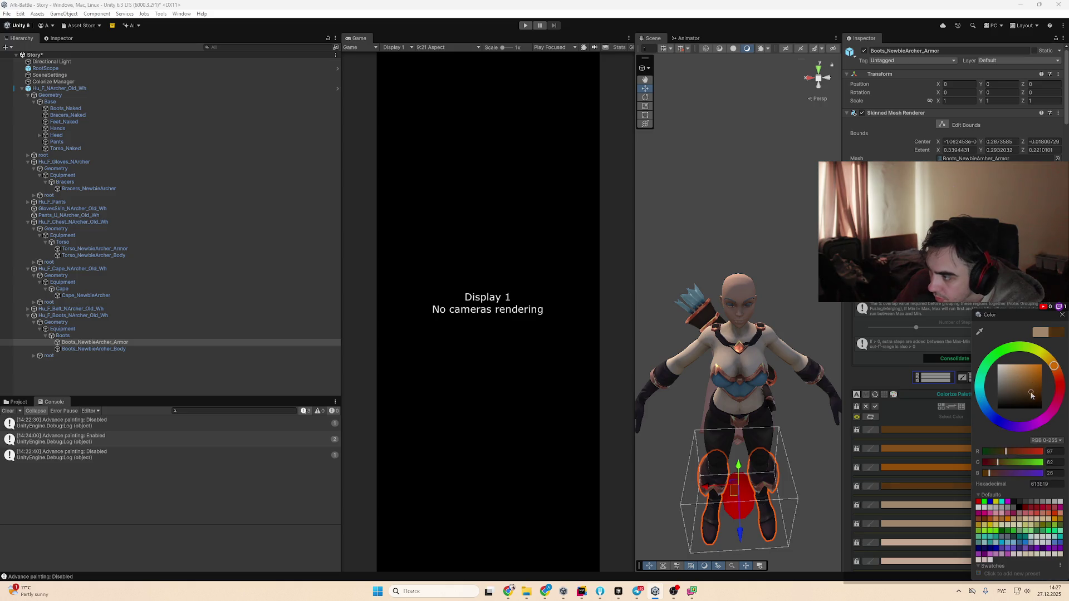
click(940, 504)
click(943, 510)
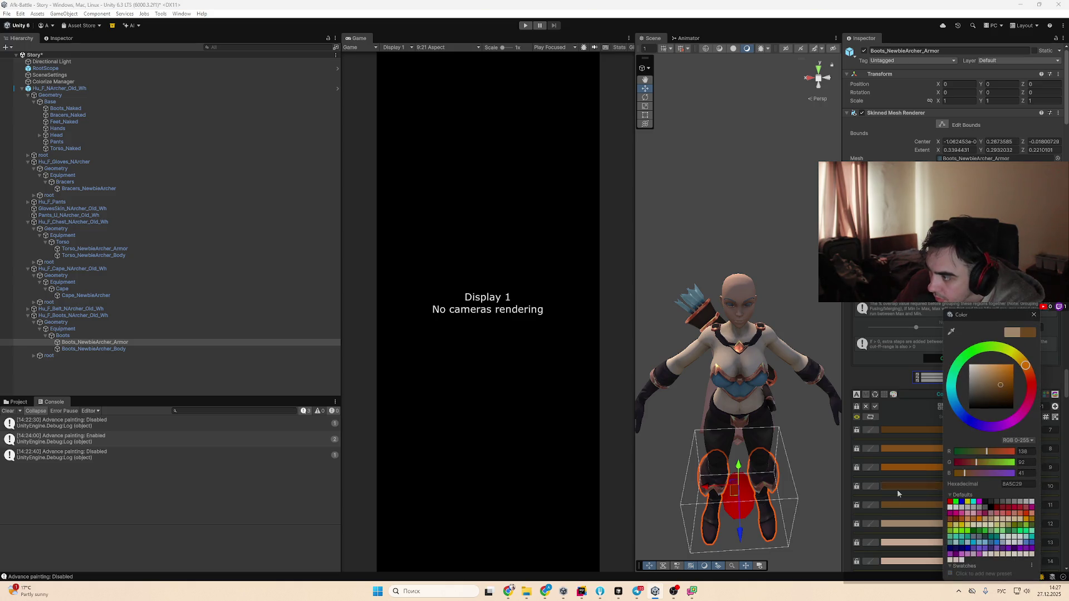
click(913, 524)
click(957, 388)
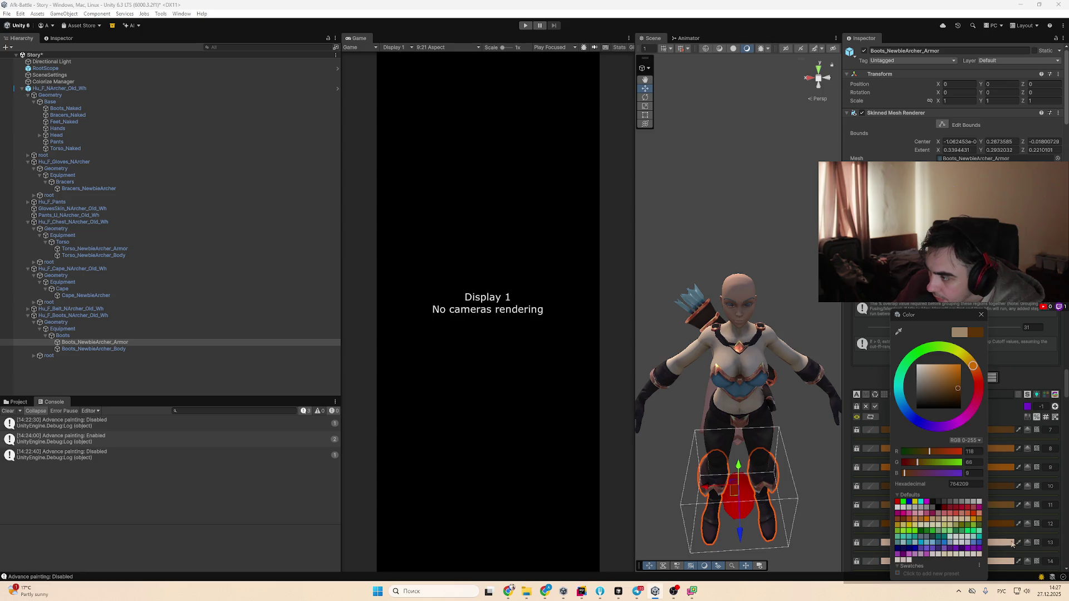
click(1012, 541)
click(1035, 384)
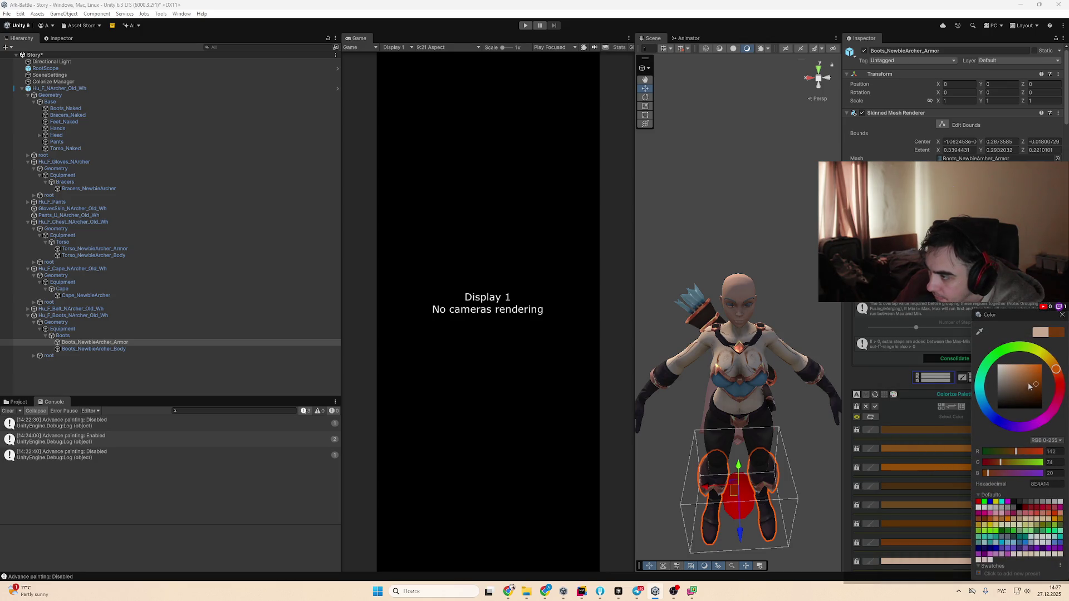
click(913, 561)
click(975, 388)
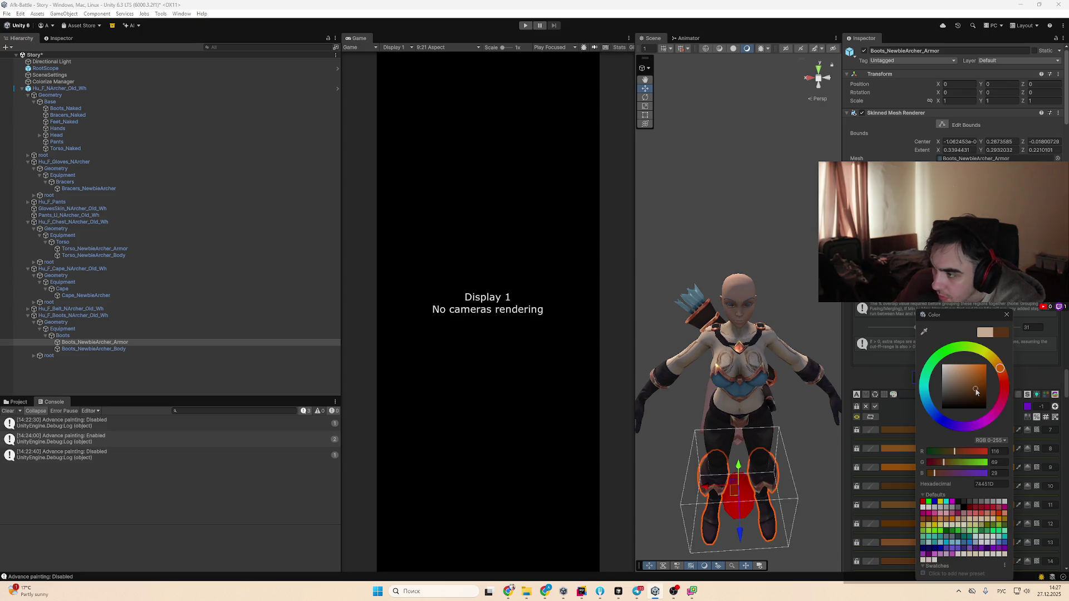
Recolour palette rows 15–18 to browns B36C34, 351B06, 8A4A18 and 553A25
scroll(898, 519, down, 3)
click(890, 517)
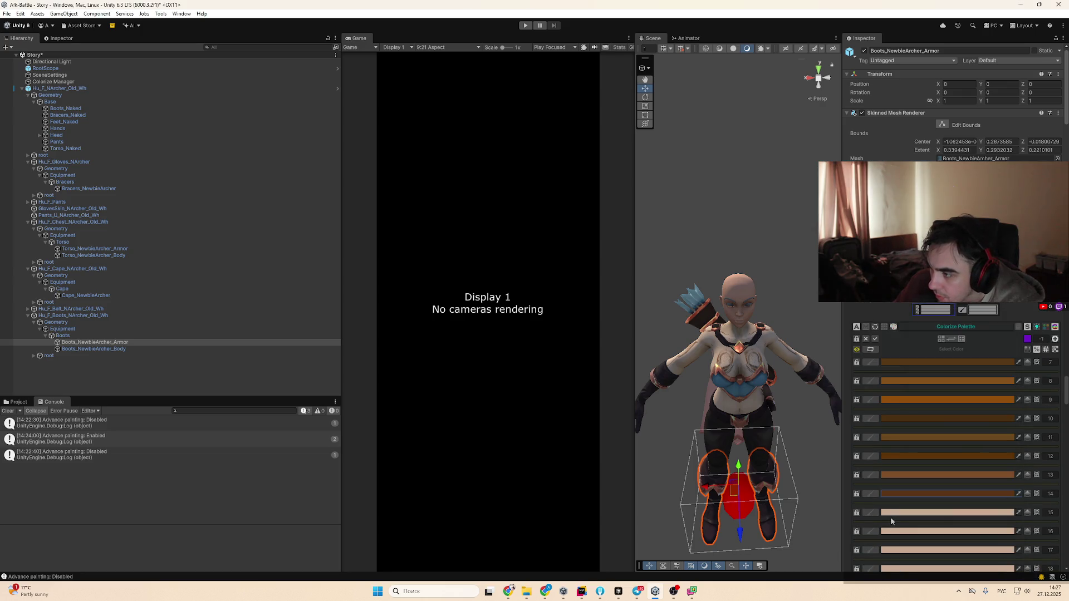
click(953, 380)
click(886, 531)
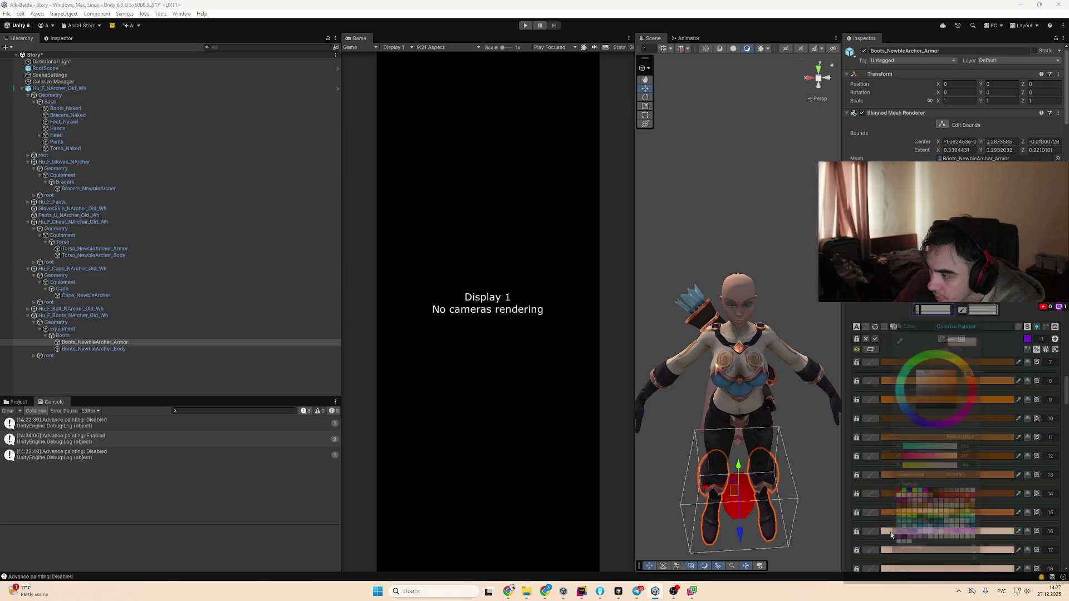
drag(953, 391, 956, 399)
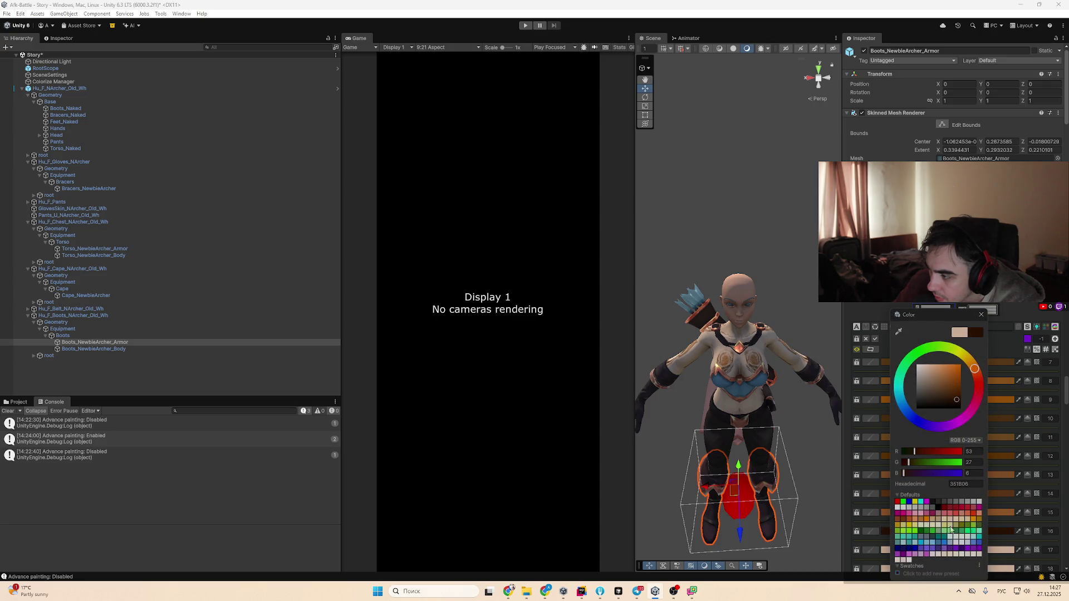
click(1002, 551)
click(1034, 386)
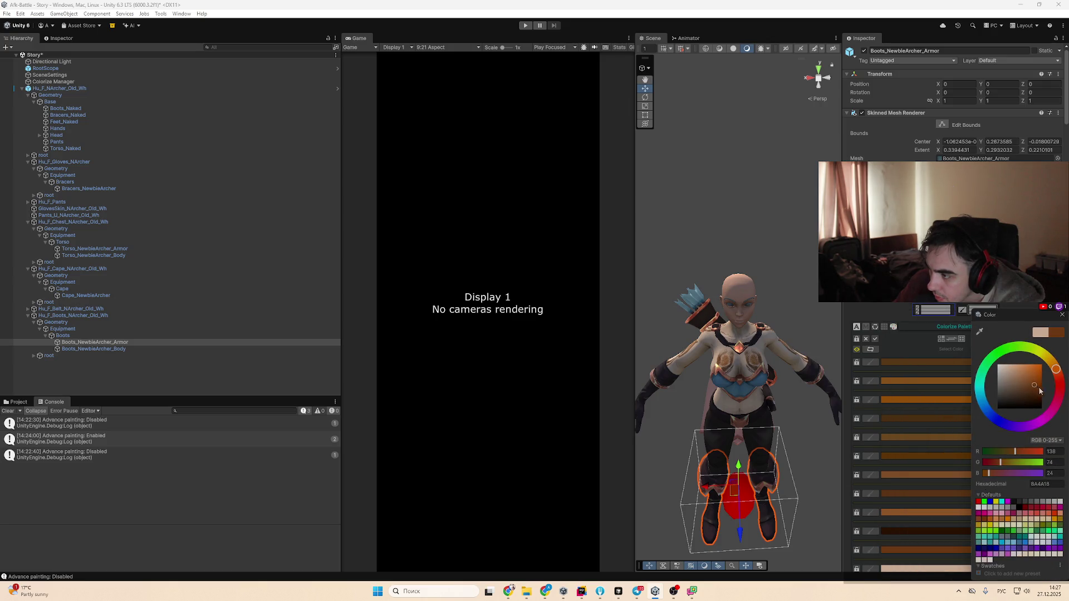
click(915, 498)
click(962, 394)
Recolour palette rows 19 and 20 to browns 9A551D and 8A5731
scroll(890, 455, down, 3)
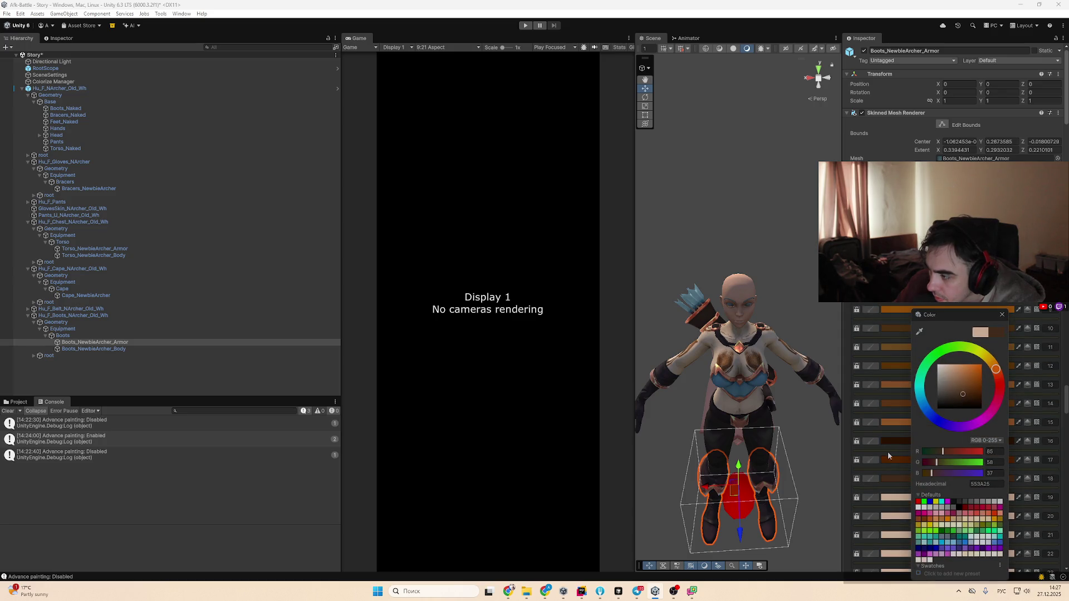
click(903, 498)
click(963, 382)
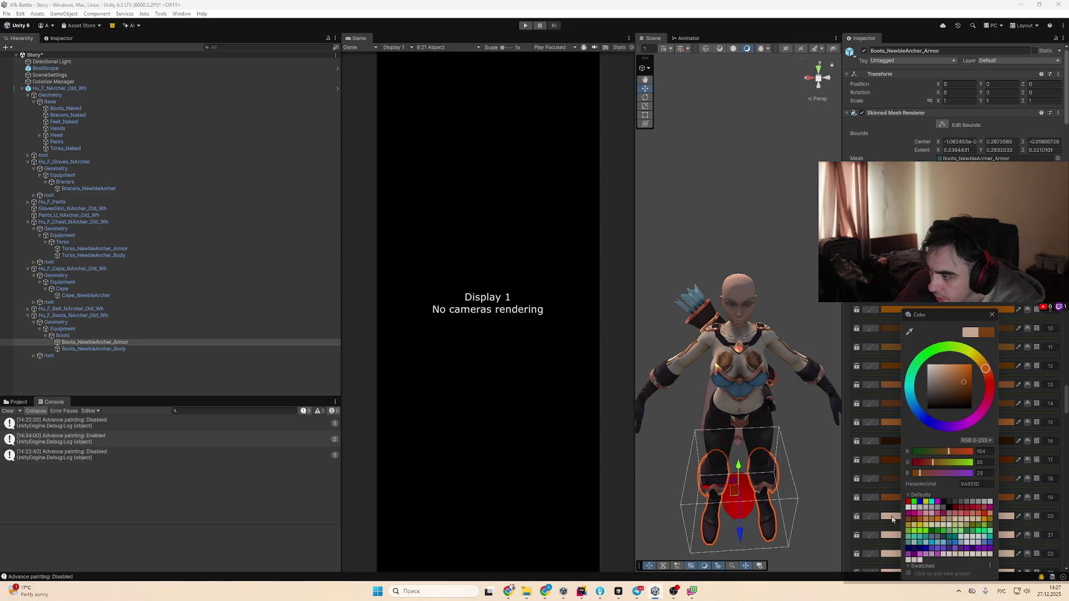
click(892, 519)
click(946, 384)
Recolour palette rows 21–23 to browns, starting with 7B3E12
scroll(872, 493, down, 2)
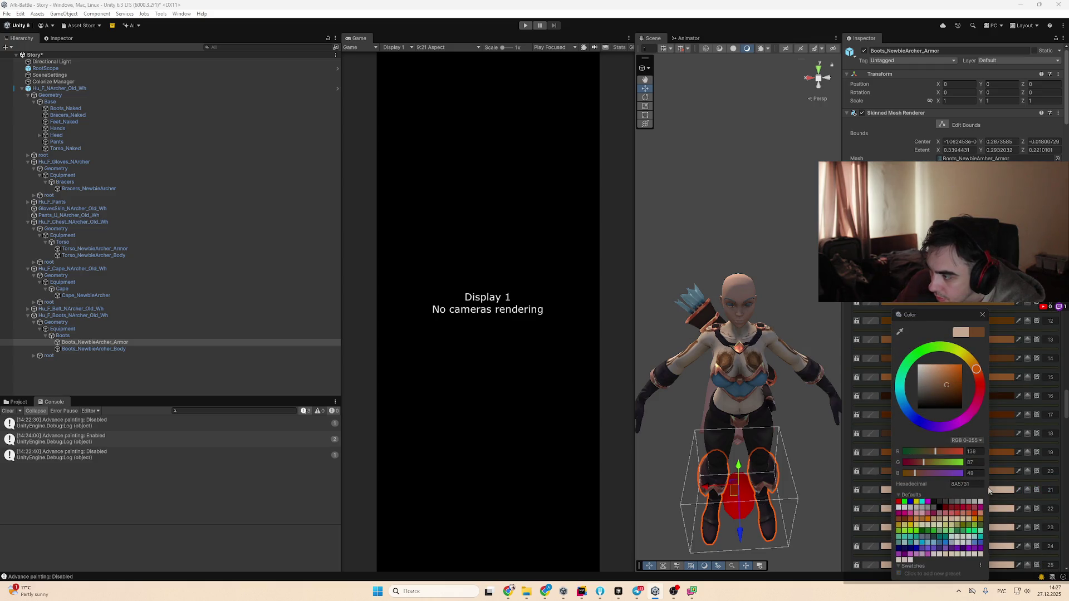
click(987, 490)
click(1035, 390)
scroll(761, 322, up, 5)
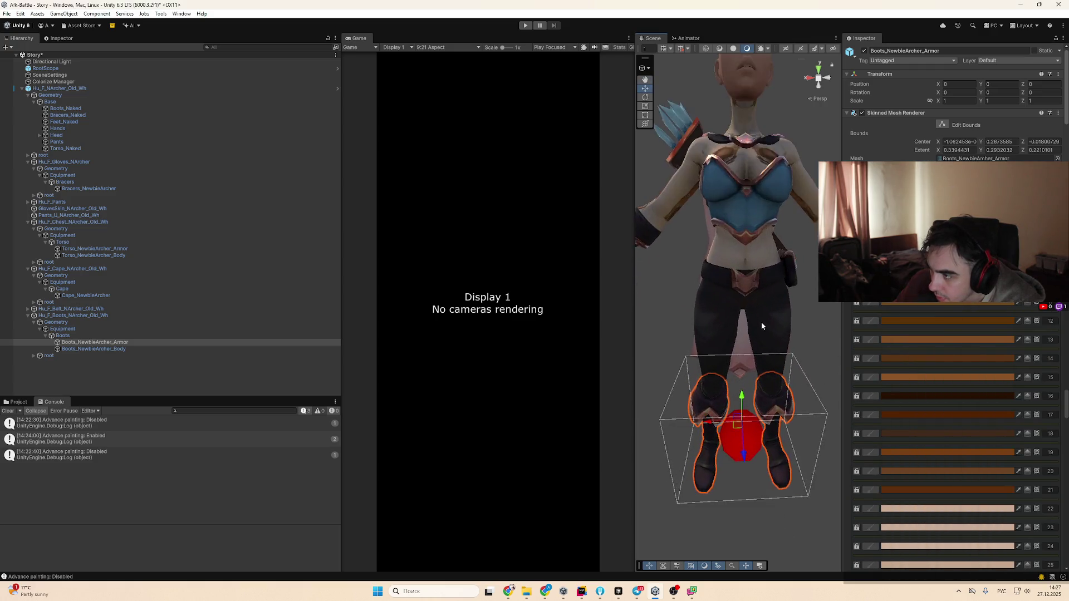
click(944, 462)
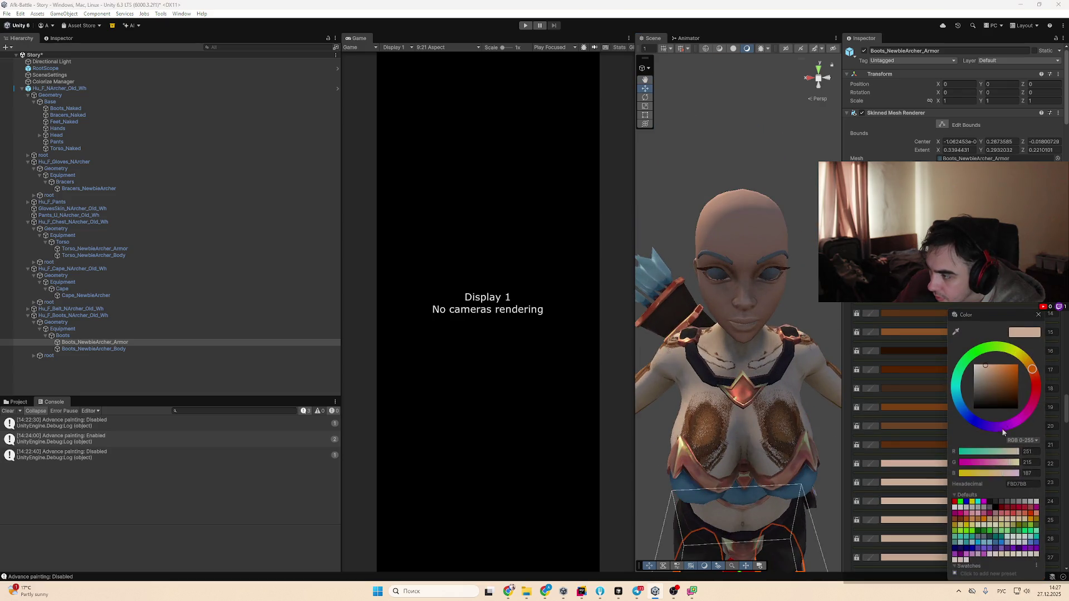
click(1011, 387)
click(921, 482)
click(975, 386)
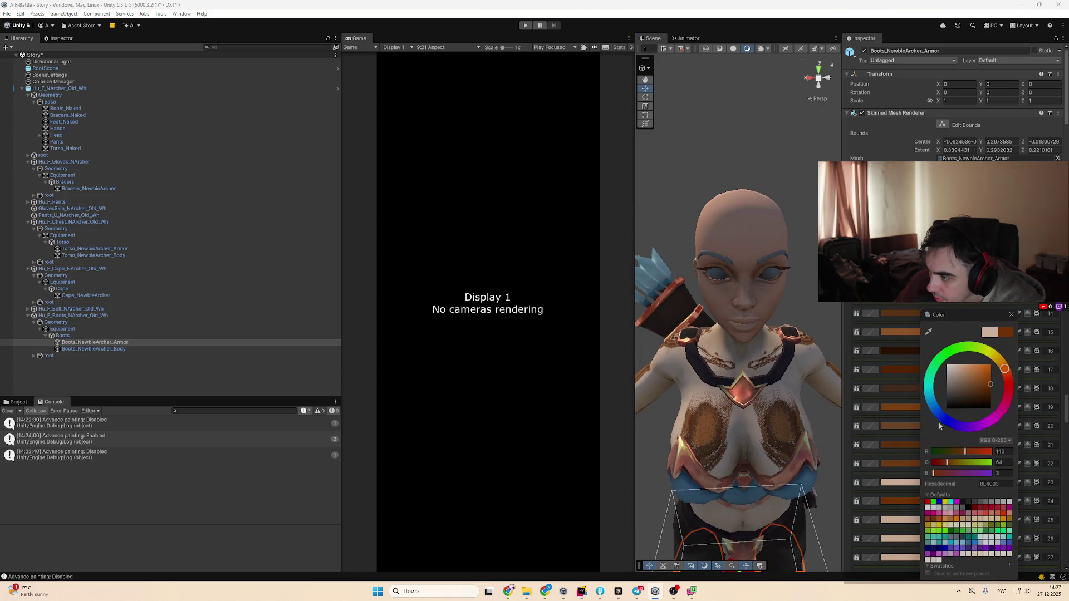
Recolour palette rows 24–26 to dark browns 723304, 502604 and 3D1A00
click(899, 501)
click(973, 389)
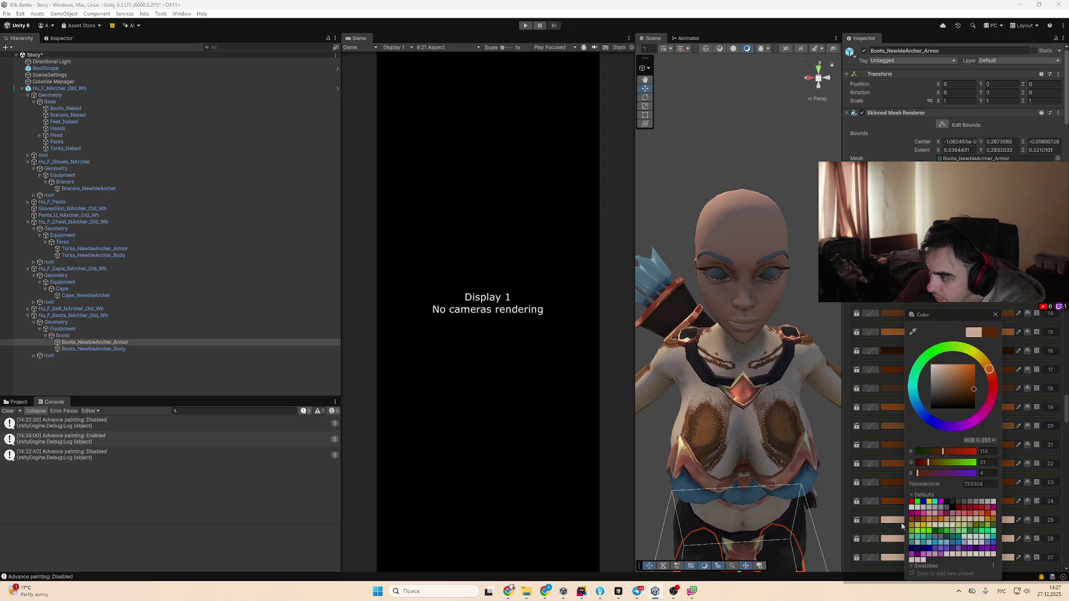
click(899, 520)
click(966, 396)
click(887, 538)
click(887, 538)
click(960, 399)
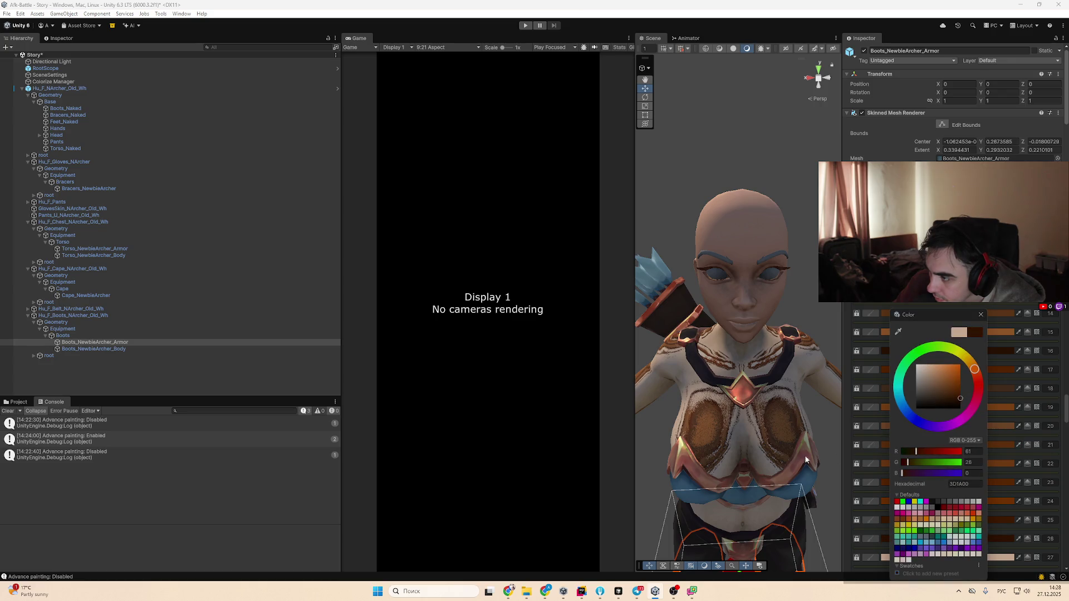
click(807, 456)
Recolour palette rows 27–29 to browns 50331C, 633611 and an orange-brown
scroll(741, 403, down, 5)
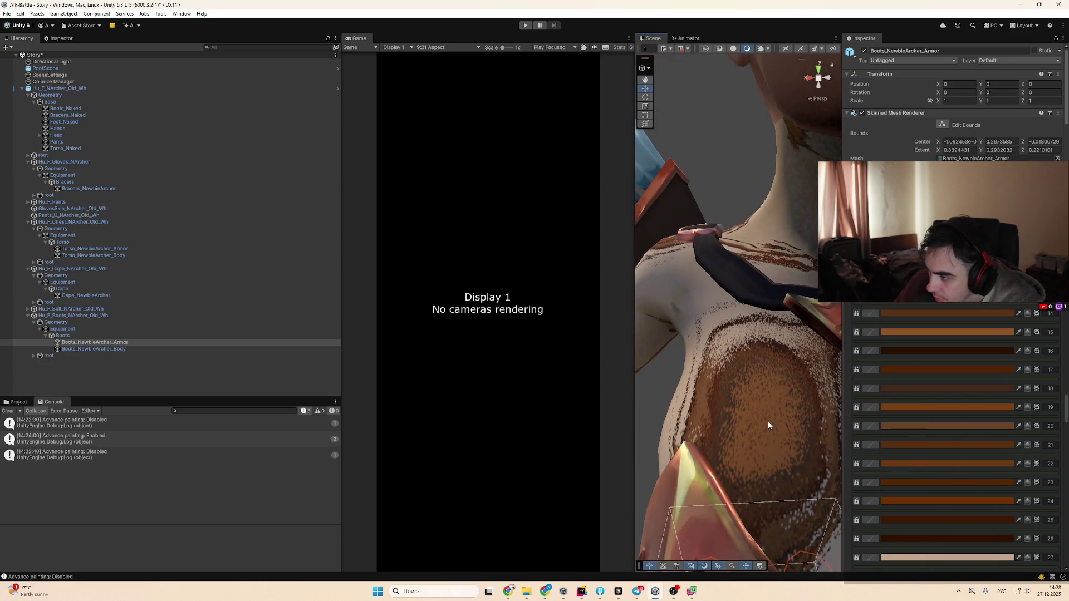
scroll(924, 458, down, 2)
click(924, 512)
click(984, 395)
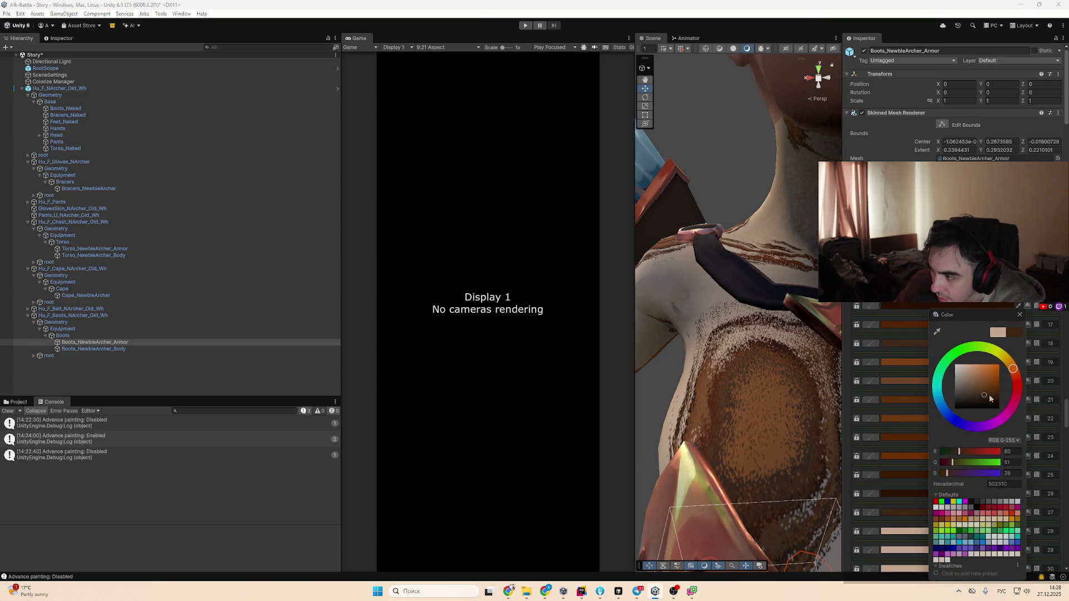
click(919, 533)
click(920, 533)
click(979, 392)
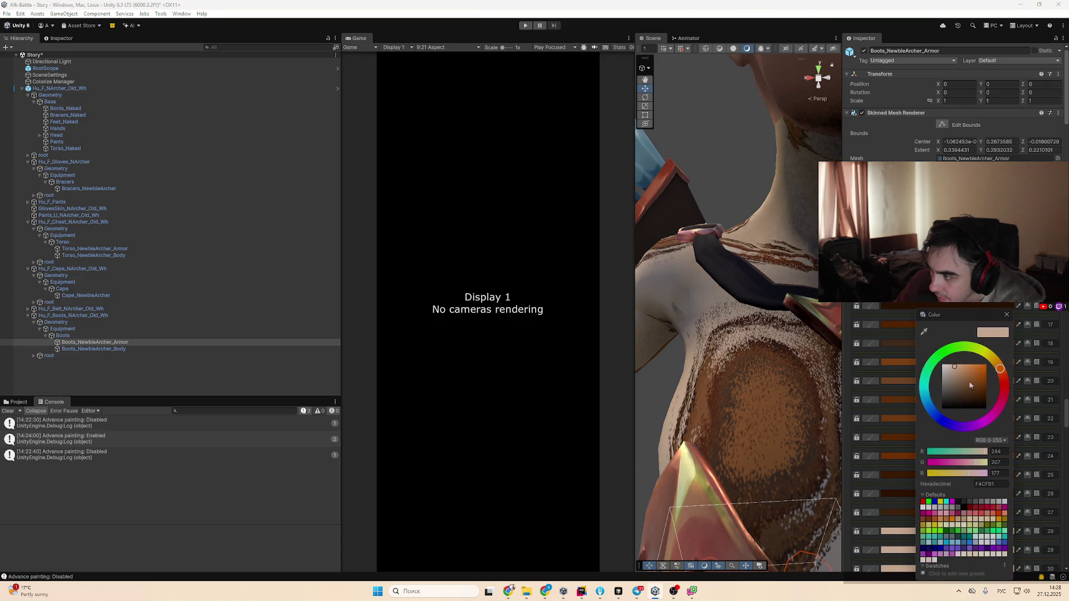
click(912, 551)
click(980, 393)
Recolour palette rows 30 and 31 to dark browns 763909 and 663B18
mouse_move(790, 413)
mouse_down()
mouse_move(767, 323)
mouse_move(755, 381)
mouse_move(771, 363)
mouse_move(777, 370)
mouse_up()
scroll(927, 458, down, 3)
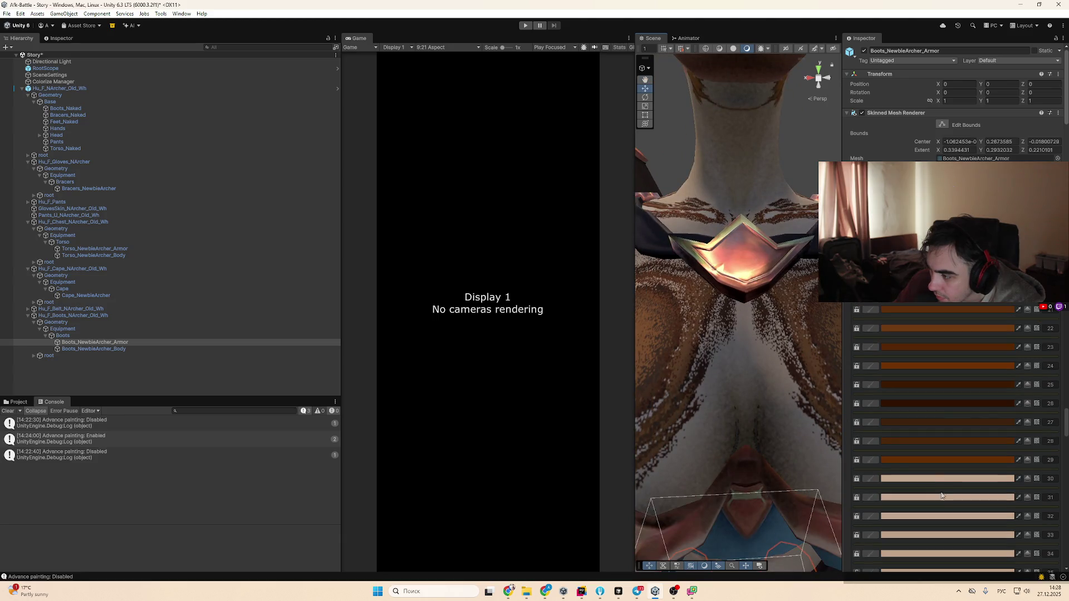
click(916, 479)
click(1017, 391)
click(929, 501)
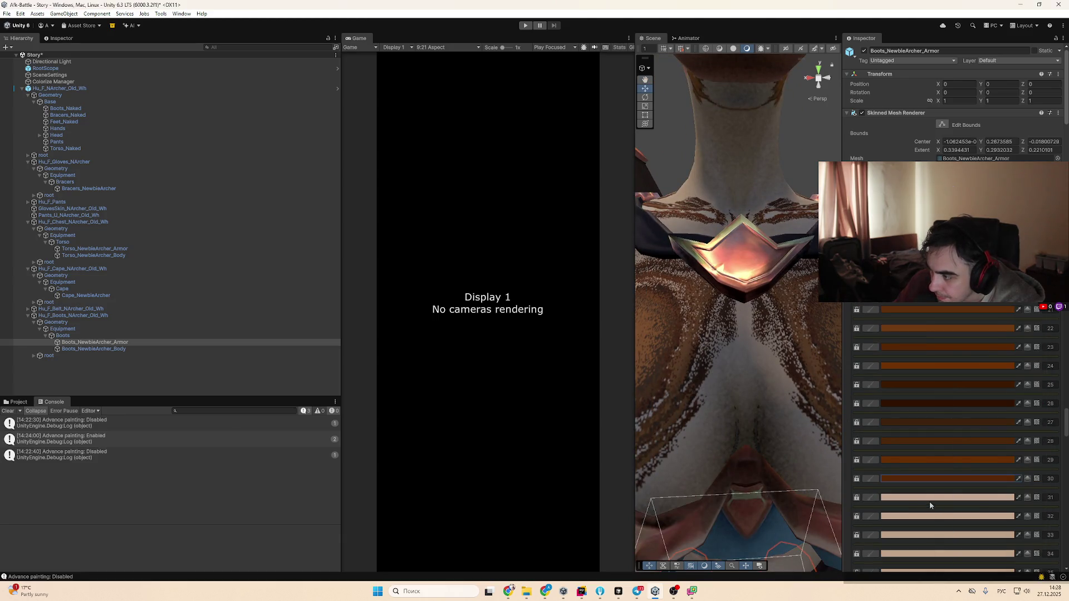
click(930, 501)
click(989, 391)
scroll(754, 460, down, 5)
click(755, 464)
scroll(757, 479, up, 3)
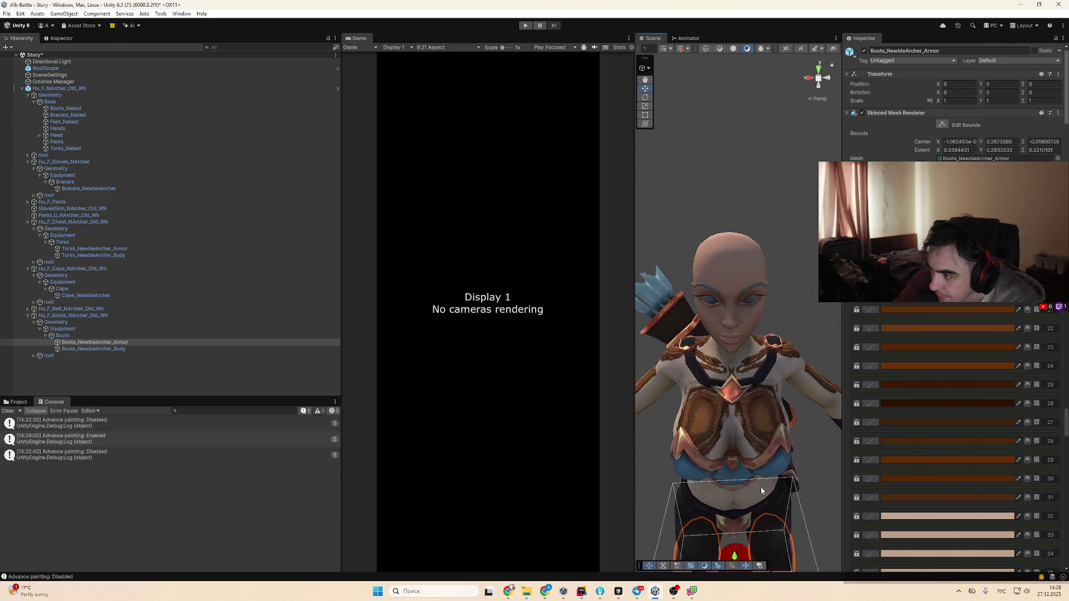
Inspect the BoneGolem_Bl and old archer characters and their body materials in the scene
drag(783, 451, 805, 374)
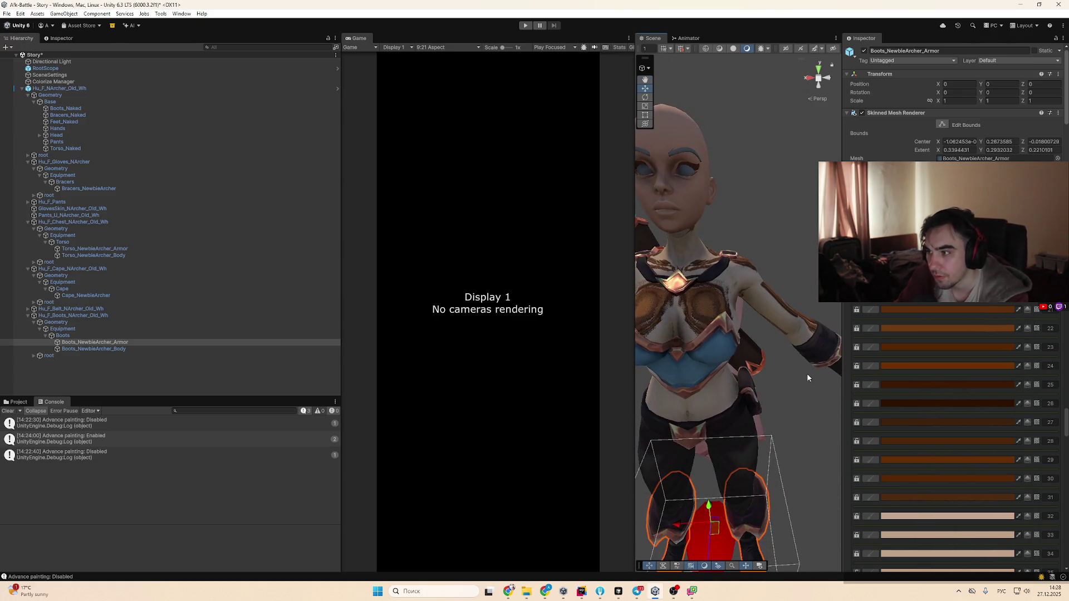
click(810, 372)
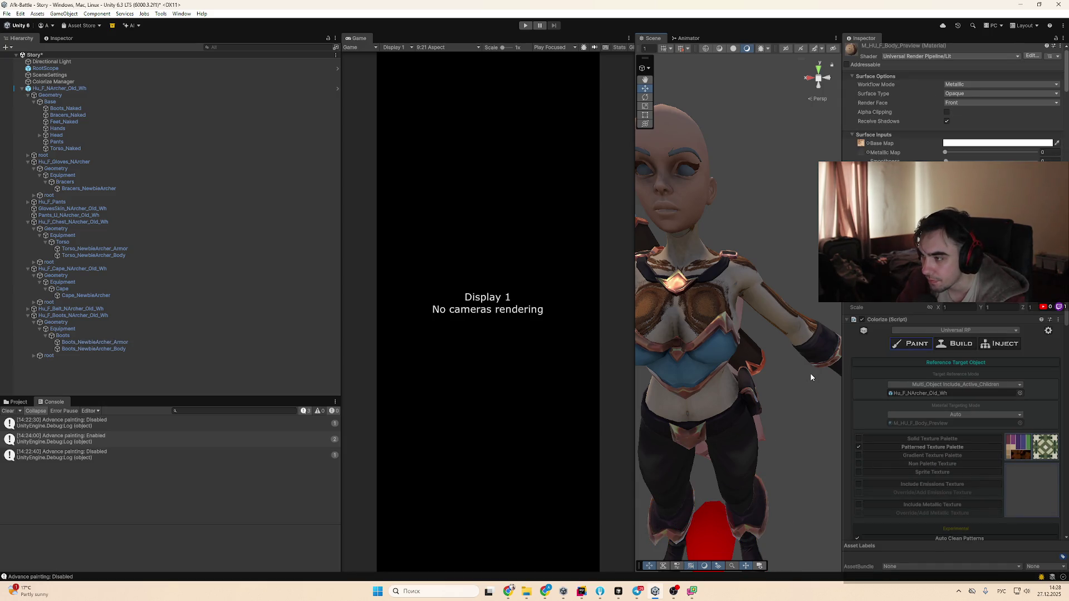
click(807, 409)
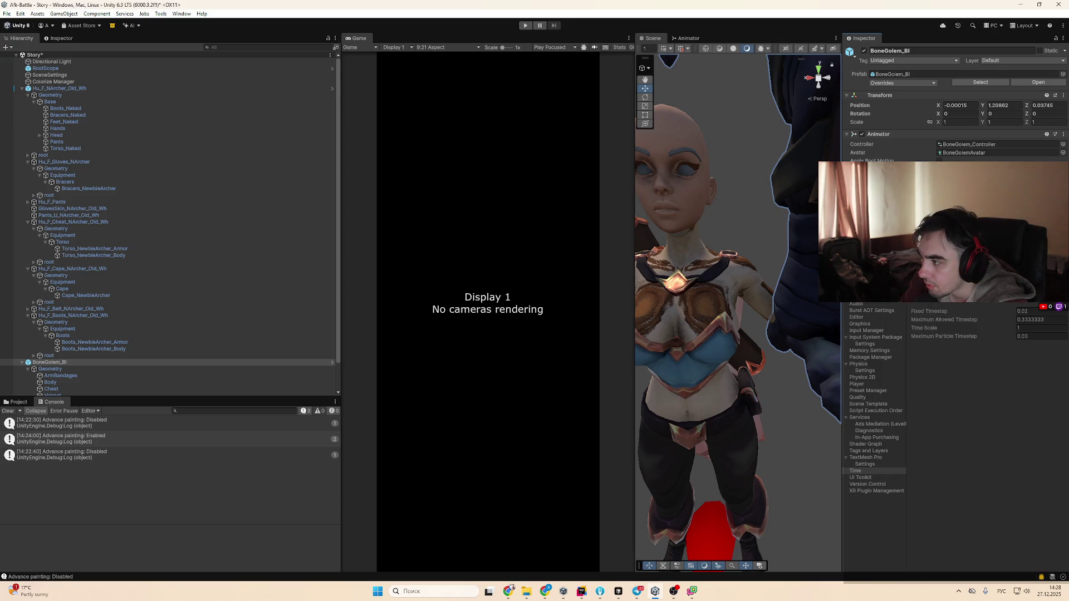
click(62, 89)
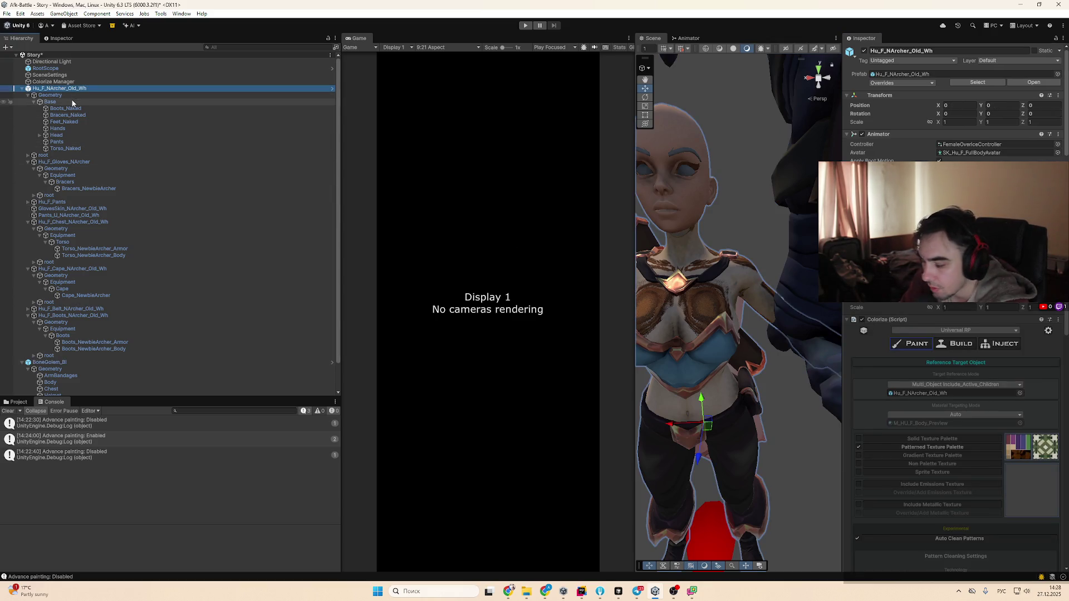
click(35, 124)
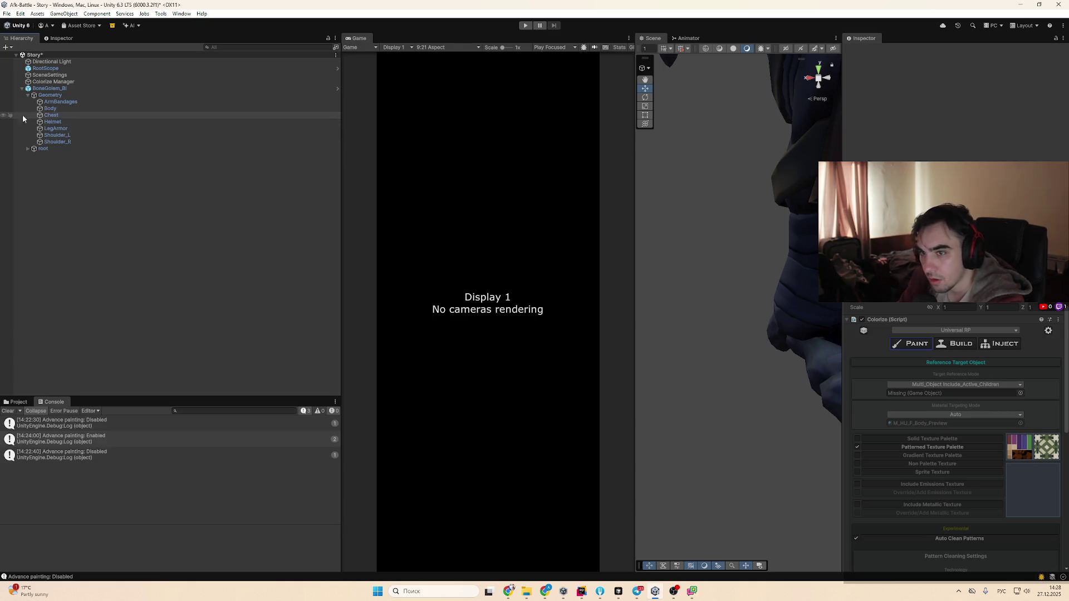
Delete BoneGolem_Bl from the Story scene and bring up the Project asset folders
scroll(752, 349, down, 5)
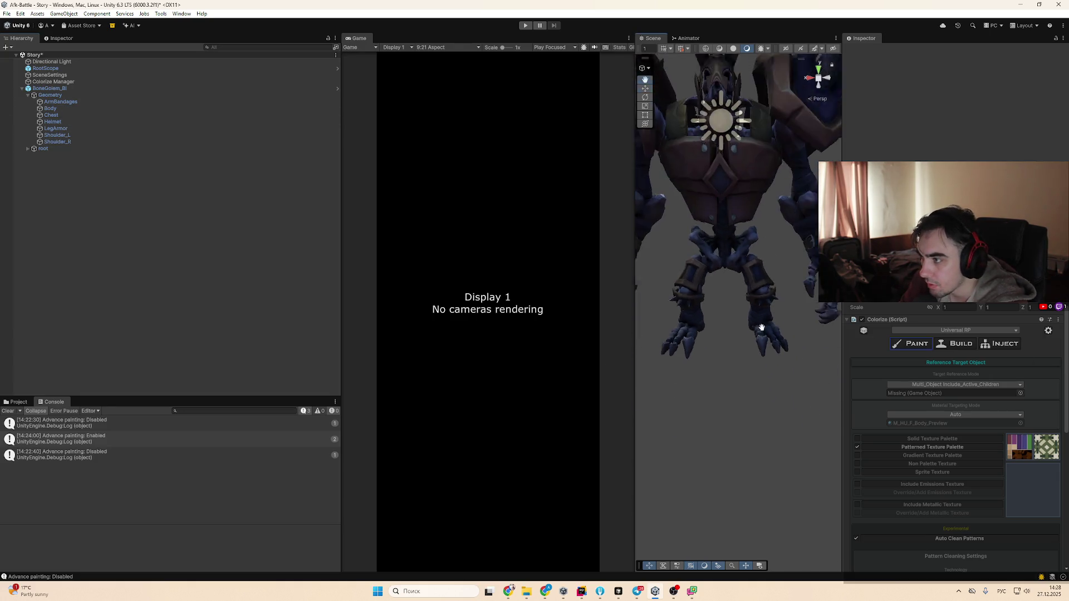
click(108, 88)
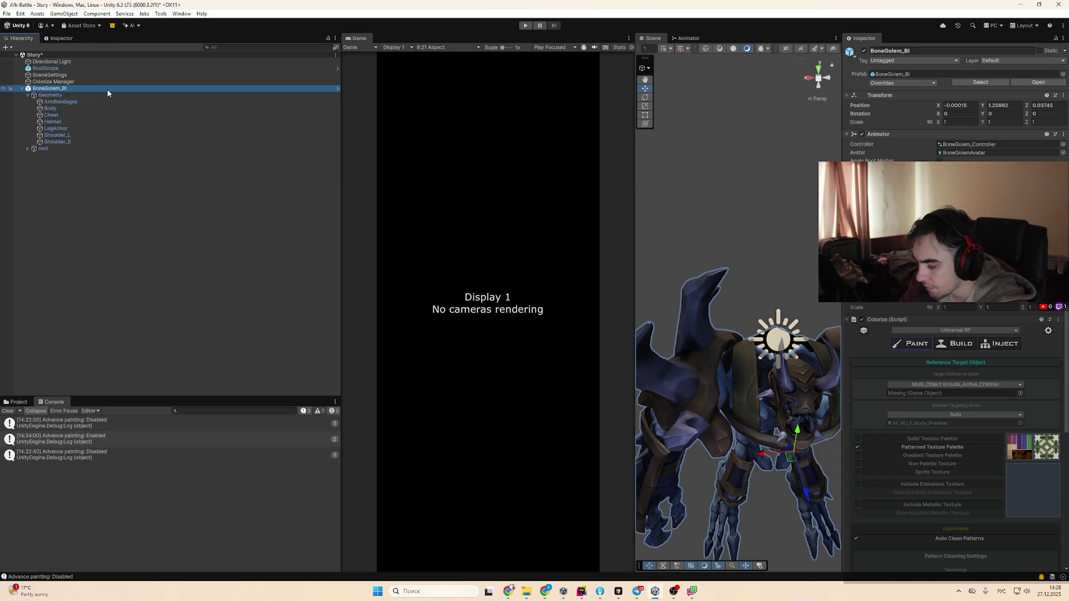
key(Delete)
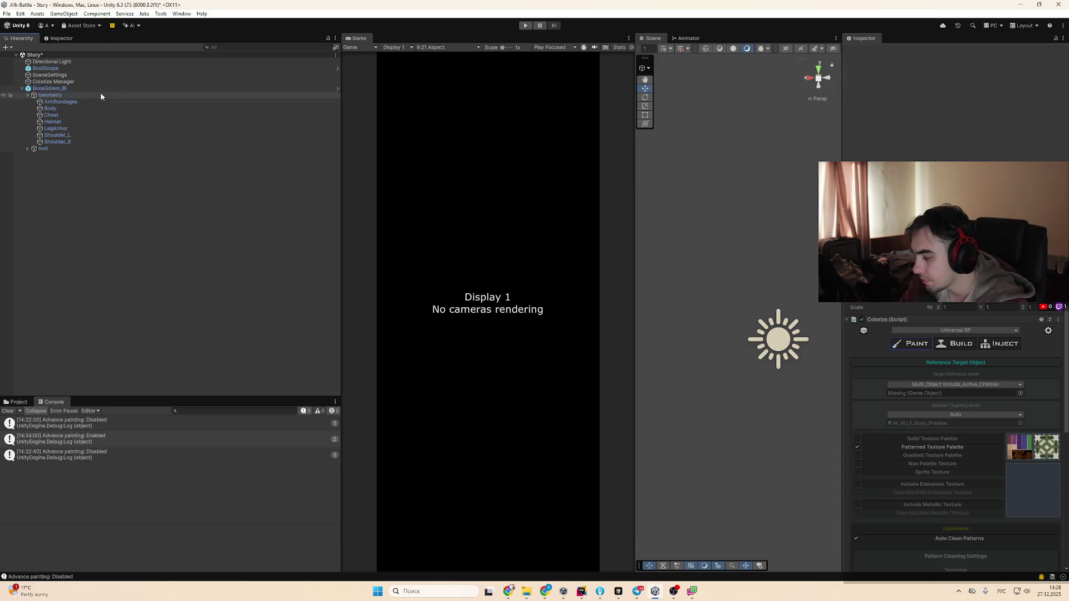
click(17, 403)
scroll(96, 477, up, 10)
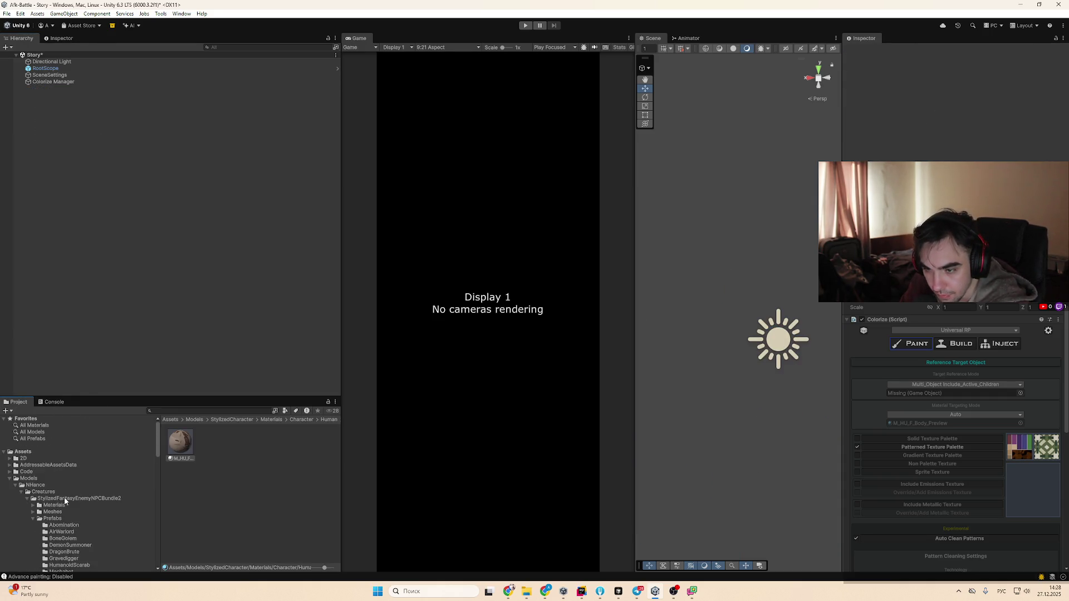
Browse through the Prefabs, VContainer, Resources and Smitesoft asset folders
click(61, 482)
click(63, 490)
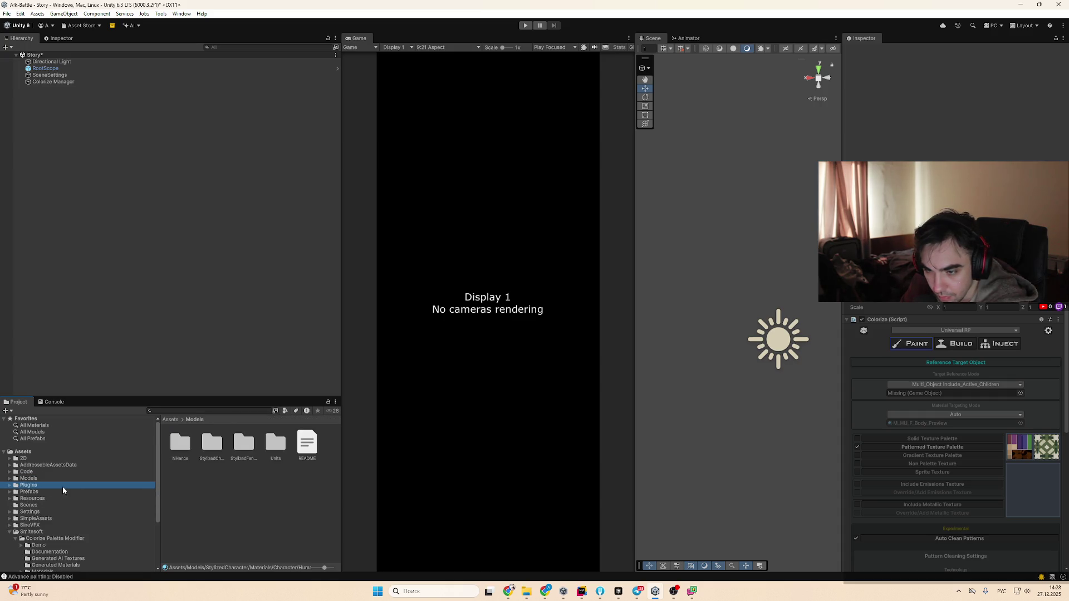
key(Right)
click(78, 505)
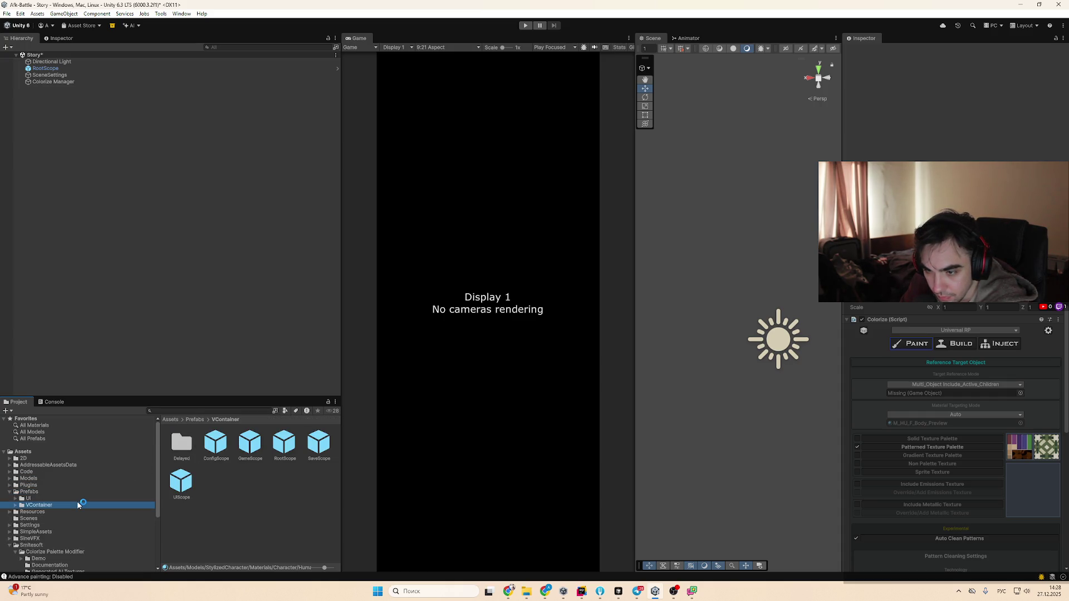
click(81, 512)
click(84, 538)
key(Down)
key(Left)
click(68, 485)
Navigate to the Archer folder under Models/StylizedCharacter/Units
key(Down)
key(Left)
key(Up)
key(Up)
key(Right)
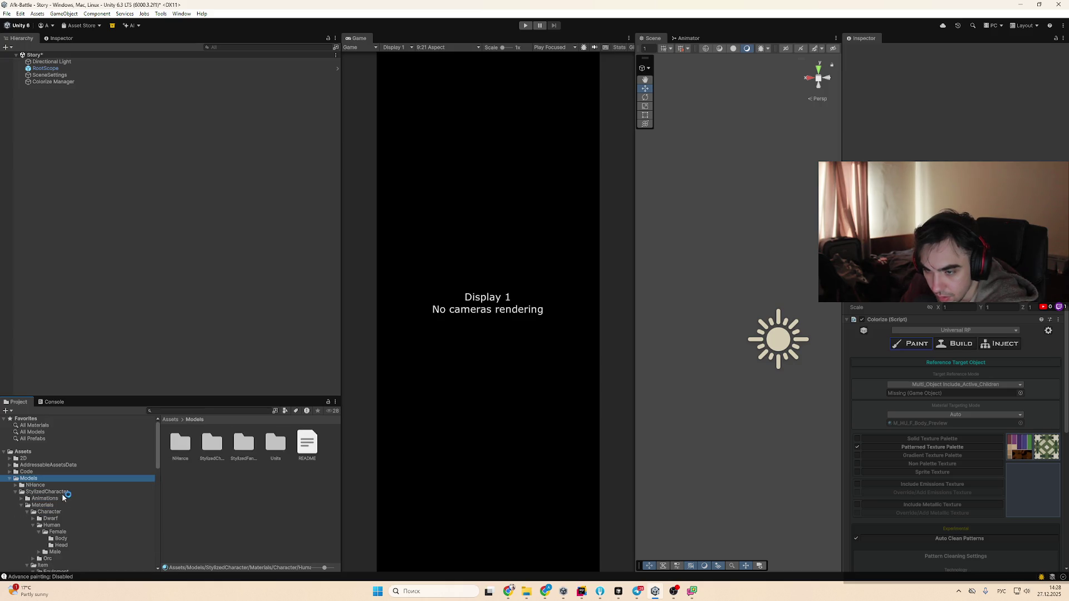
click(64, 494)
click(64, 509)
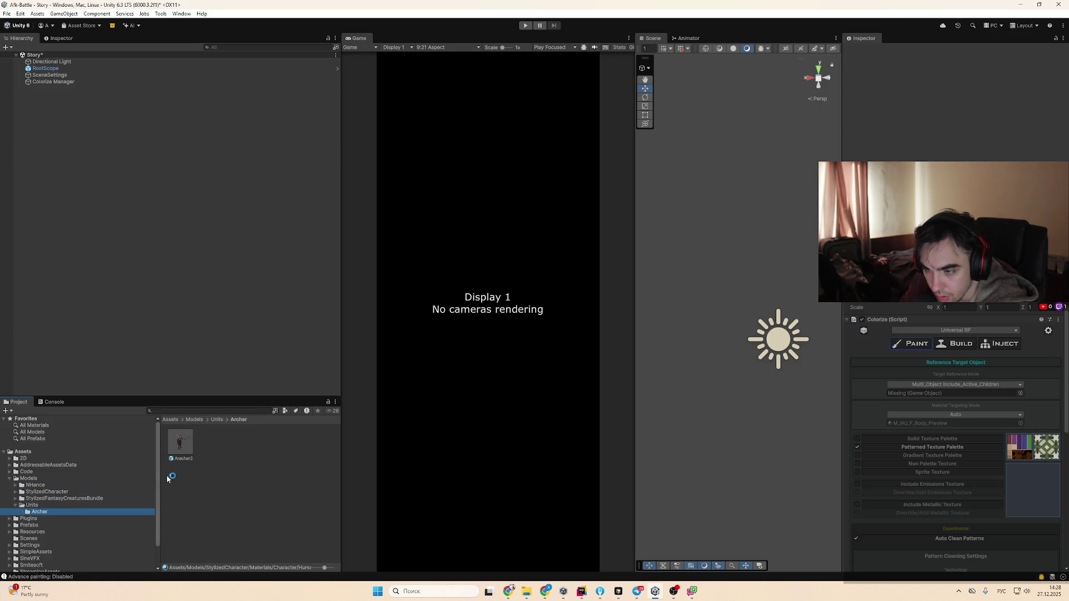
Place the archer prefab in the Story scene, then revert the scene to its BoneGolem_Bl version
drag(180, 442, 186, 314)
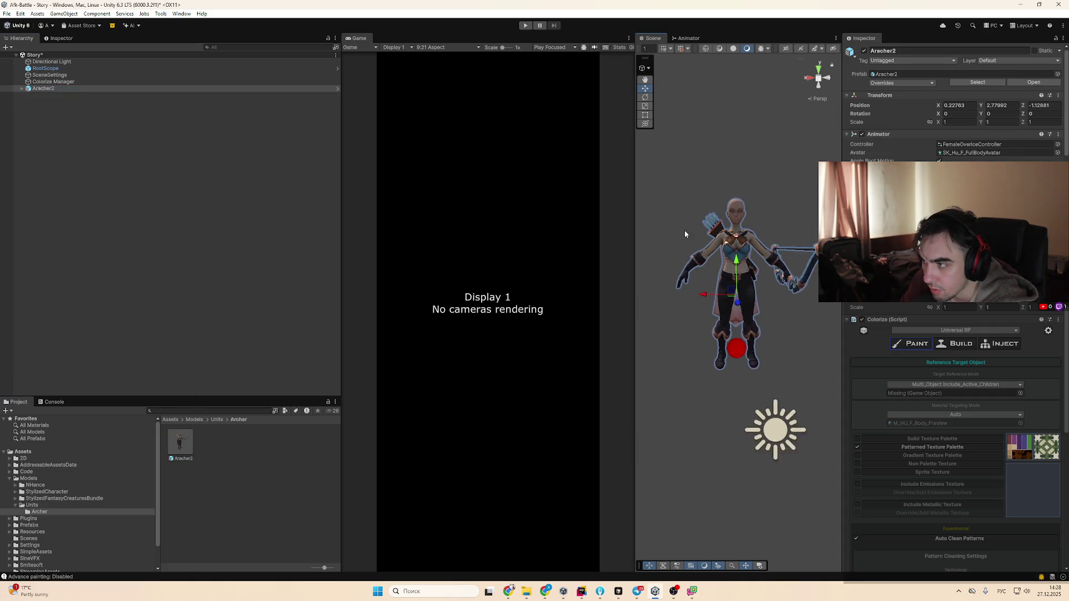
scroll(744, 255, up, 8)
drag(744, 346, 749, 345)
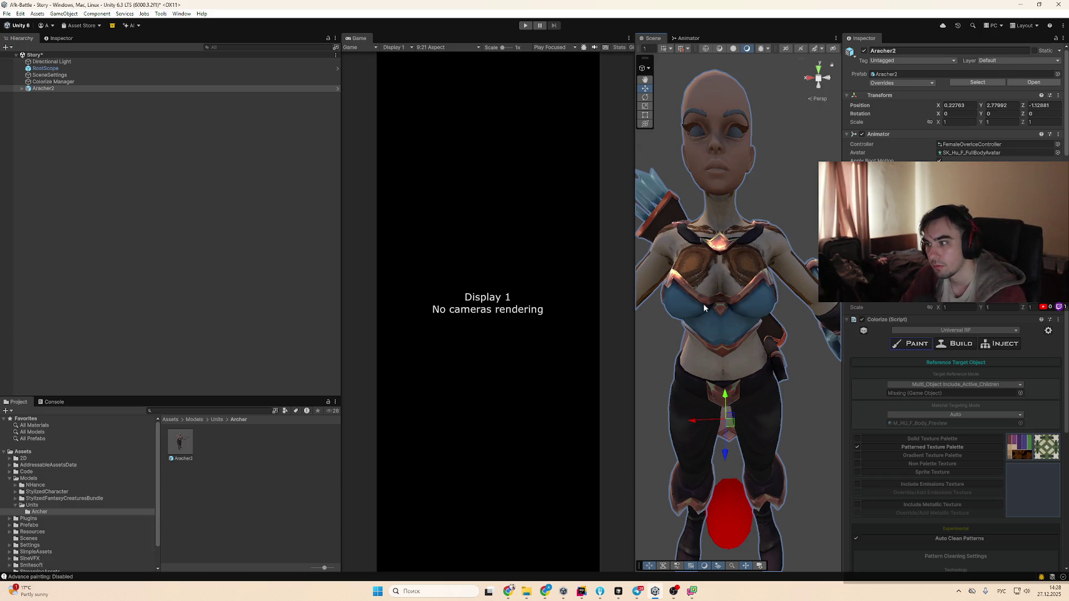
click(900, 377)
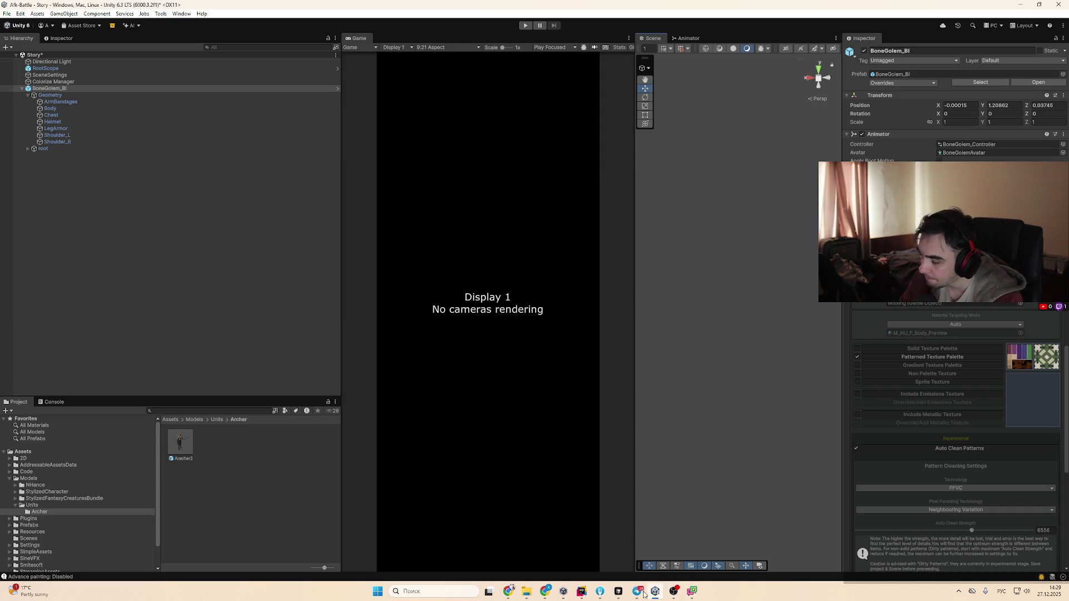
click(617, 595)
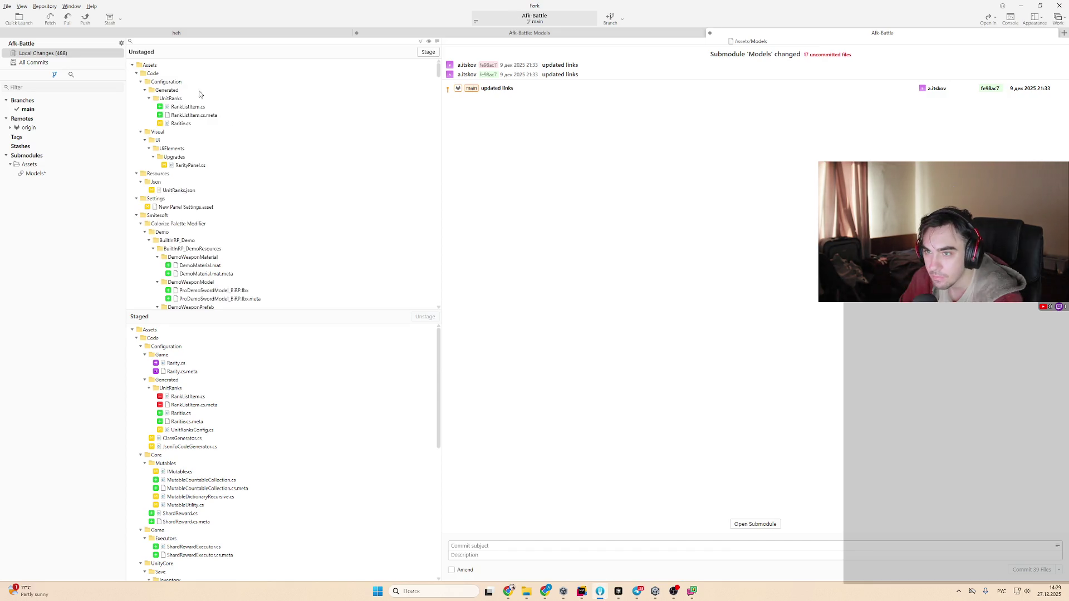
Discard Fork's unstaged Assets and ProjectSettings changes, then return to Unity
click(188, 73)
click(150, 65)
click(132, 65)
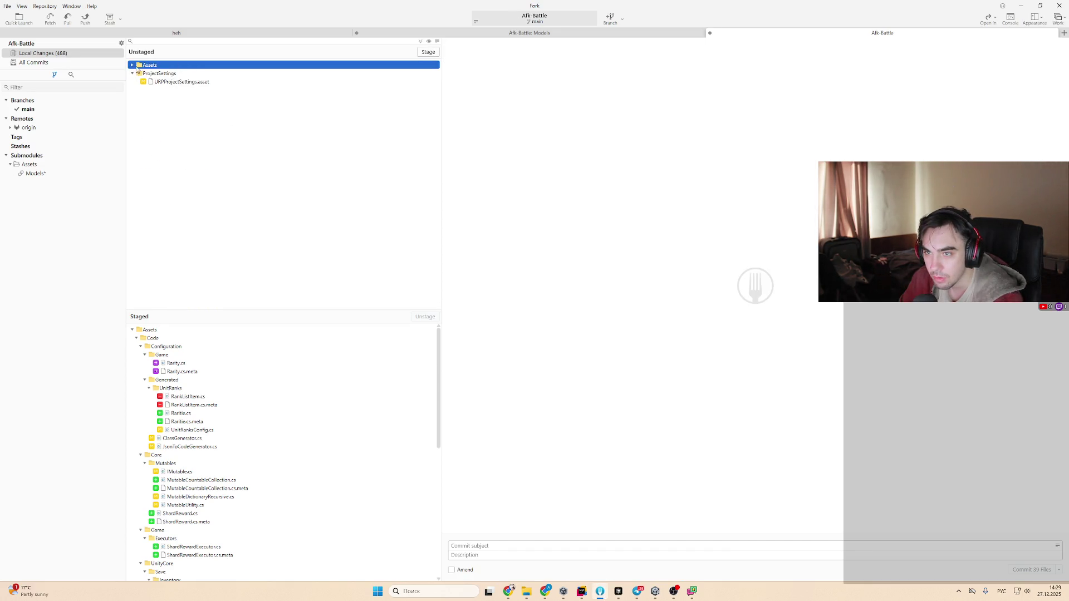
shift+click(149, 74)
right_click(151, 73)
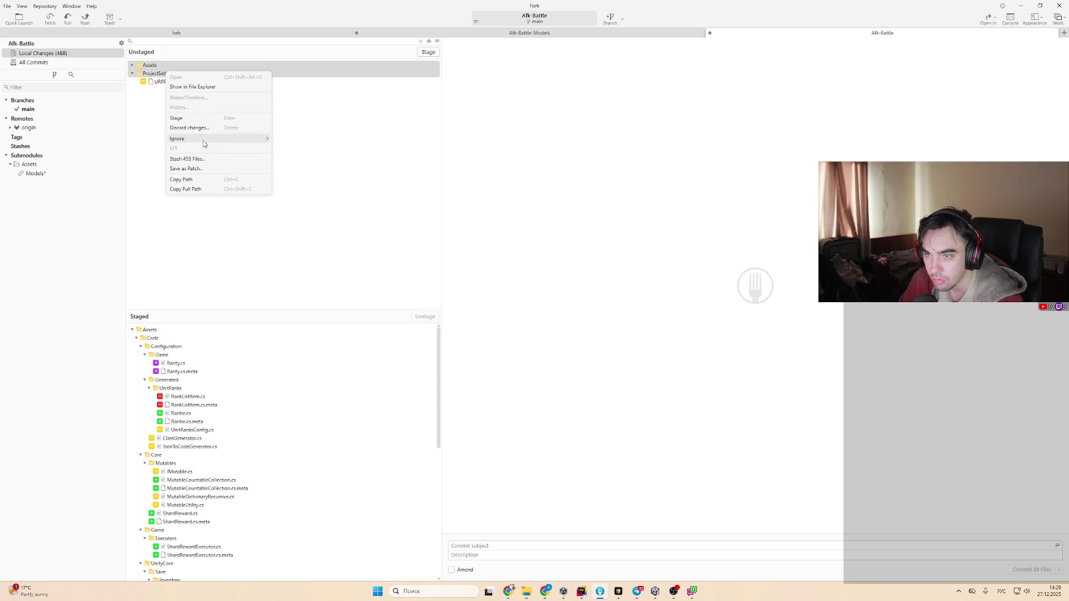
click(206, 142)
click(565, 298)
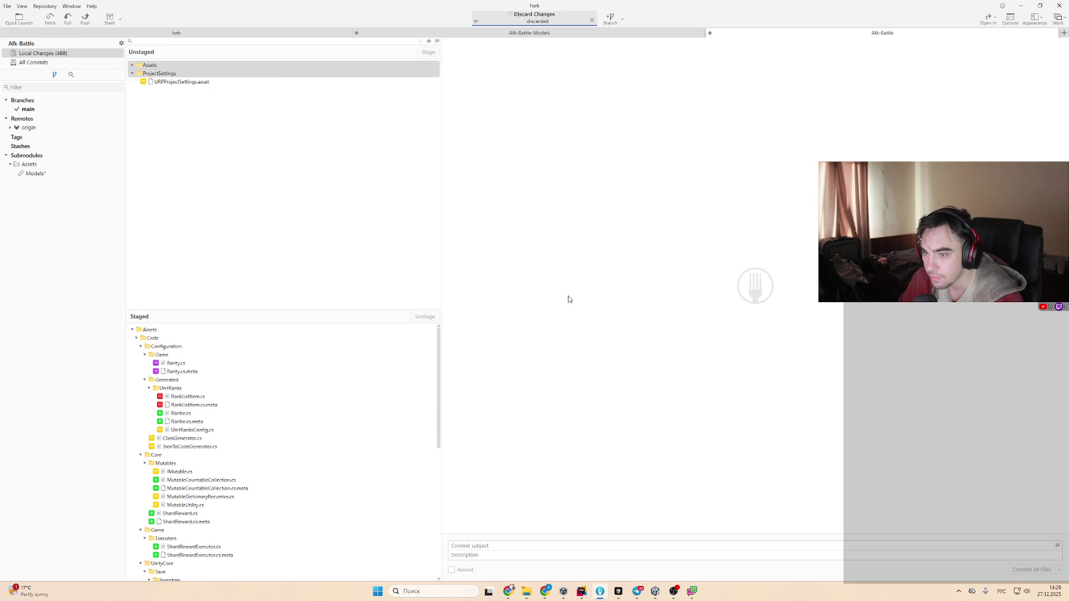
click(1020, 5)
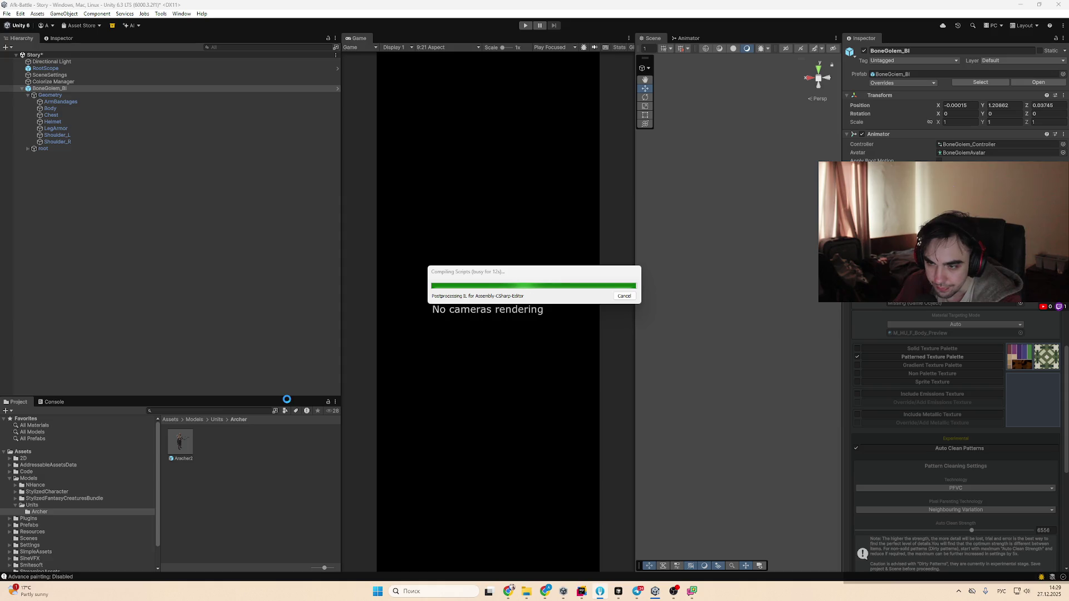
Open the archer prefab, check the error log, and leave Prefab Mode
click(186, 447)
double_click(179, 443)
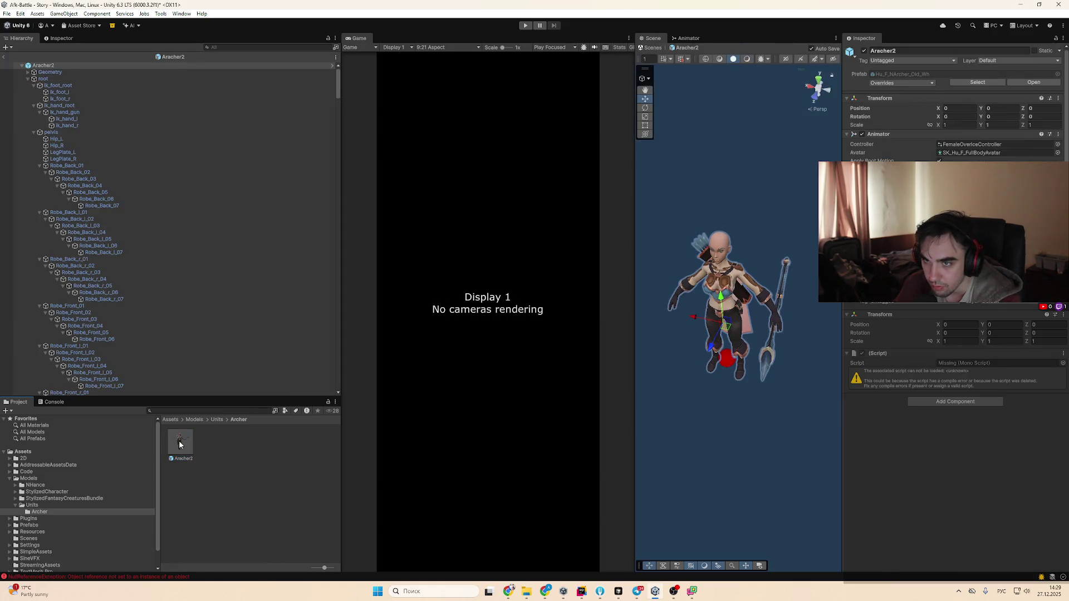
click(216, 576)
click(17, 402)
click(53, 402)
click(17, 402)
click(6, 58)
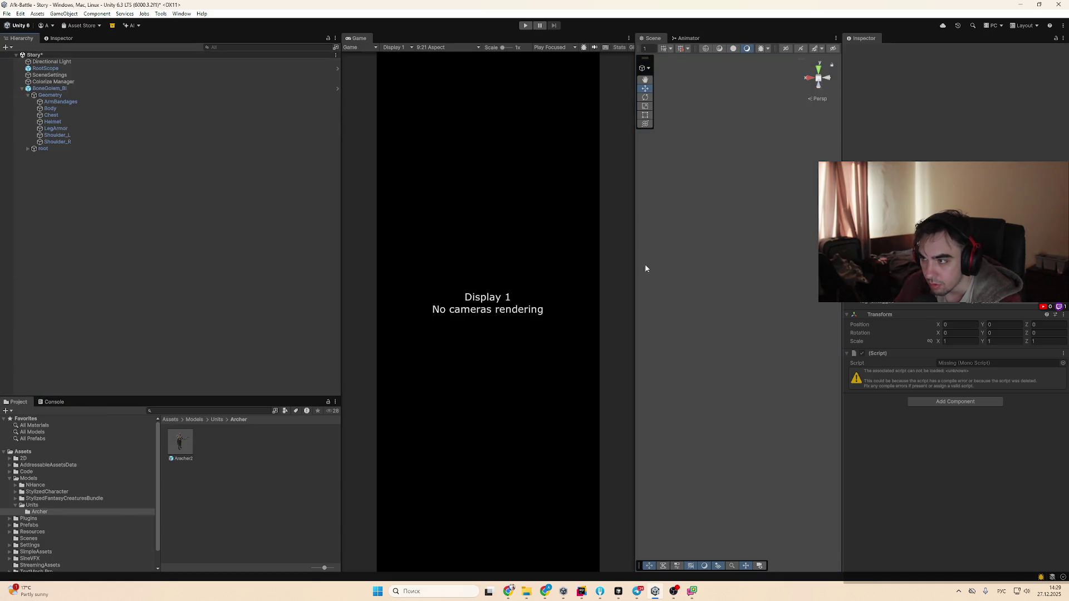
Reopen the archer prefab to inspect the Torso_NewbieArcher_Body materials, then exit Prefab Mode
click(180, 443)
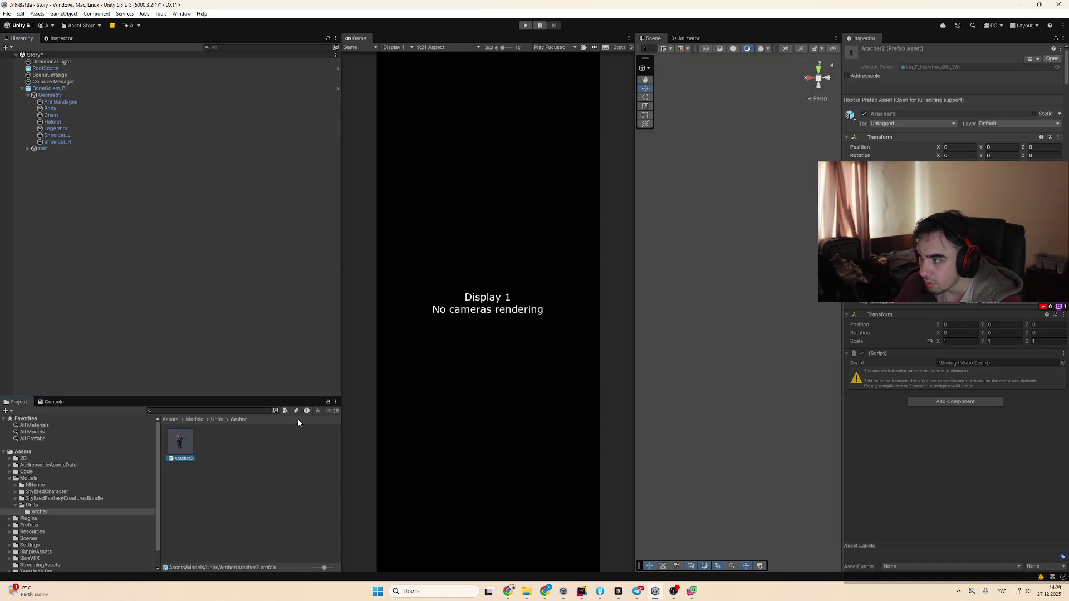
double_click(188, 443)
click(685, 254)
click(686, 254)
click(686, 254)
scroll(995, 357, down, 3)
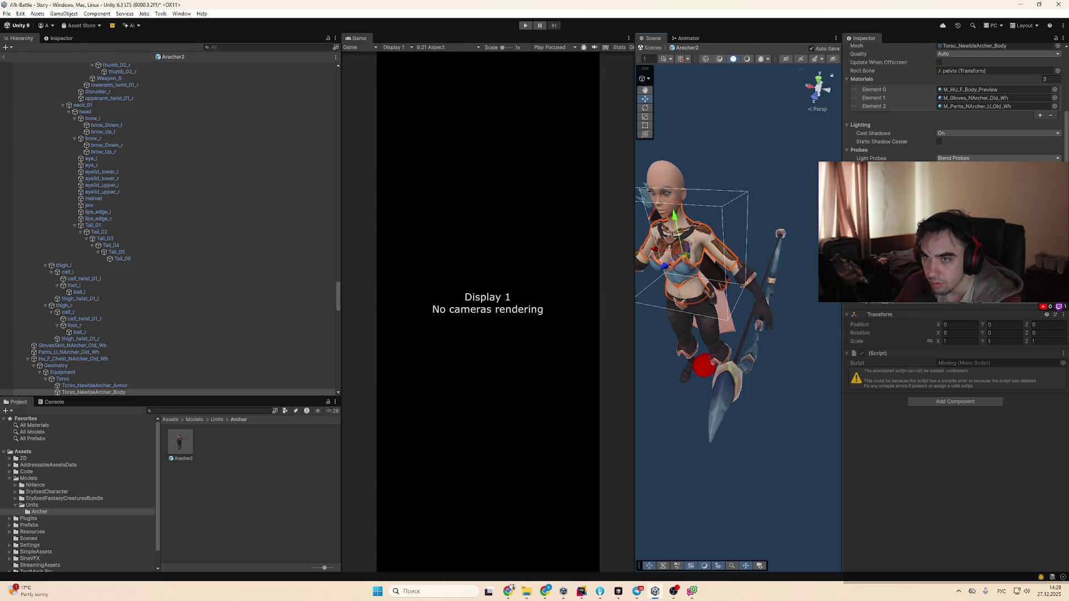
click(4, 56)
Delete Colorize Manager and BoneGolem_Bl from the Story scene
click(74, 82)
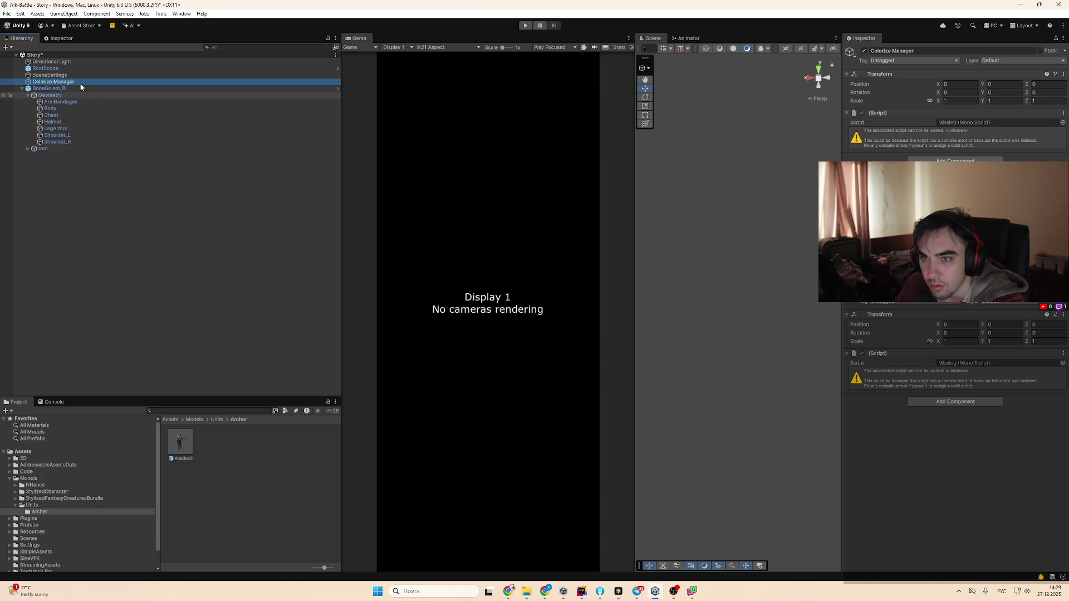
key(Delete)
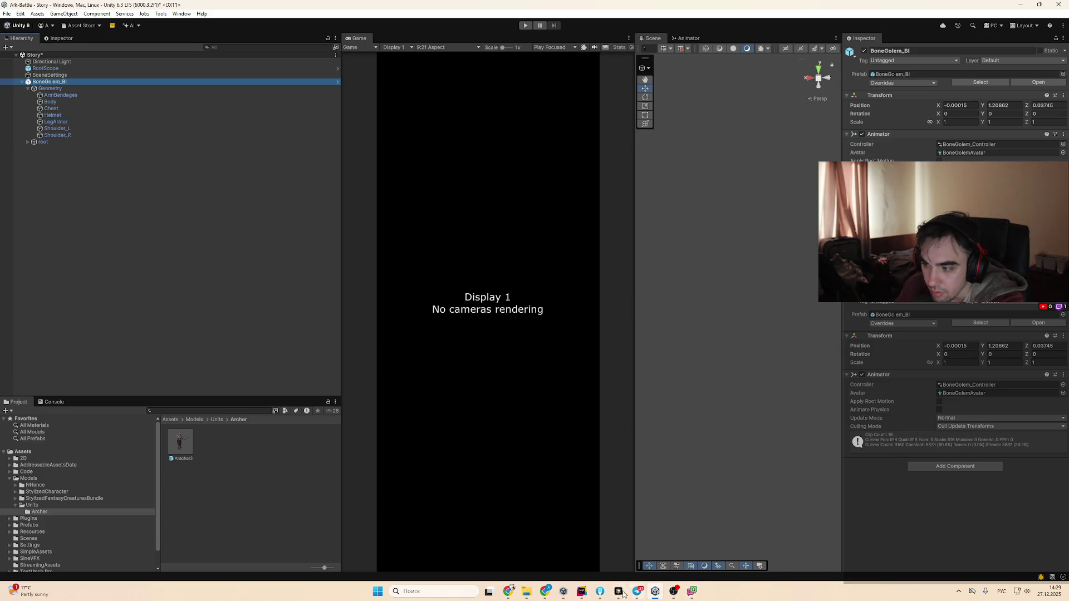
click(600, 592)
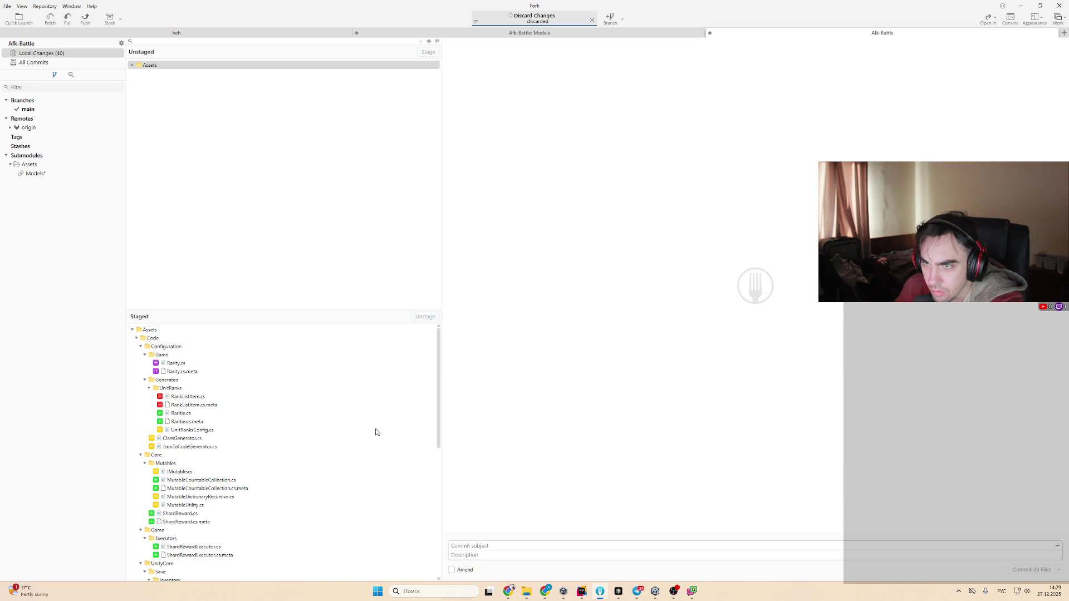
click(599, 591)
key(Right)
key(Delete)
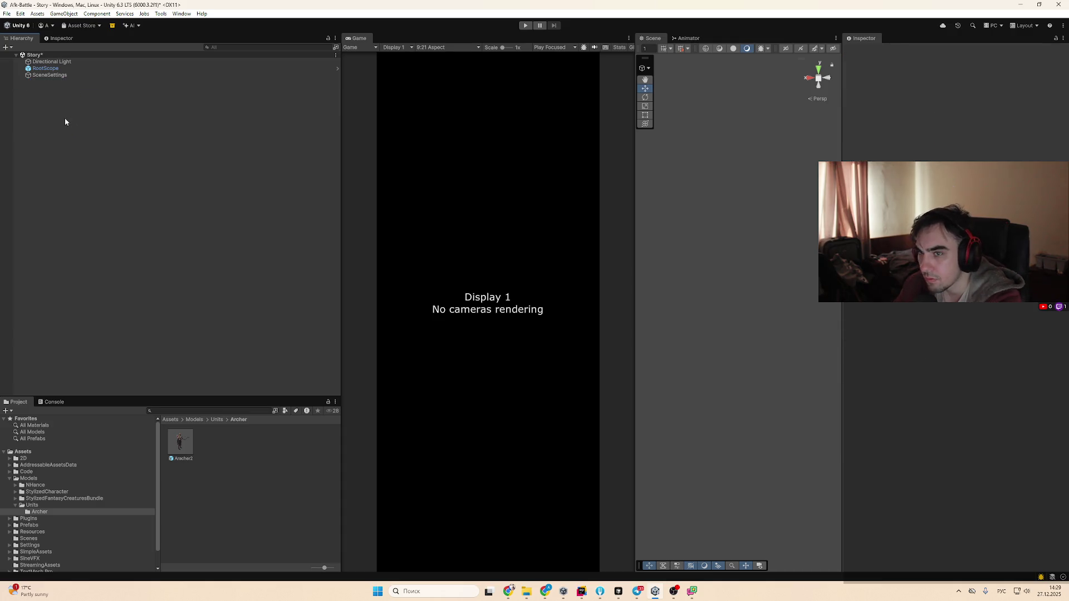
Move the Hierarchy selection between SceneSettings and RootScope
click(55, 77)
key(Up)
key(Down)
key(Up)
key(Up)
key(Down)
Open the archer prefab and select its root object, then view Fork's All Commits history
double_click(179, 443)
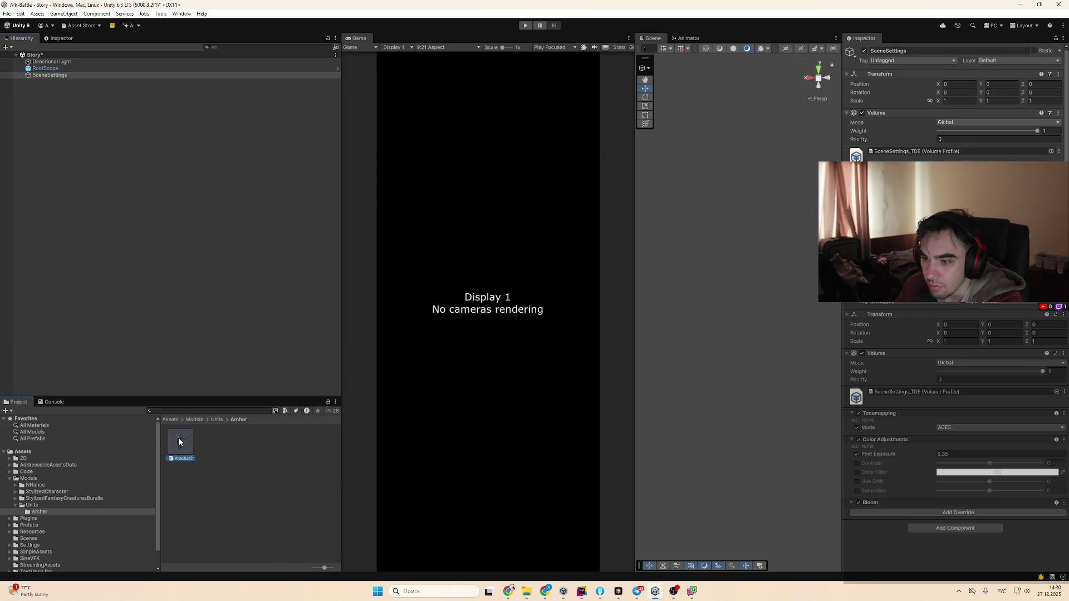
scroll(937, 442, down, 5)
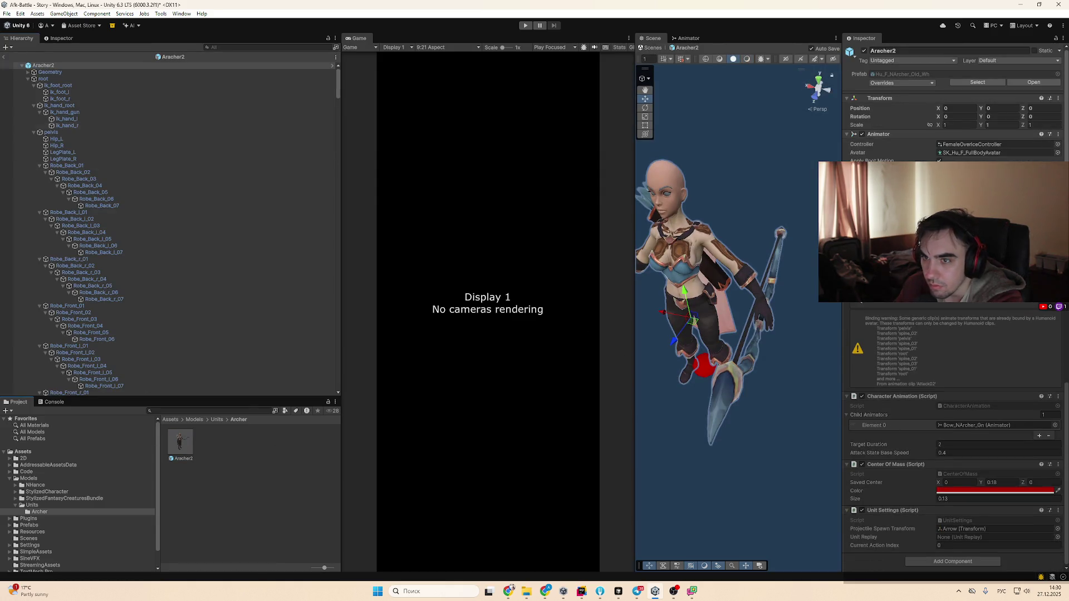
click(76, 66)
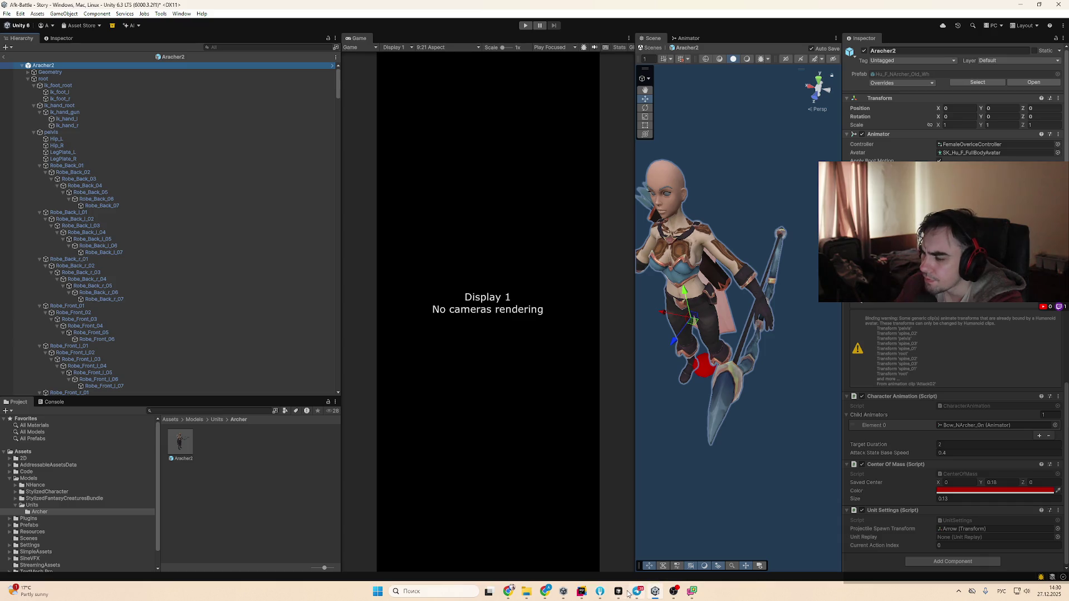
click(618, 592)
click(82, 63)
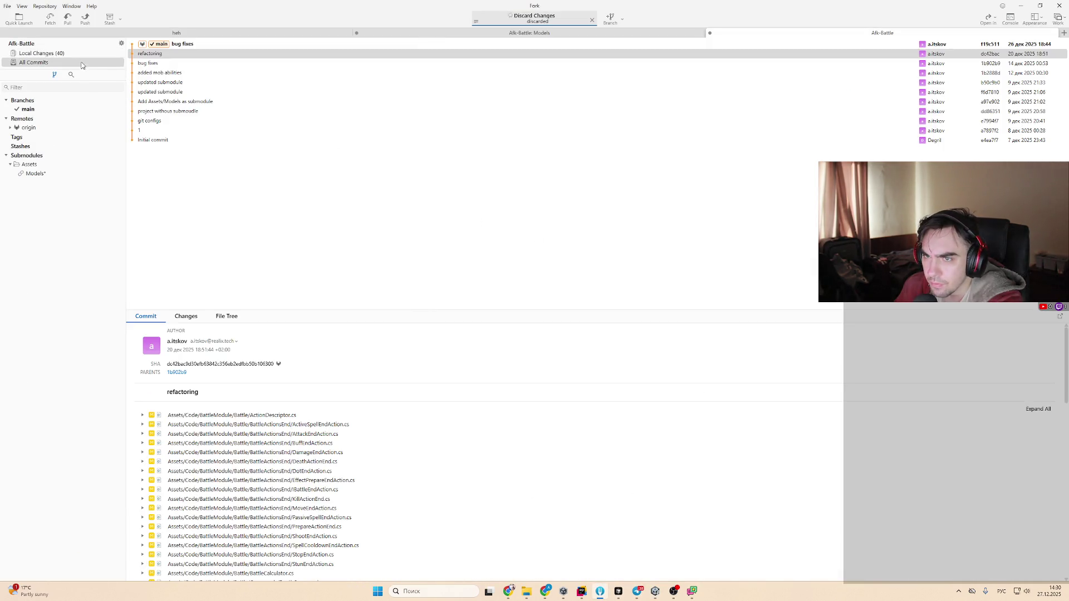
Return to Fork's Local Changes list, then reopen the archer prefab in Unity
click(90, 54)
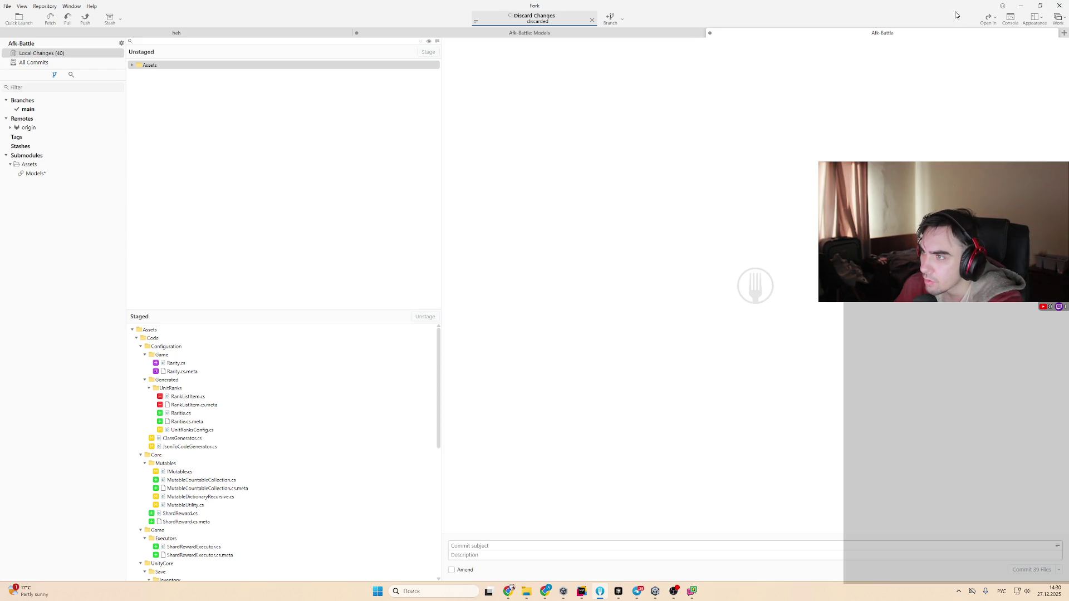
click(1017, 7)
click(68, 63)
double_click(180, 445)
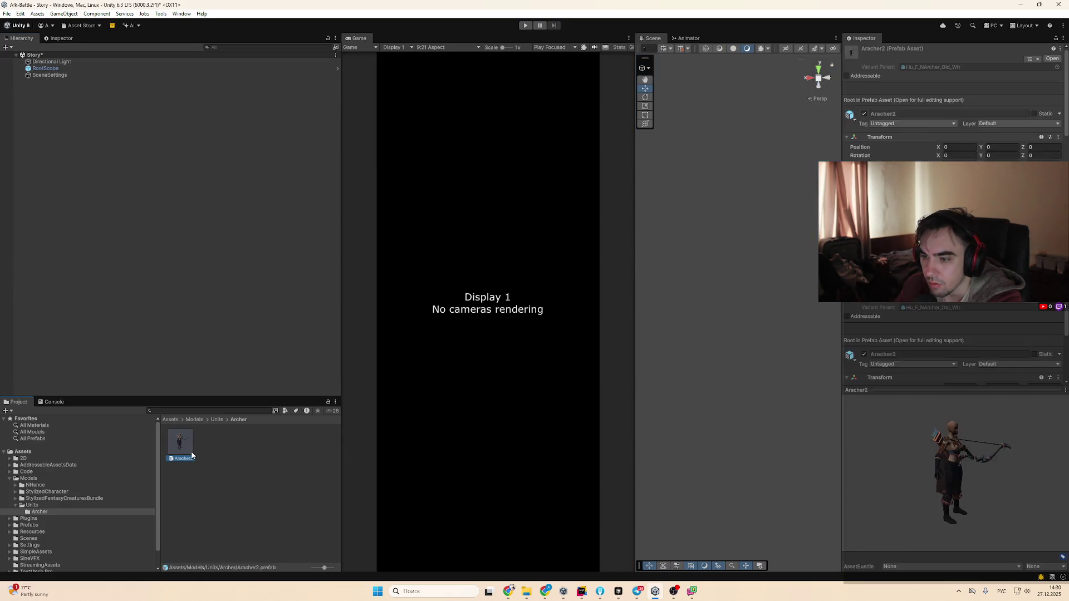
Zoom and orbit around Archer2 to inspect its shoulder, arm and full outfit
scroll(762, 256, up, 3)
scroll(741, 306, down, 3)
scroll(717, 356, up, 5)
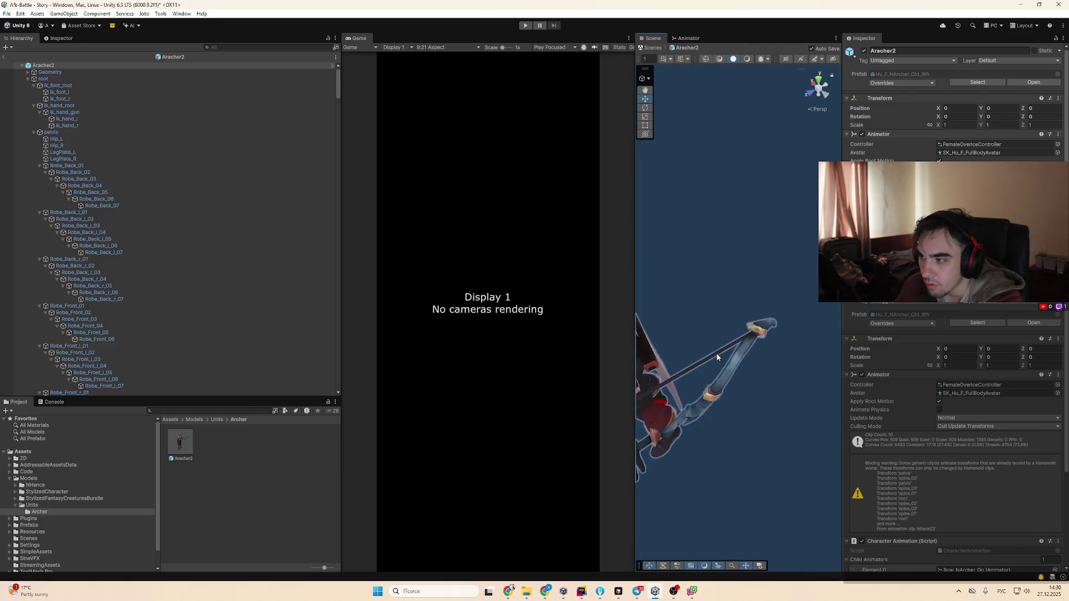
scroll(717, 357, down, 3)
scroll(682, 341, up, 5)
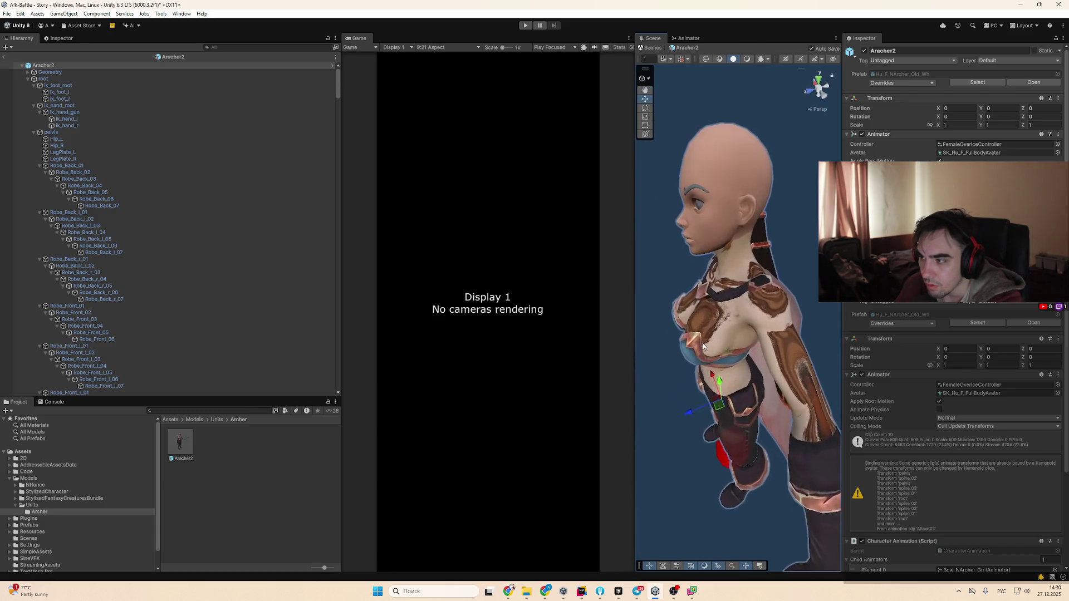
drag(746, 376, 847, 406)
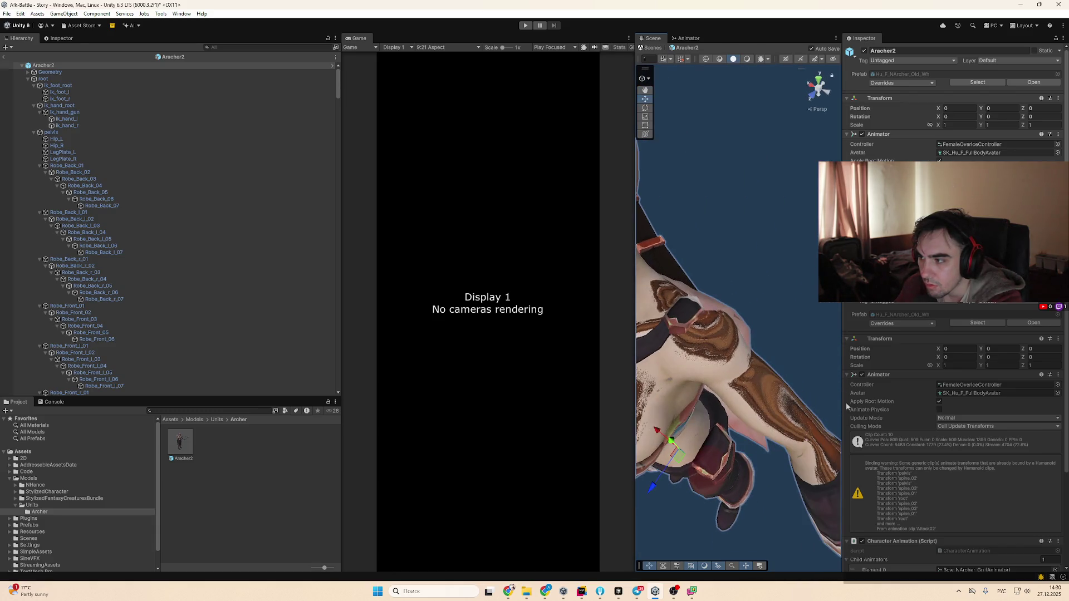
mouse_move(726, 379)
mouse_down()
mouse_move(746, 384)
mouse_move(768, 351)
mouse_move(753, 318)
mouse_up()
View Archer2's torso at a three-quarter angle, frame it with F, and exit prefab mode
scroll(757, 384, down, 3)
scroll(784, 384, up, 5)
scroll(786, 250, up, 5)
scroll(786, 250, down, 5)
scroll(782, 267, up, 4)
scroll(779, 284, down, 3)
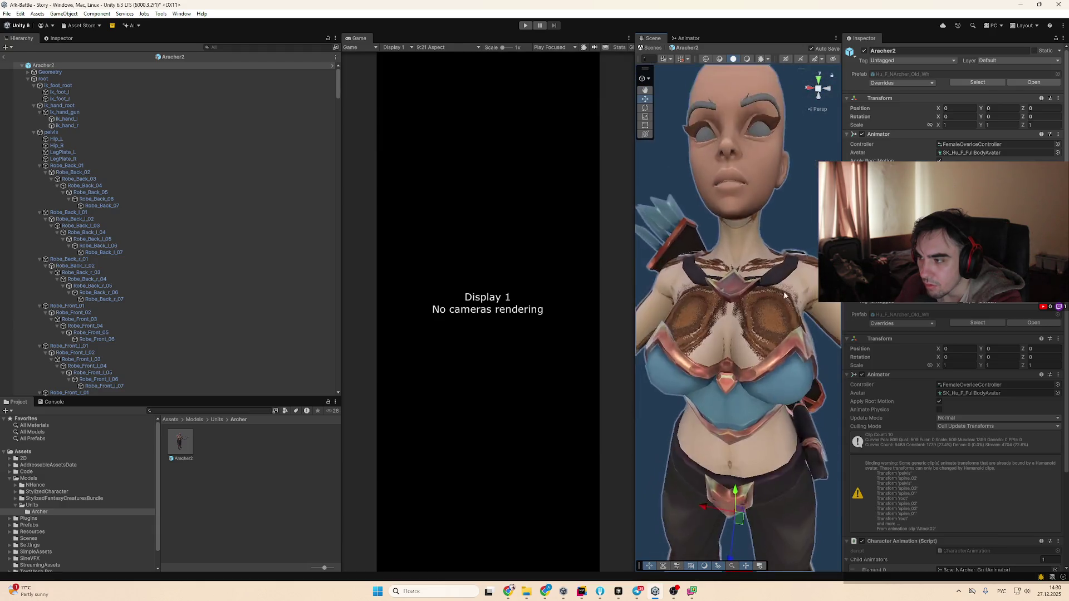
drag(777, 288, 735, 297)
scroll(747, 294, up, 4)
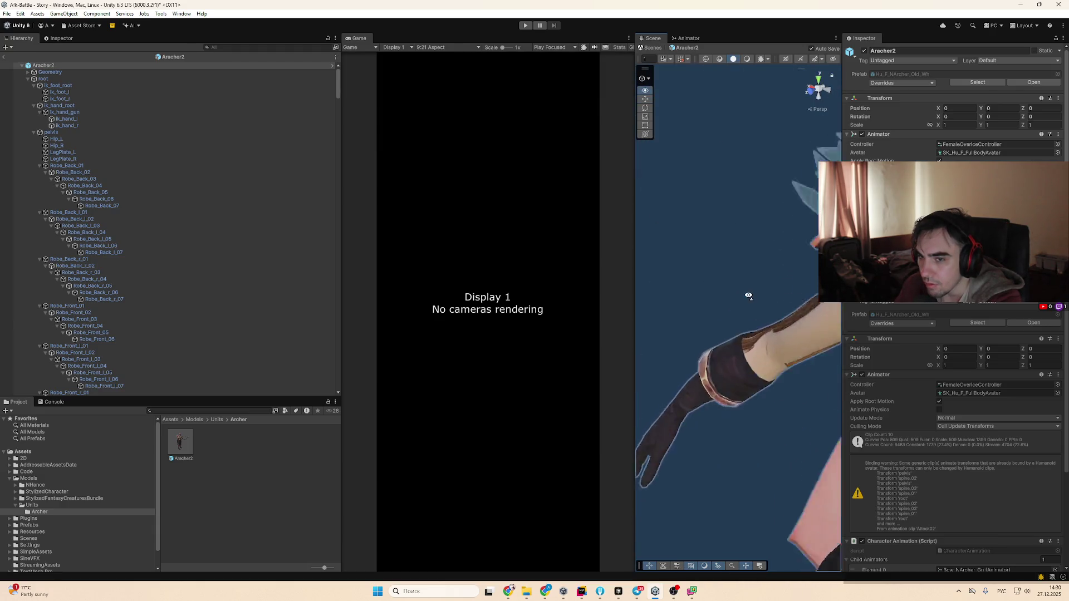
scroll(748, 299, down, 4)
key(f)
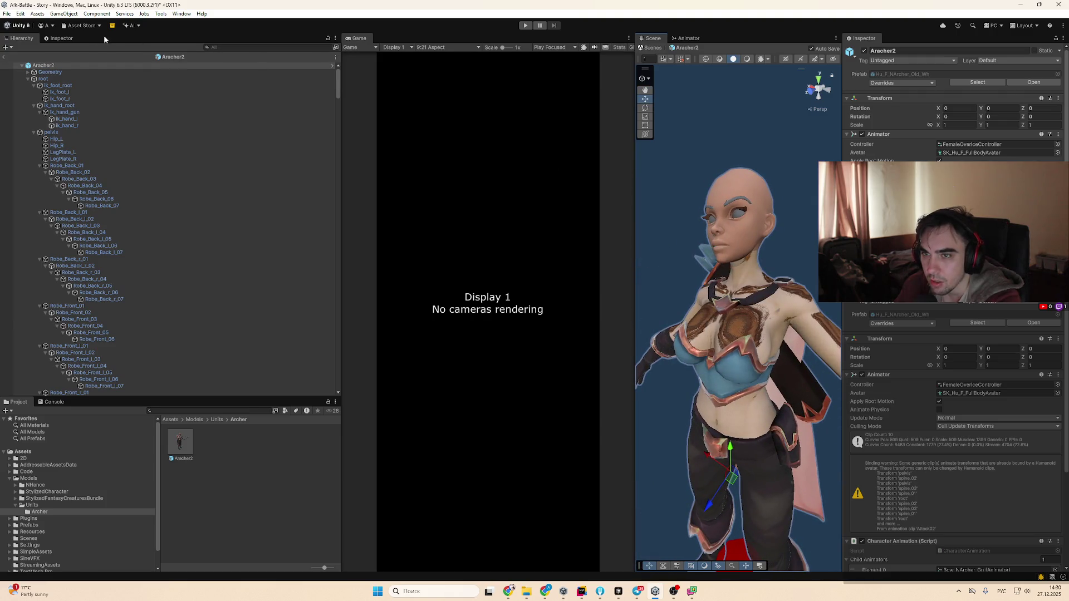
click(3, 58)
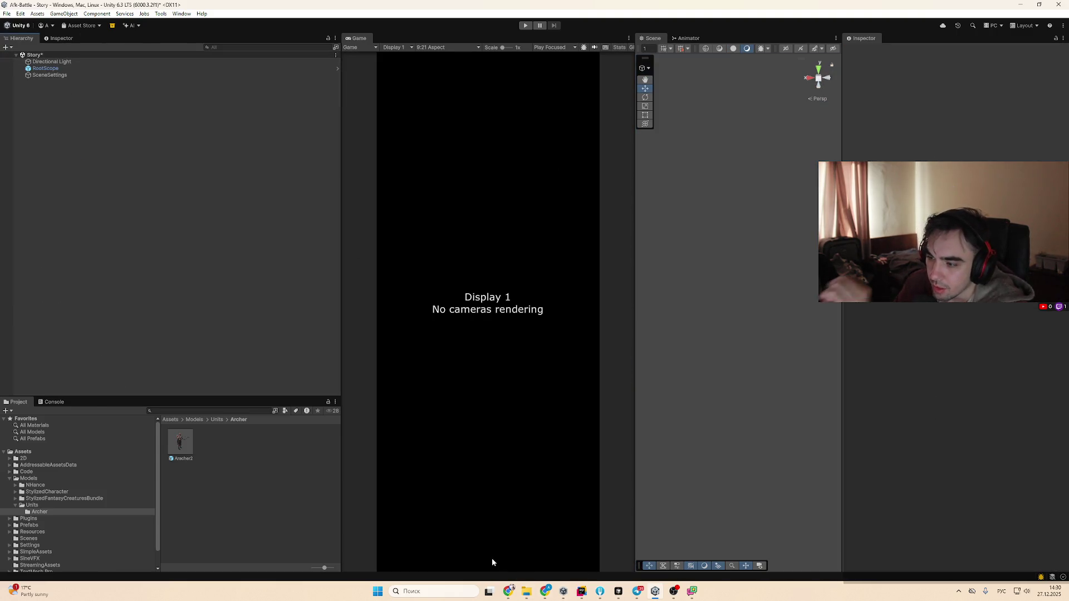
On the Colorize HD store page, play the second gallery video from about 2:04 full screen
click(508, 591)
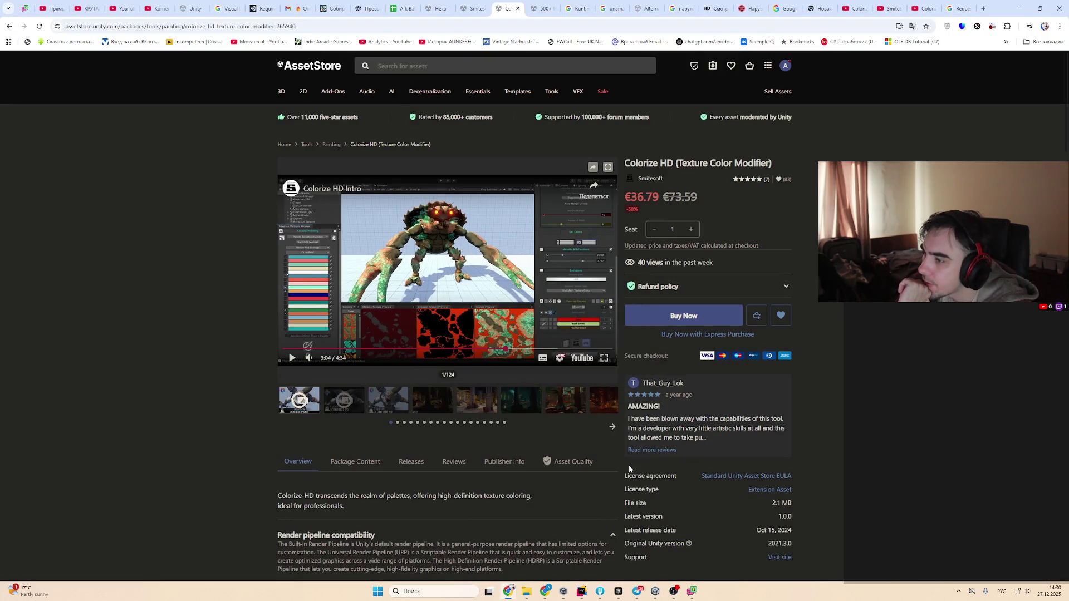
click(423, 400)
click(397, 407)
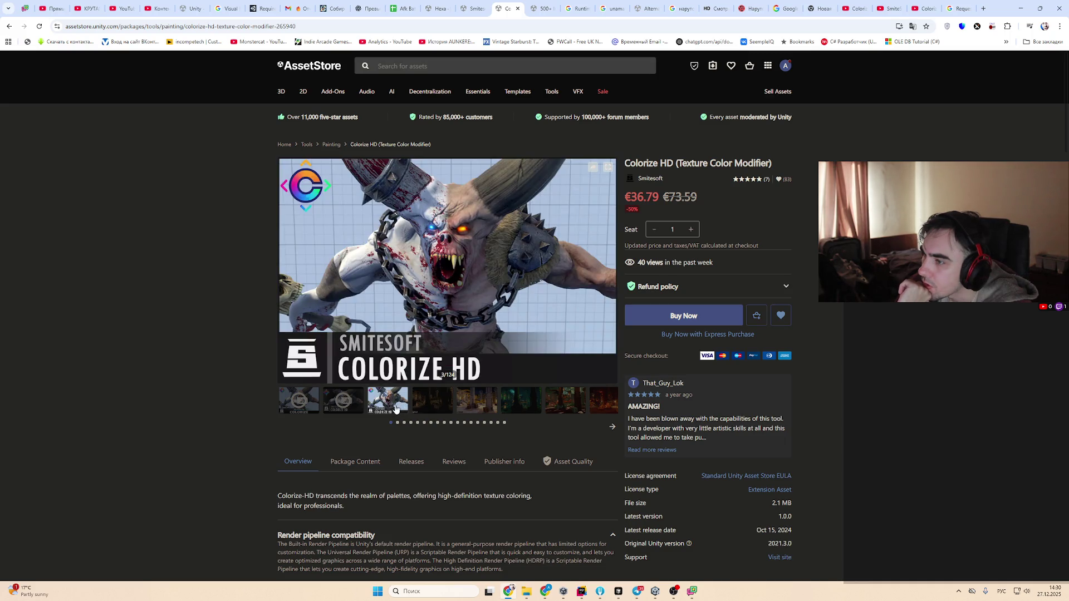
click(354, 410)
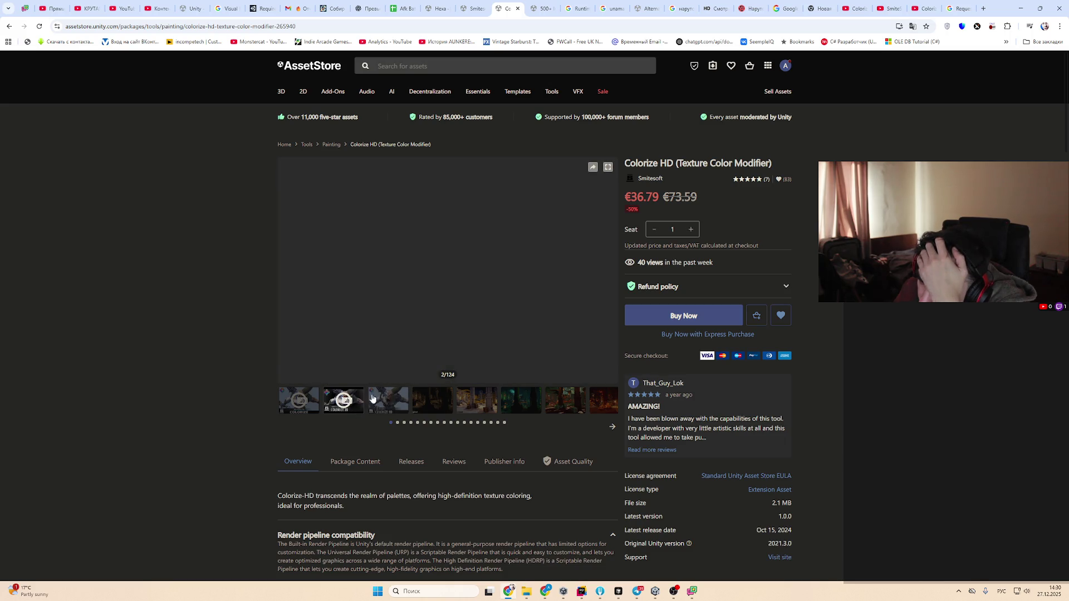
click(364, 350)
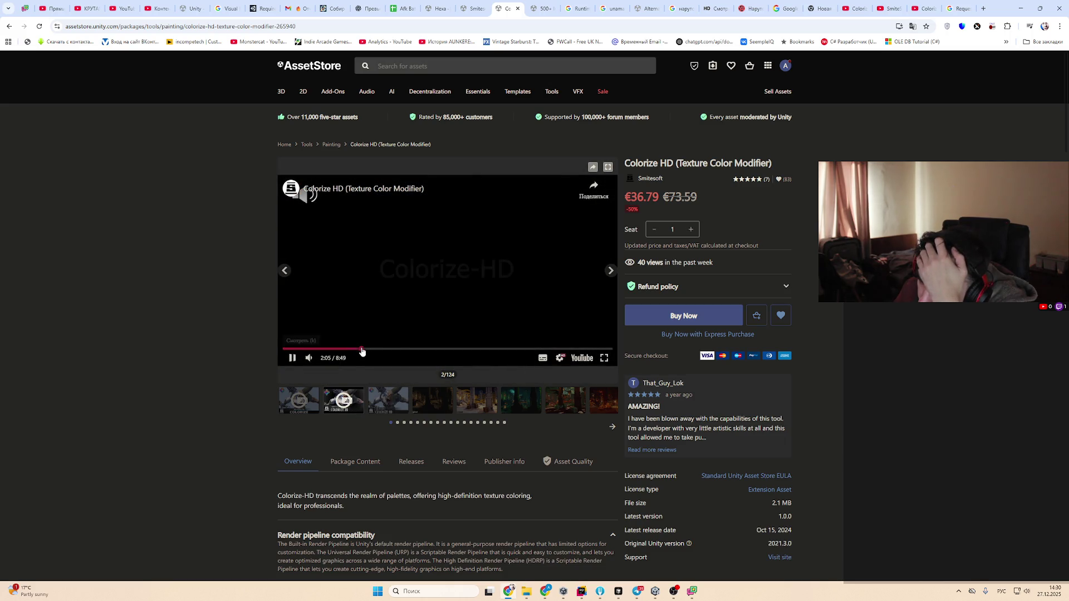
click(604, 358)
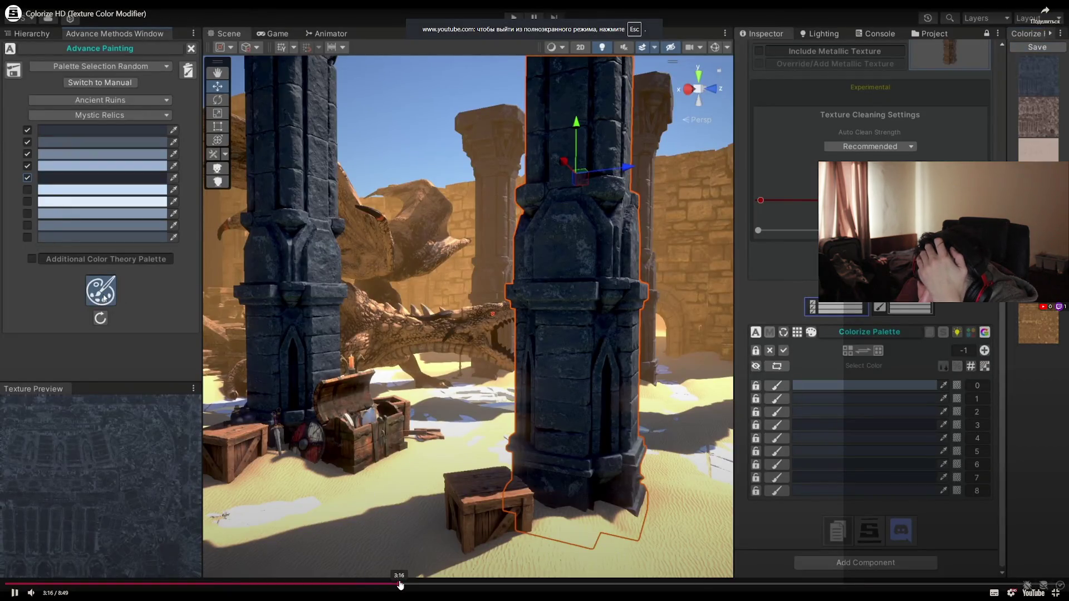
Skip through the demo's dragon, fire and desert scenes to the Colorize-HD end title
click(666, 584)
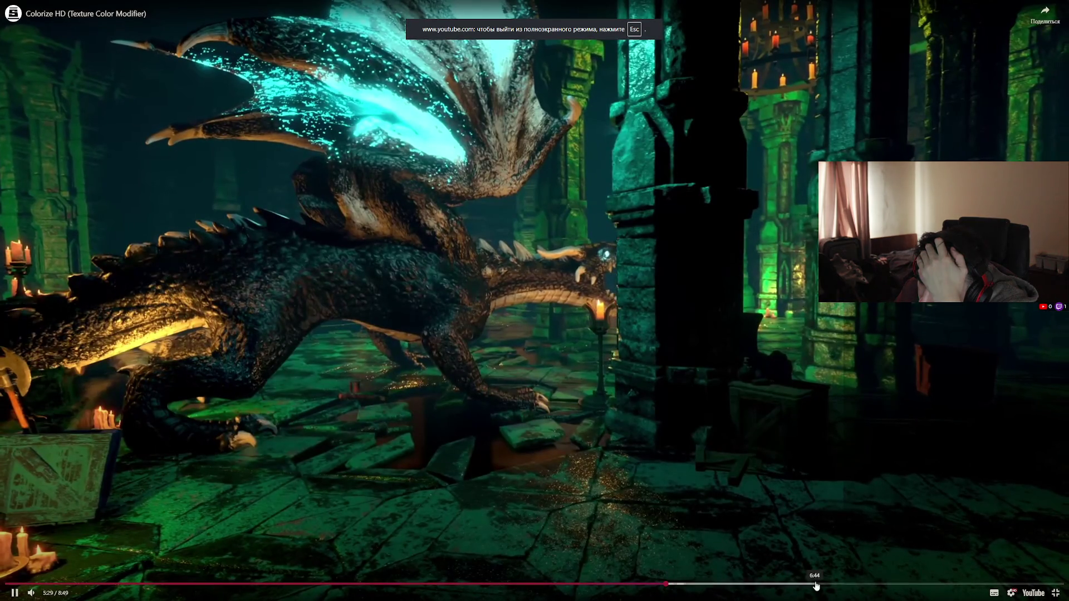
click(812, 584)
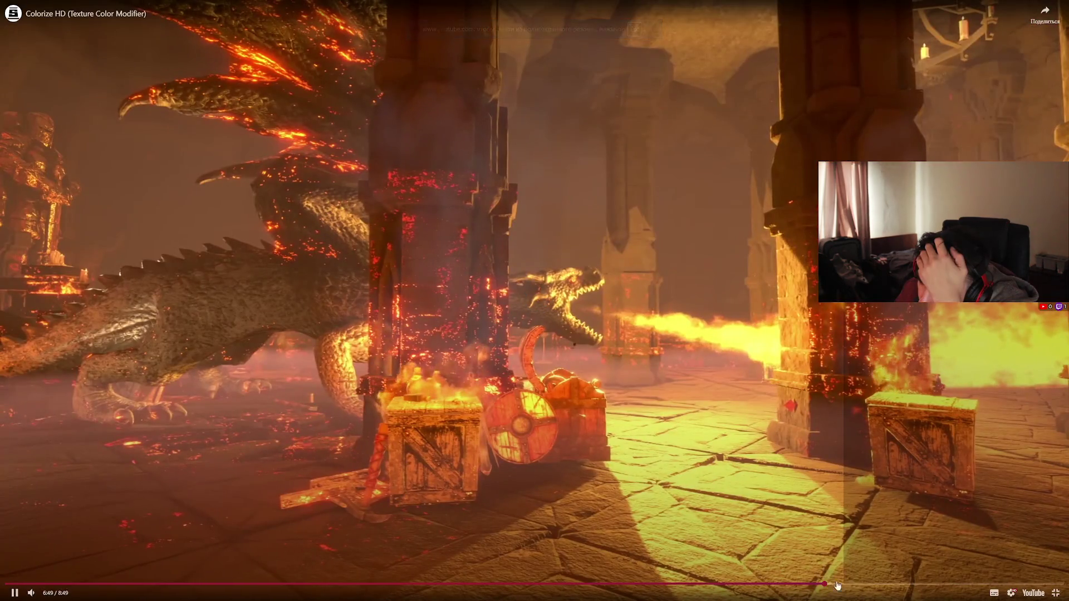
click(887, 584)
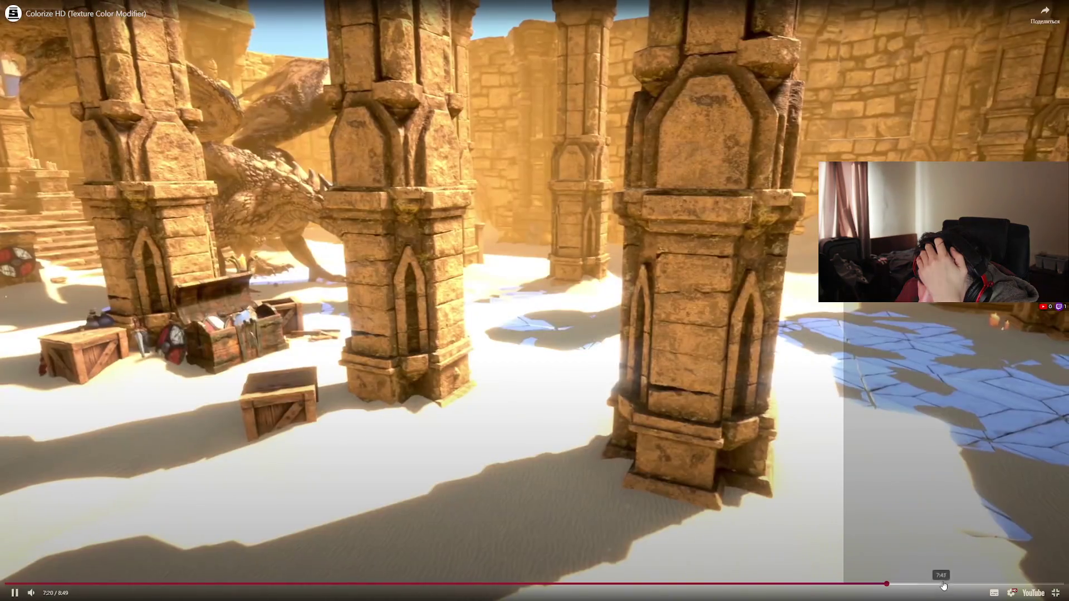
click(968, 584)
click(1011, 584)
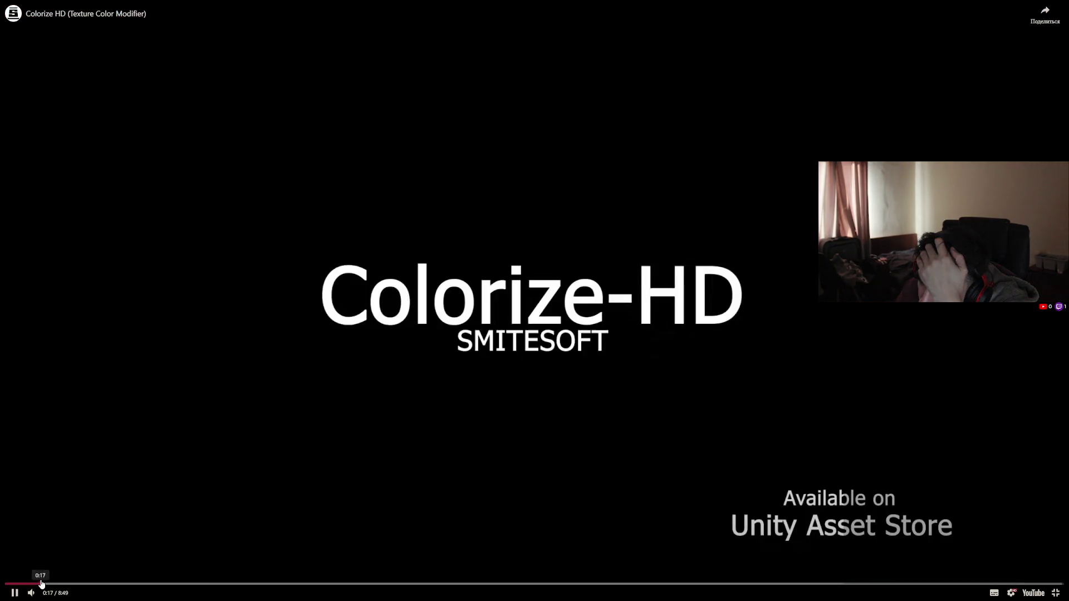
Skim the video again from the jungle dragon and editor demo to the end, then exit fullscreen
click(41, 584)
click(144, 585)
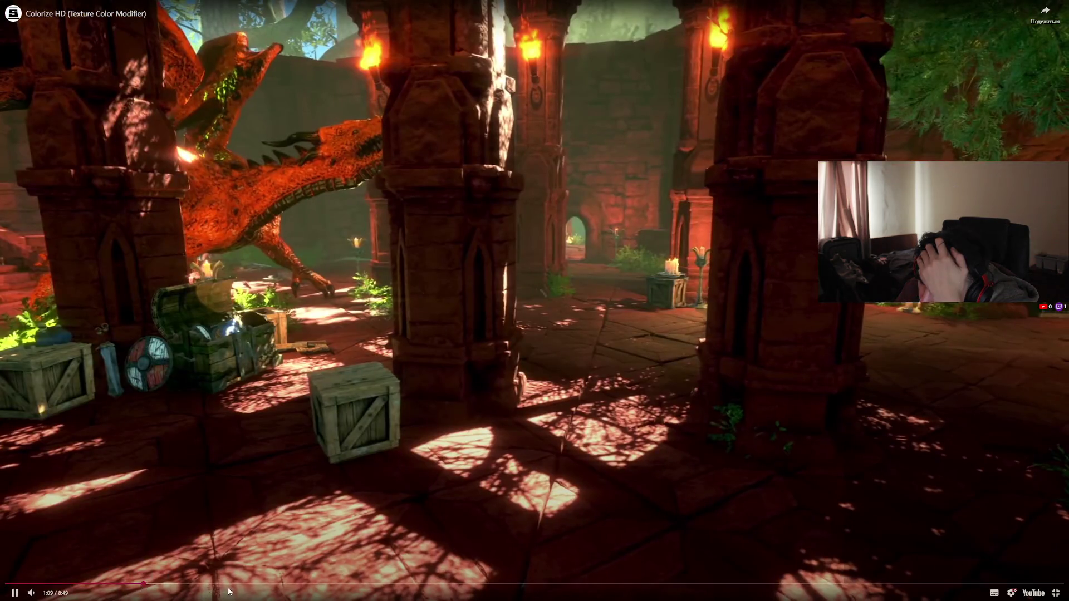
click(223, 585)
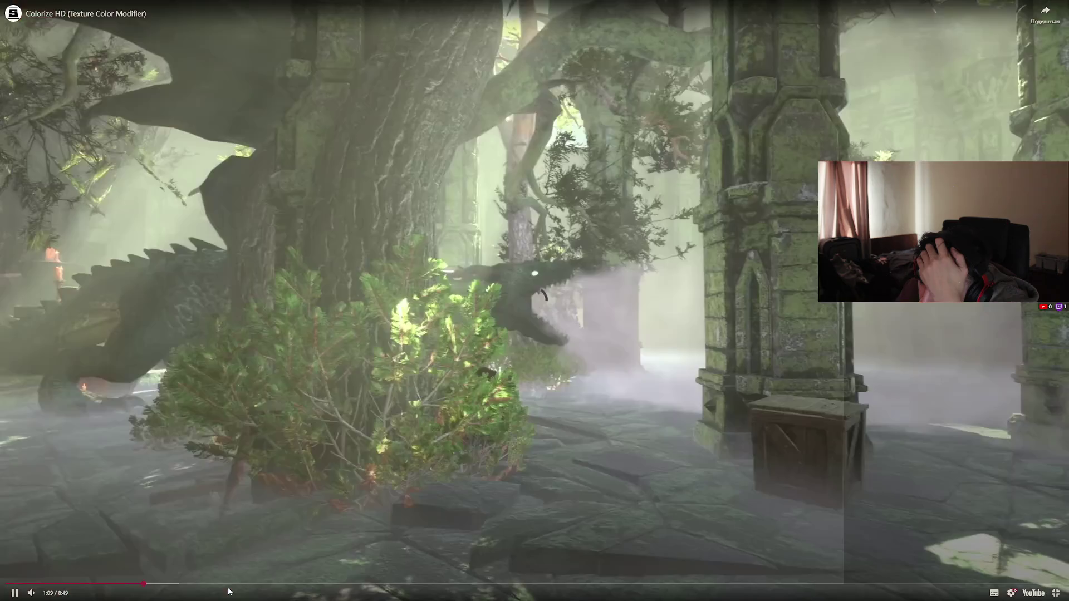
click(306, 584)
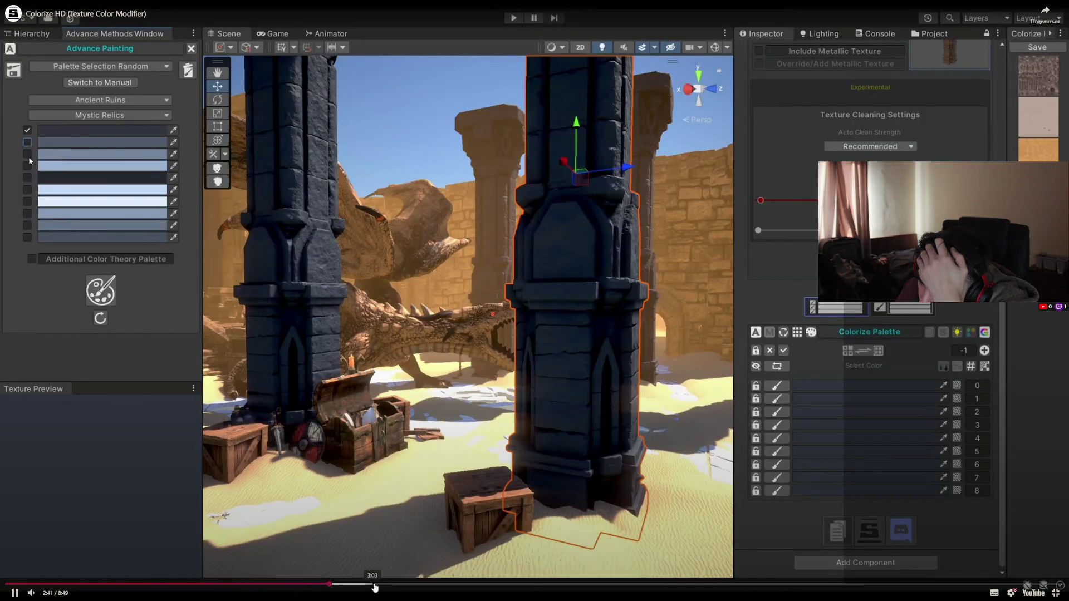
click(331, 584)
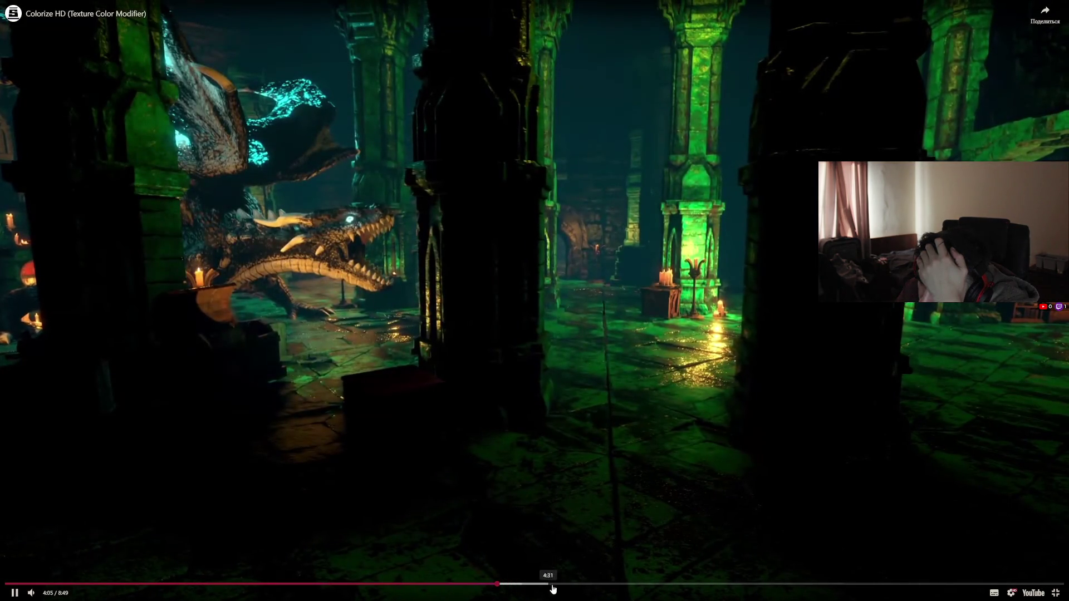
click(647, 584)
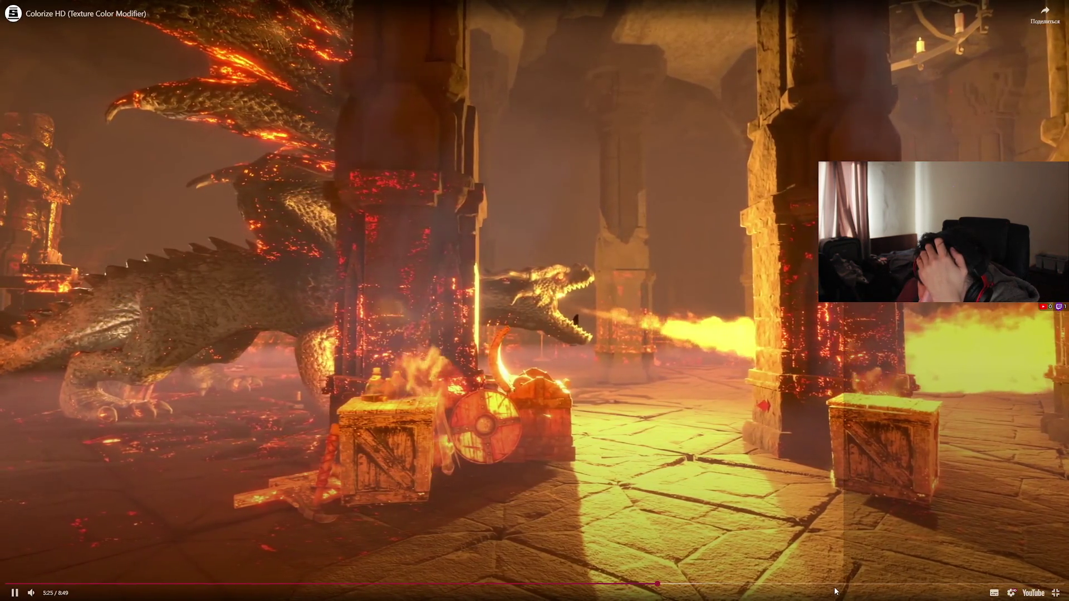
click(847, 584)
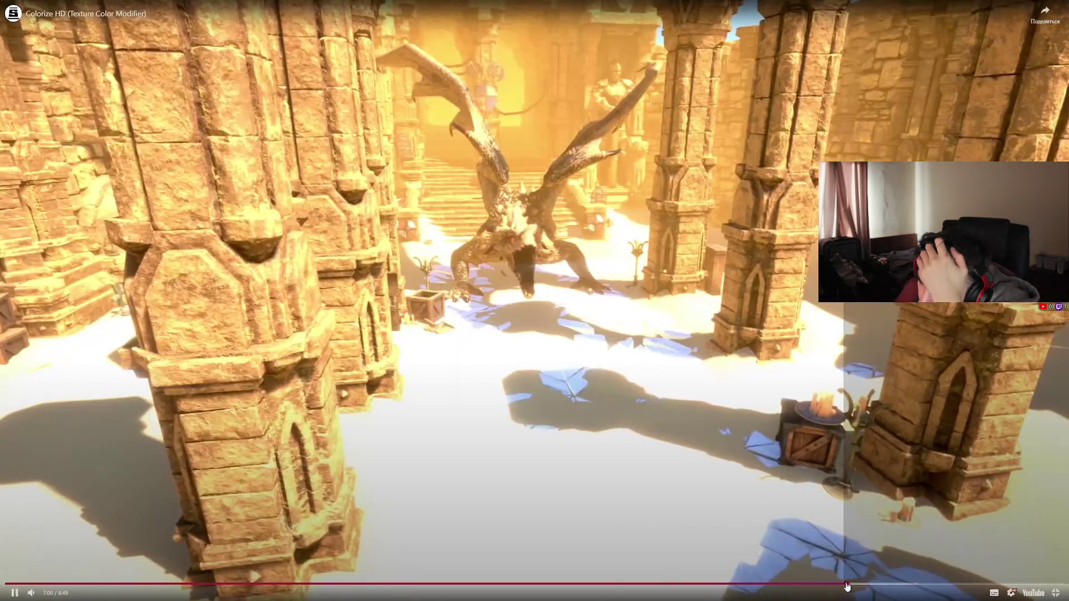
click(918, 585)
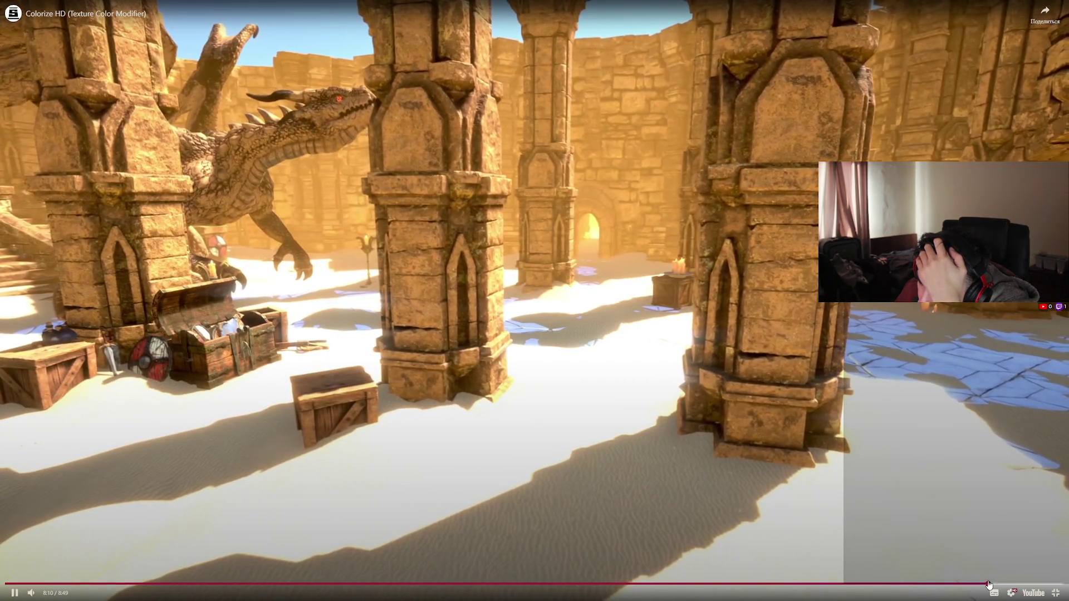
click(989, 584)
click(1055, 593)
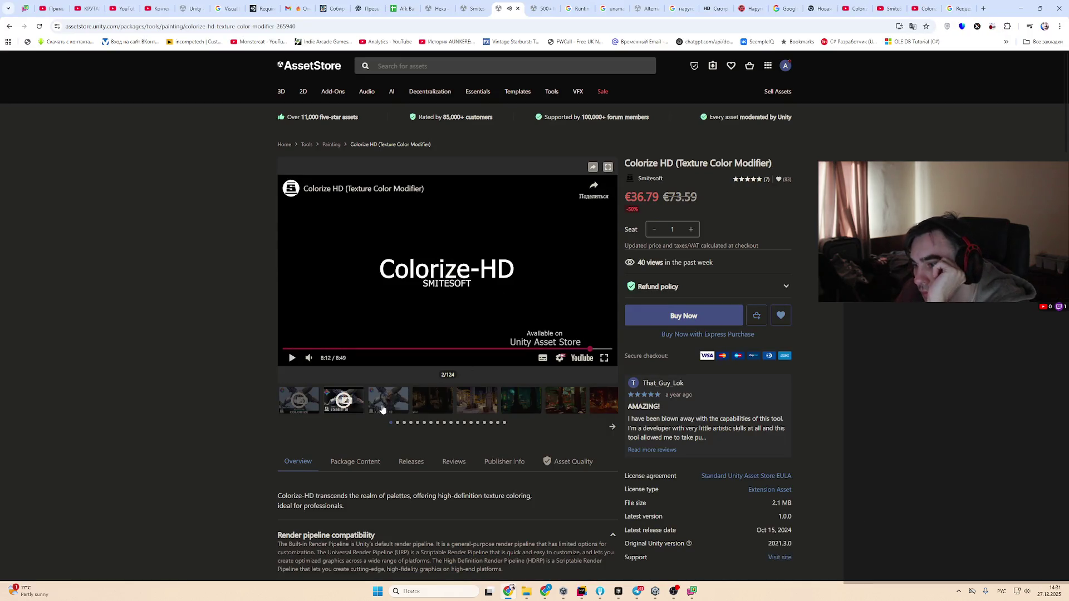
Play the 4:34 Colorize HD Intro video full screen, rewatching the crab recolouring around 3:20
click(382, 409)
click(301, 400)
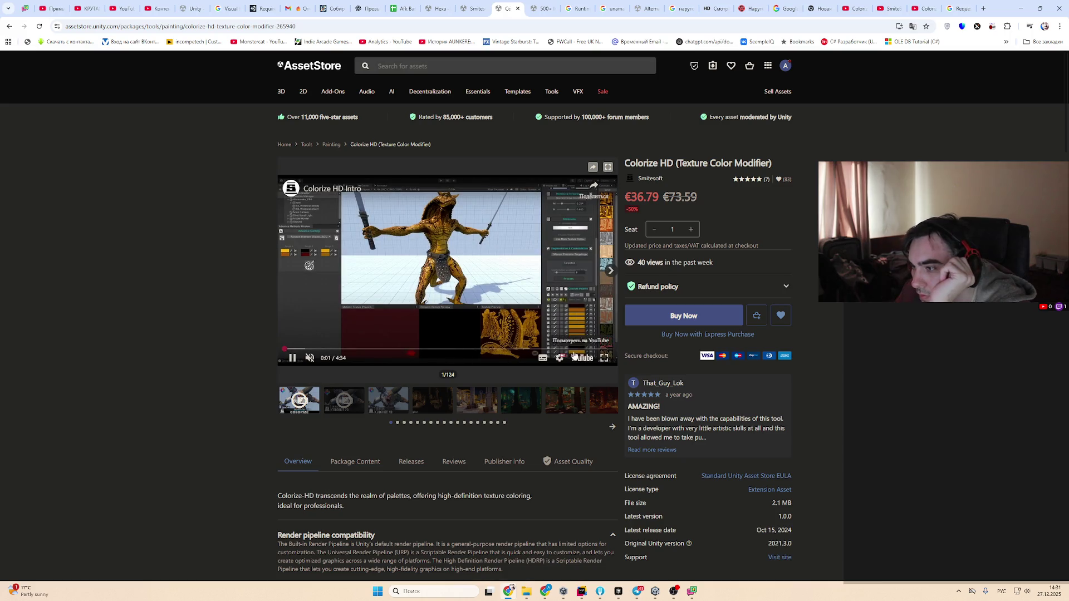
click(609, 350)
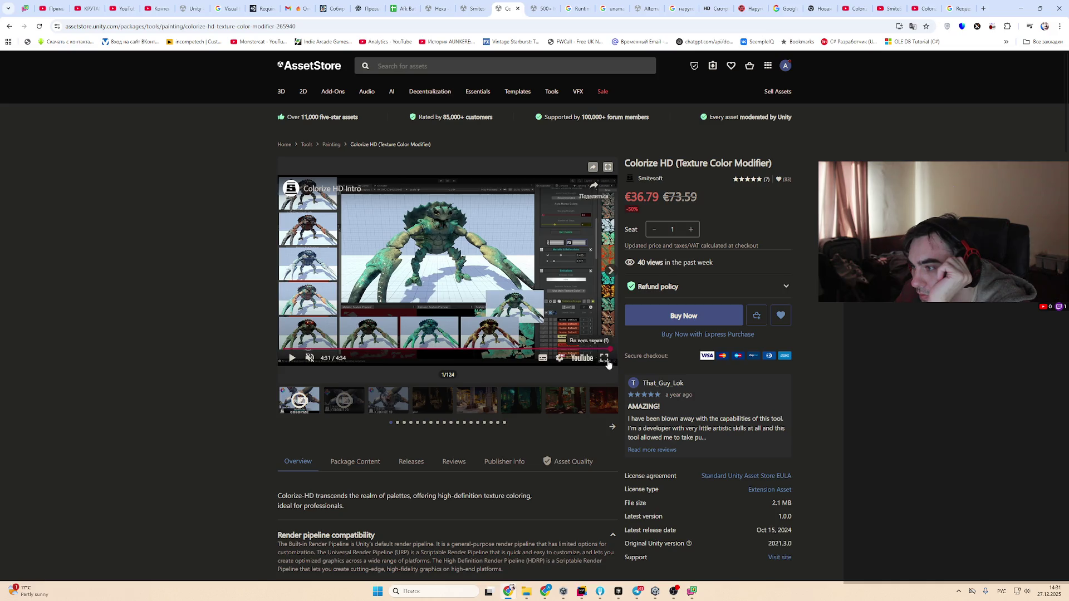
click(604, 358)
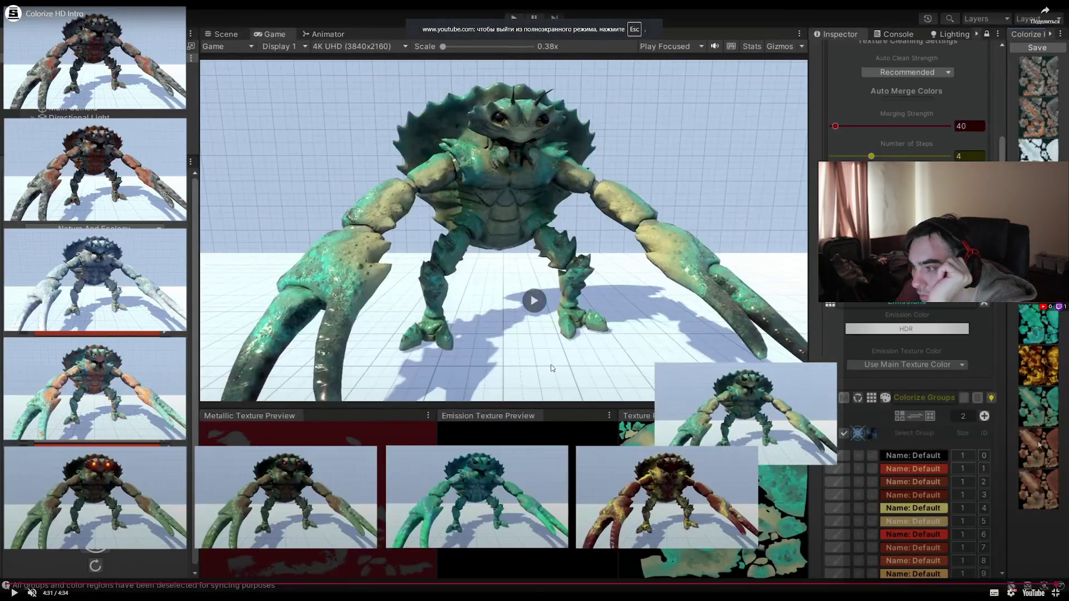
click(924, 584)
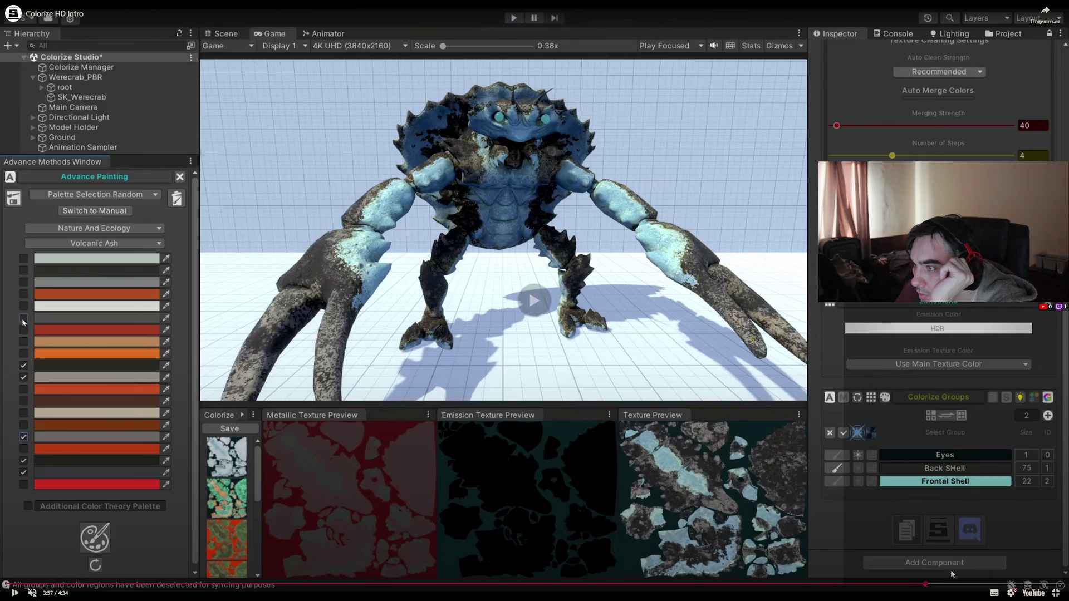
click(851, 585)
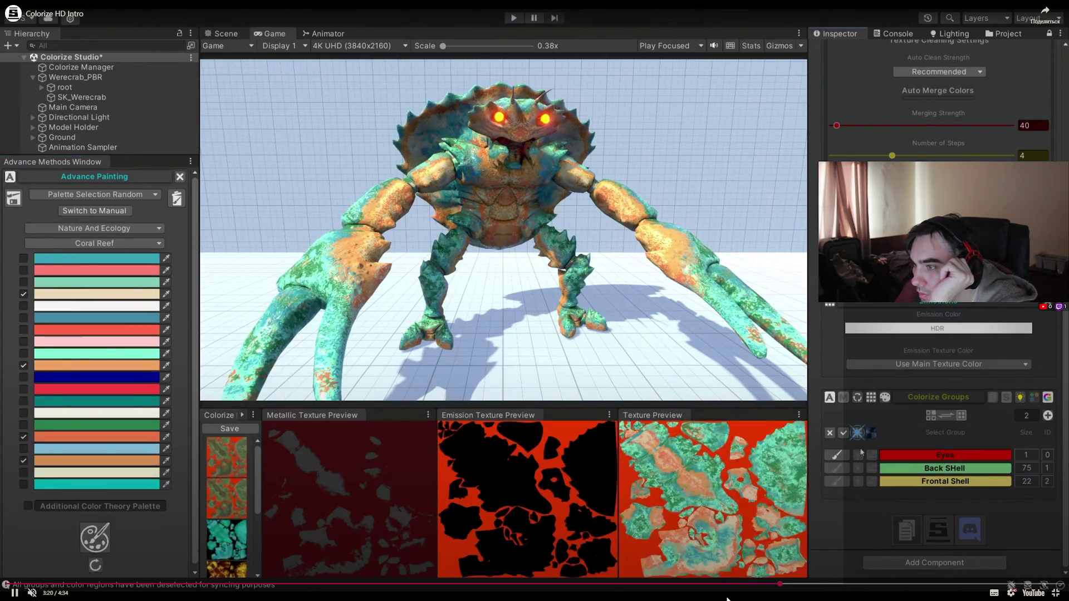
key(Escape)
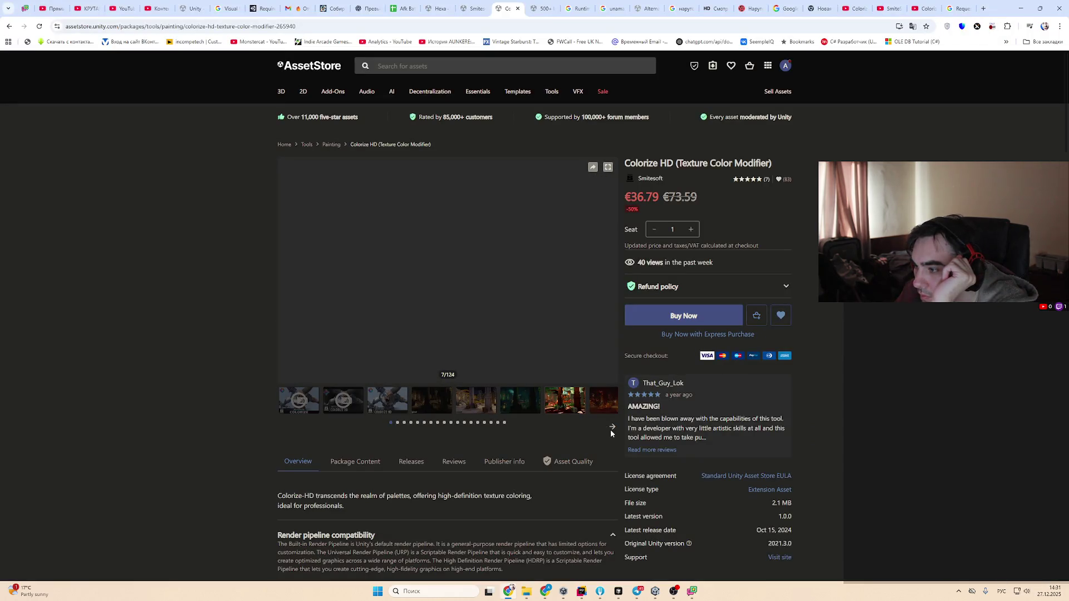
Browse the Colorize HD gallery through the gorilla, werewolves and bull comparison images
click(612, 428)
click(432, 408)
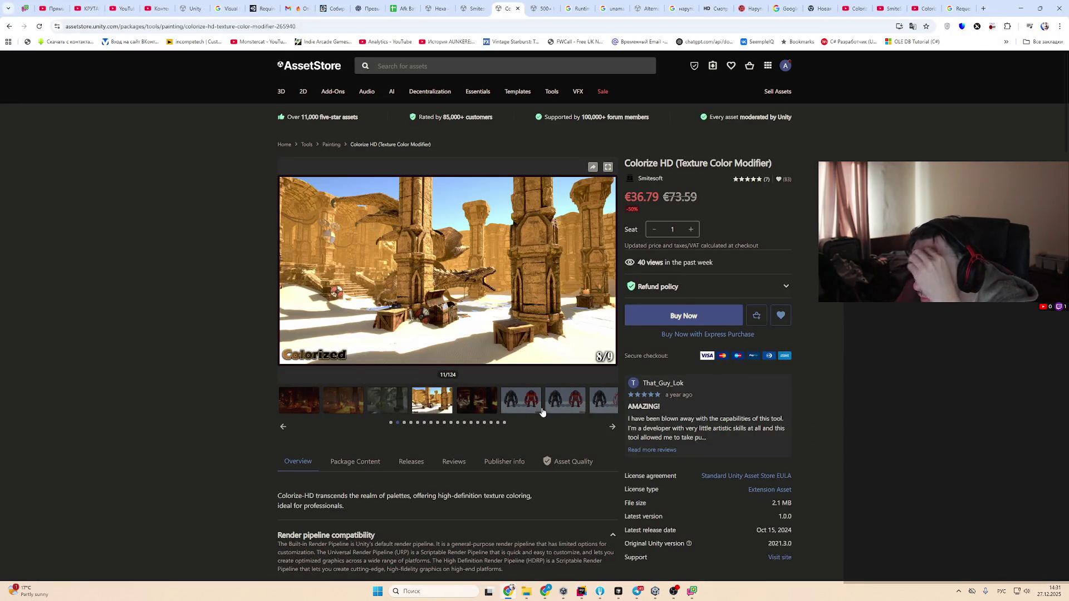
click(531, 407)
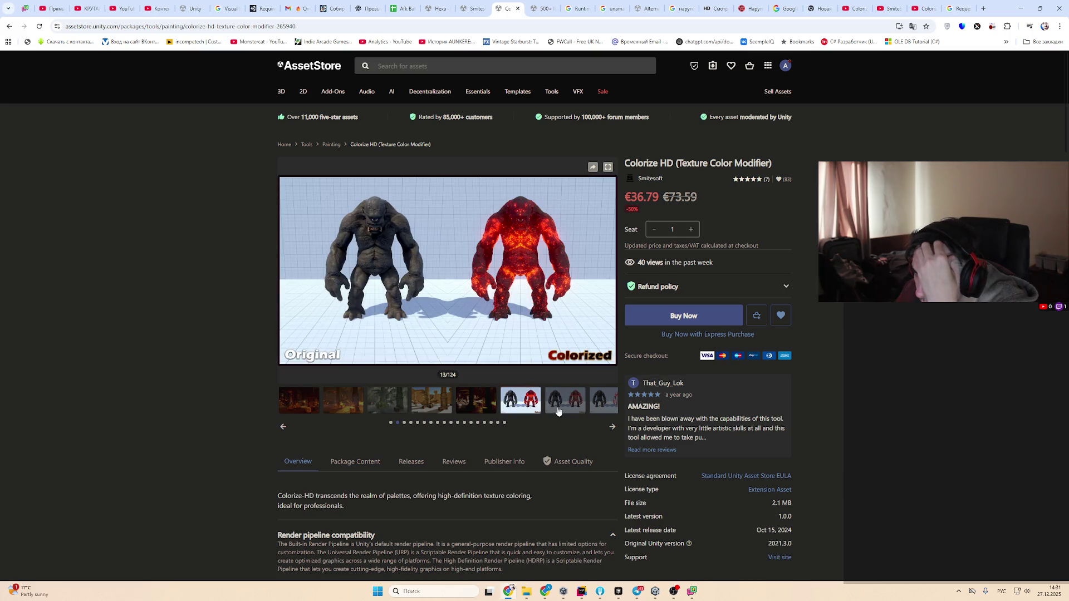
click(603, 407)
click(612, 427)
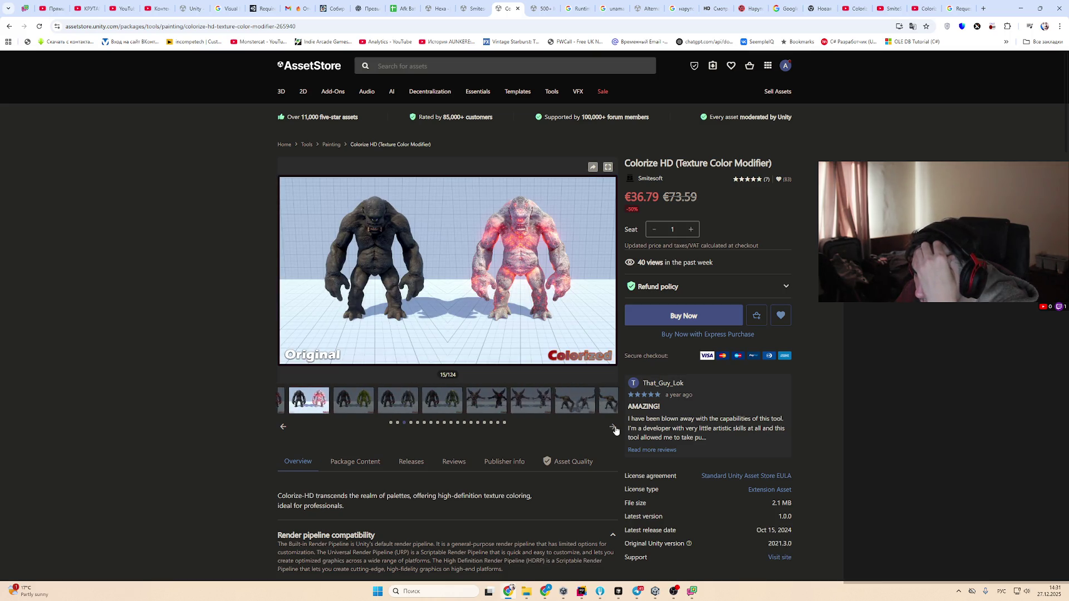
click(408, 405)
click(480, 403)
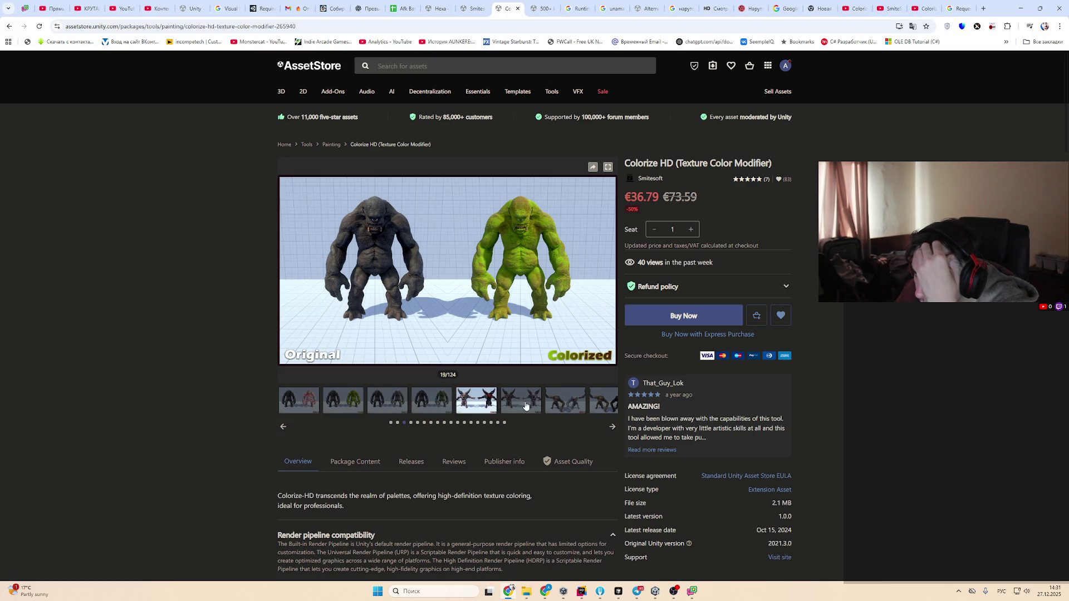
click(549, 403)
click(601, 407)
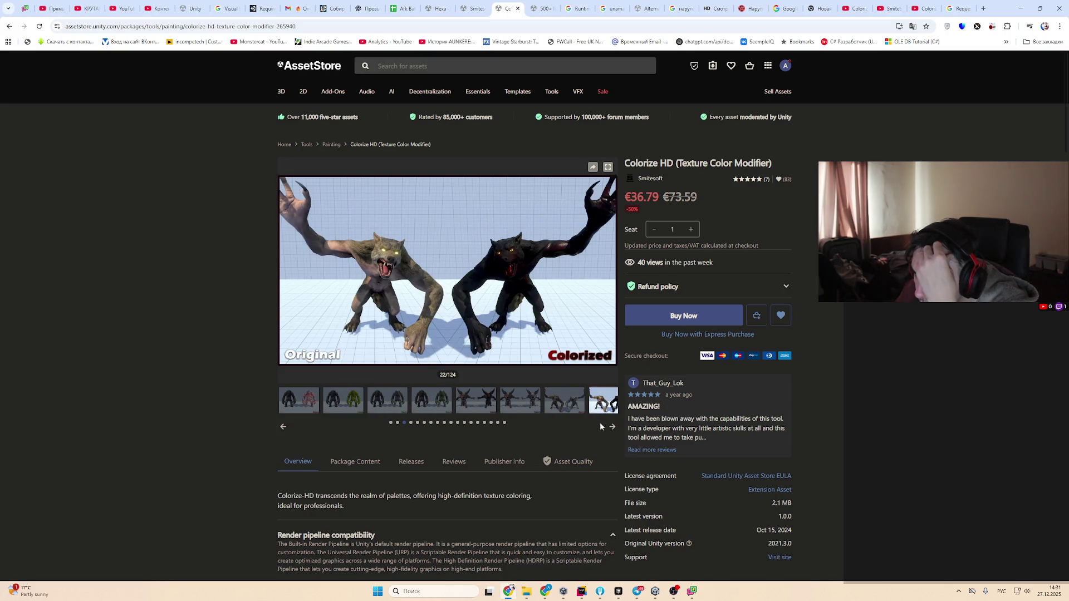
click(612, 427)
click(350, 410)
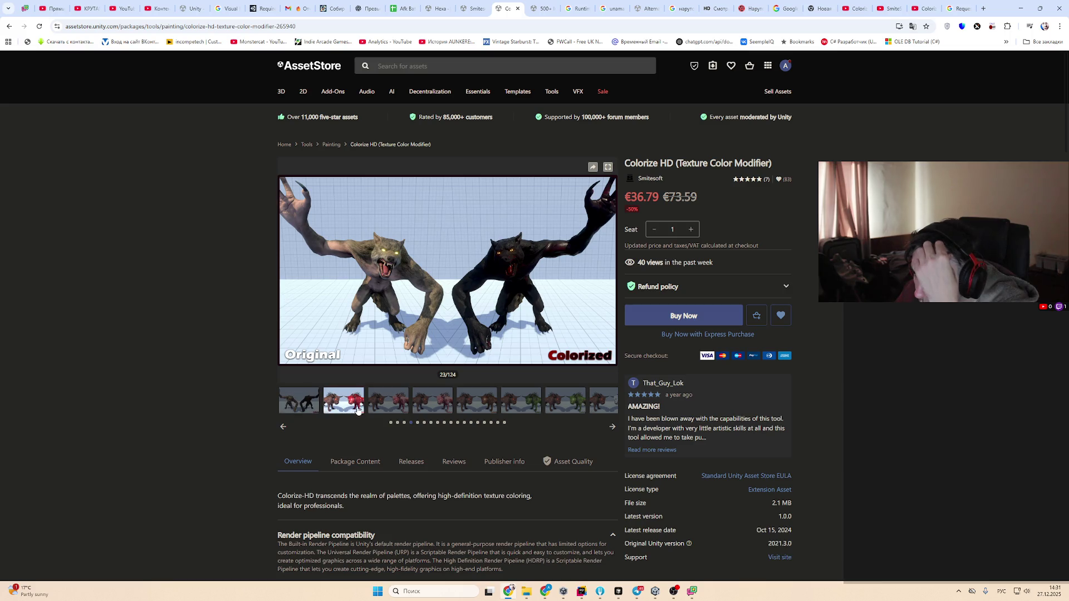
click(414, 400)
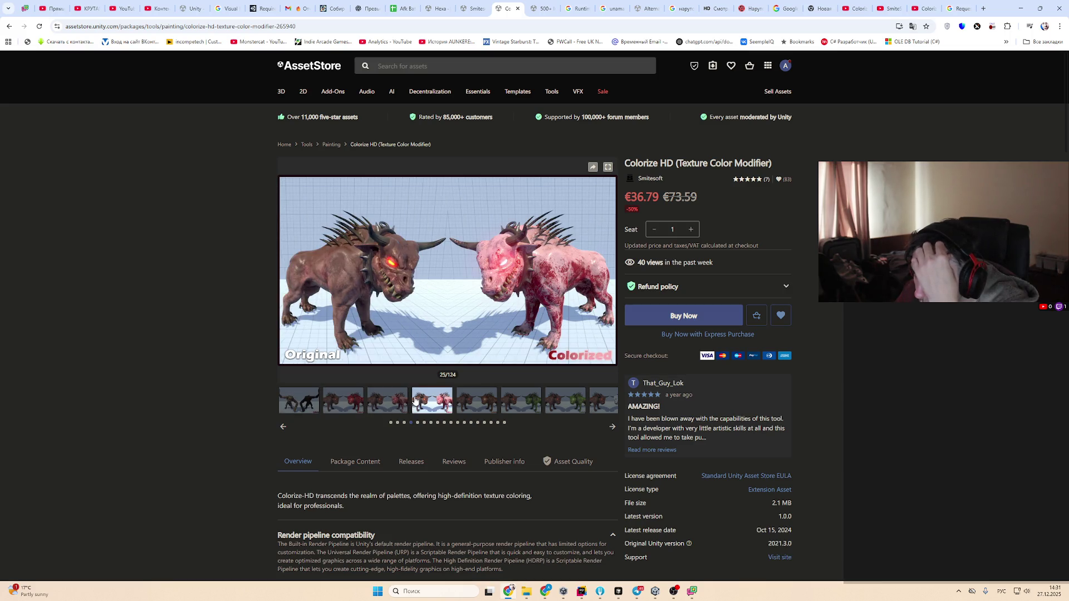
click(398, 406)
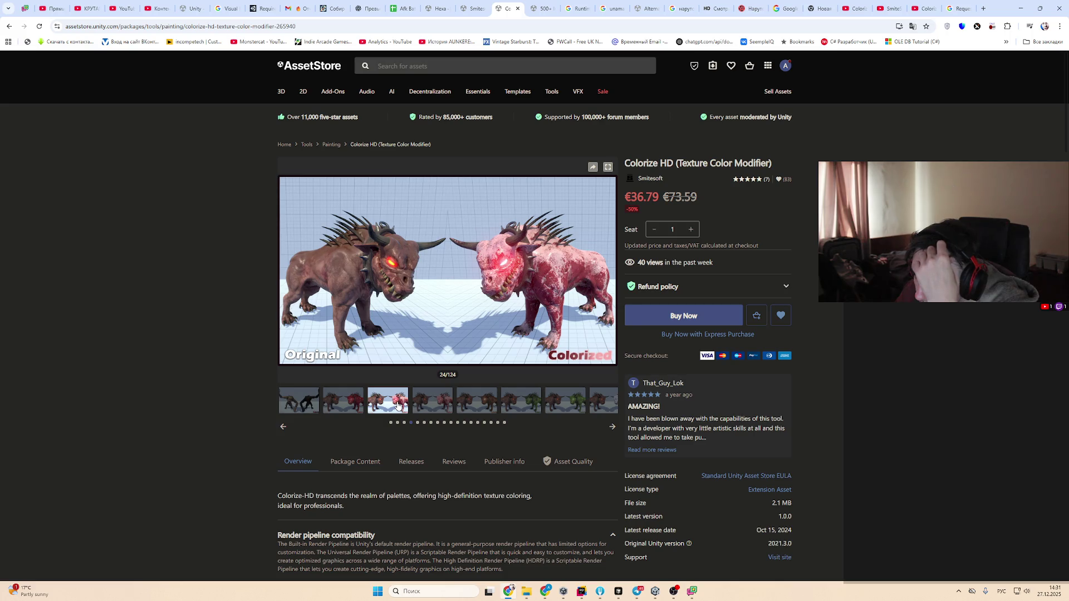
click(483, 412)
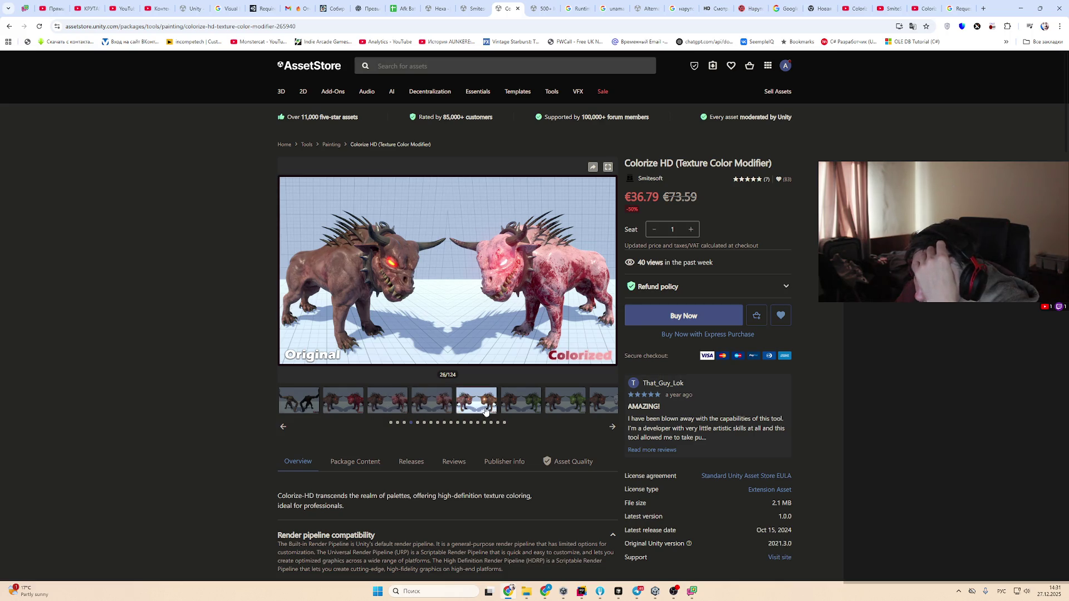
click(528, 409)
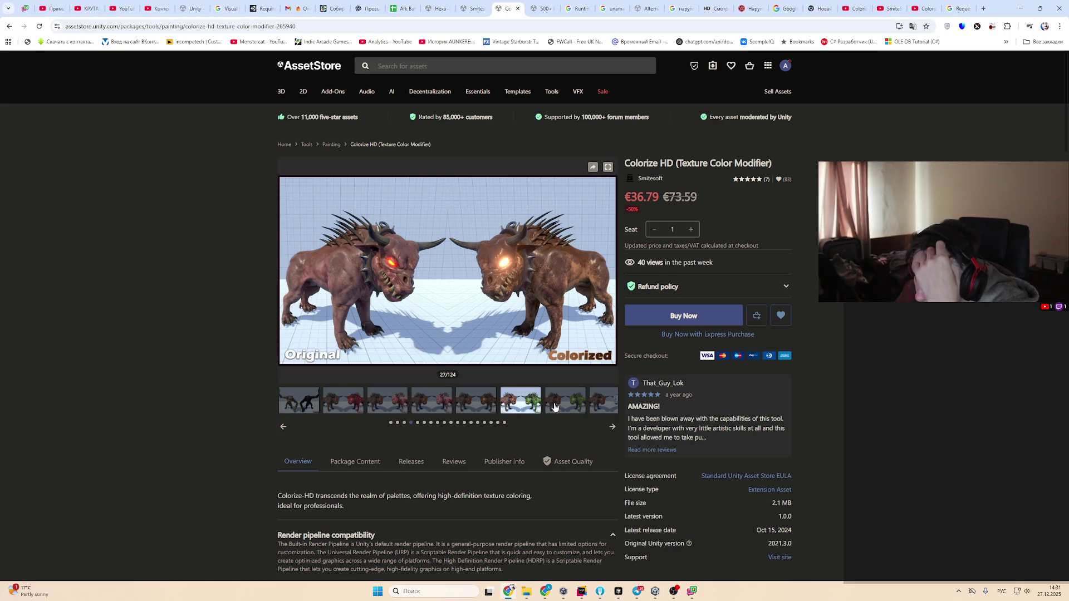
click(555, 407)
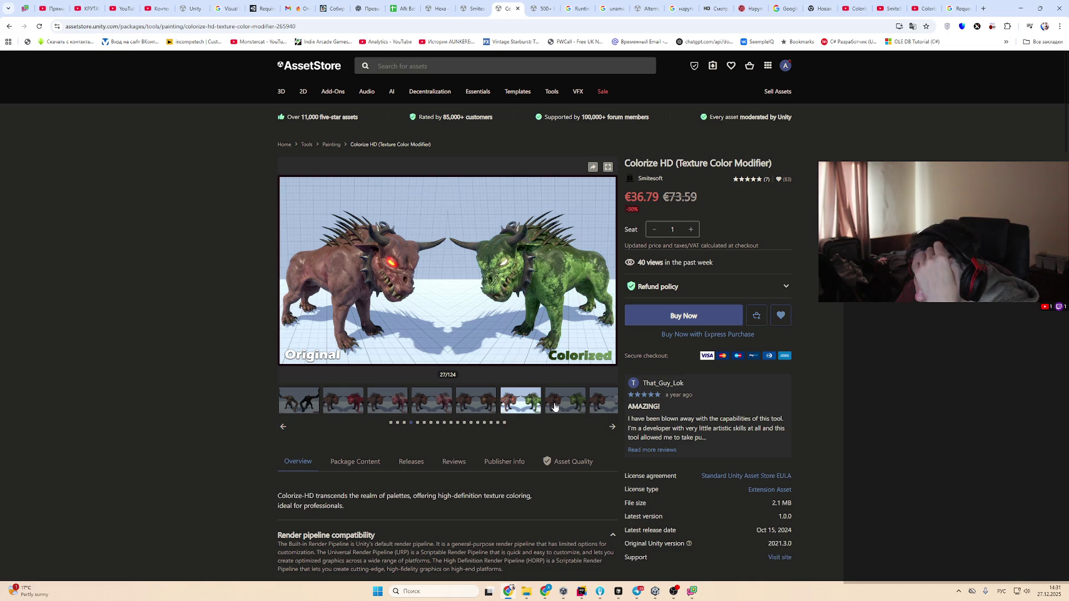
click(606, 408)
click(611, 426)
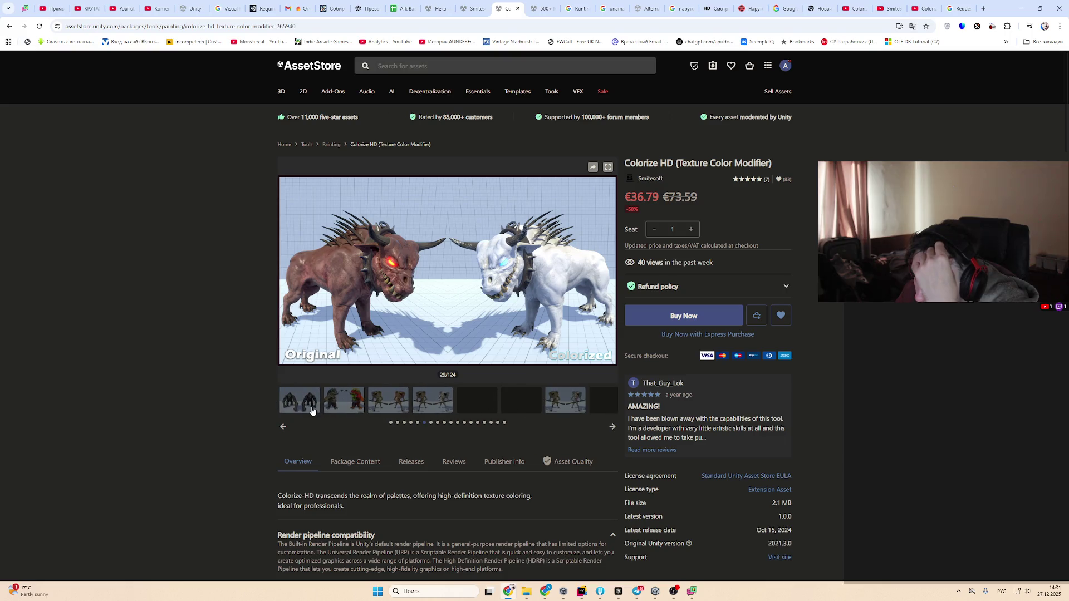
Continue through the lizard, dragon, robot turret, tank, dinosaur and dungeon gallery images
click(446, 404)
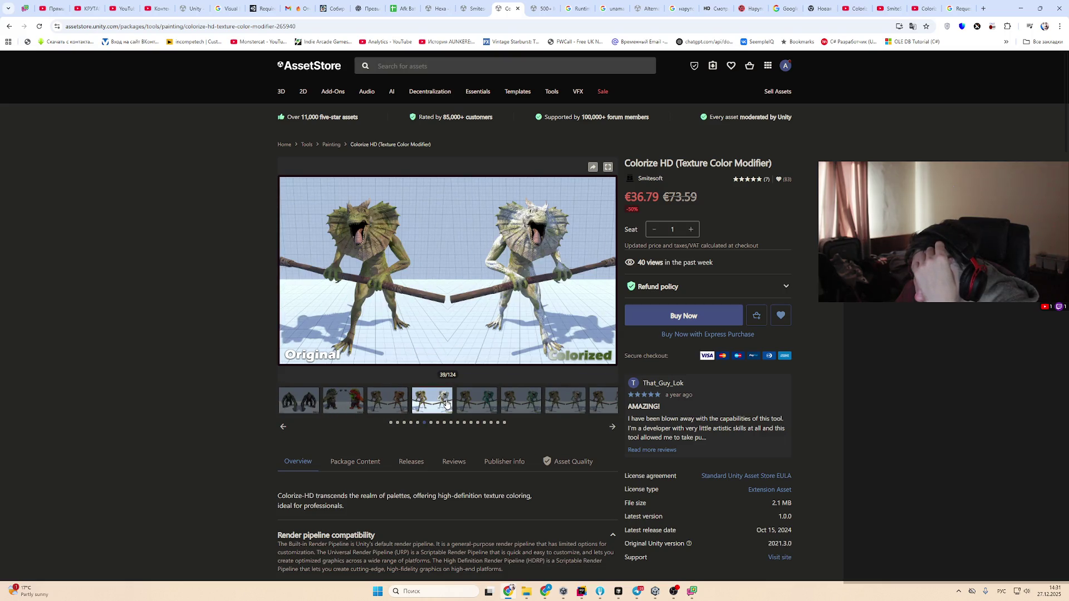
click(611, 427)
click(425, 405)
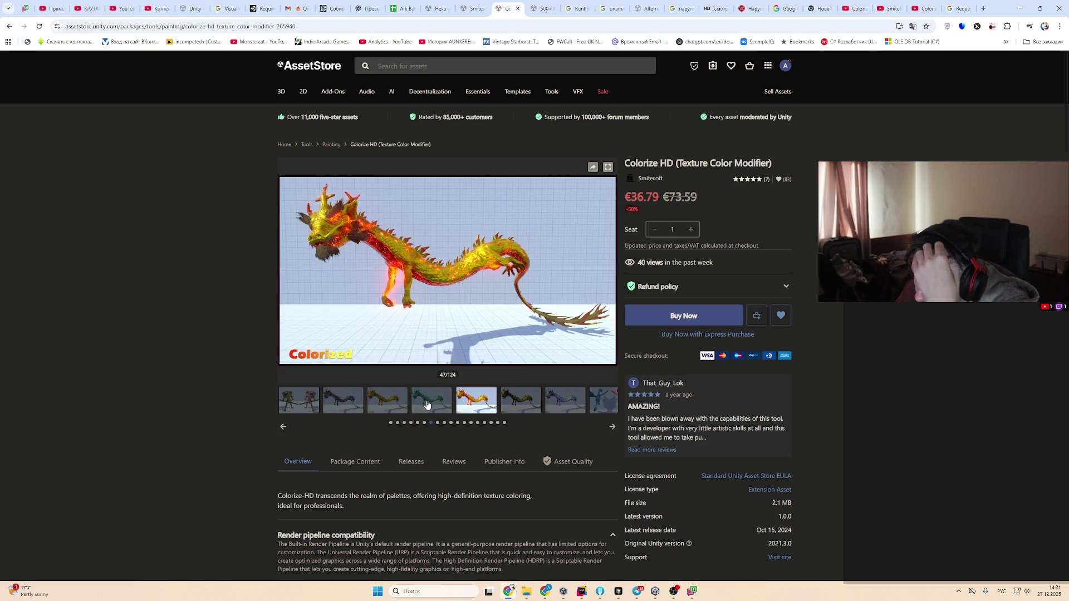
click(489, 407)
click(612, 426)
click(408, 411)
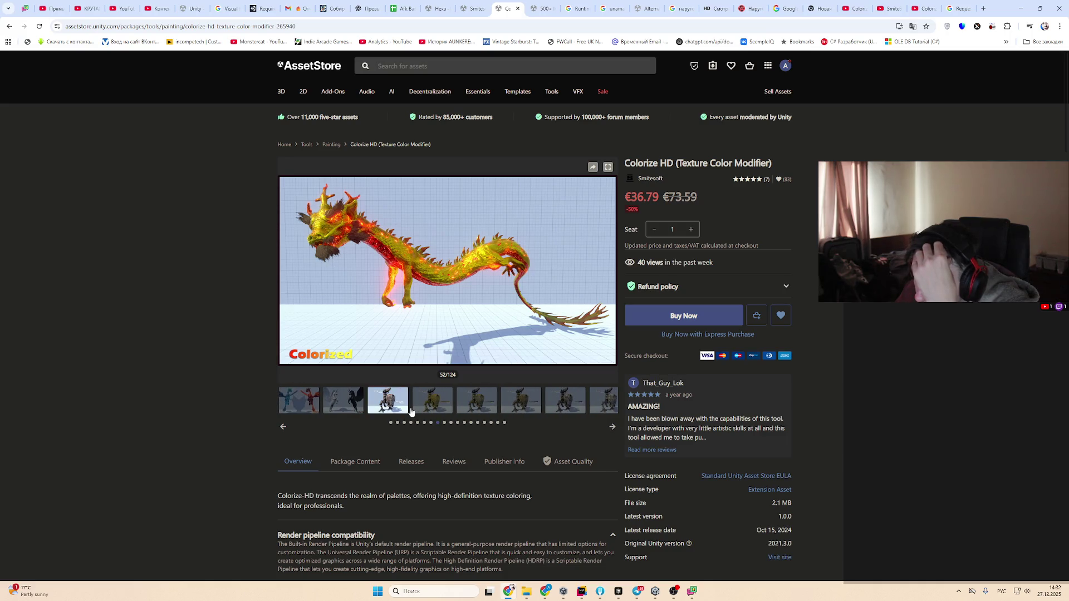
click(529, 410)
click(615, 426)
click(615, 426)
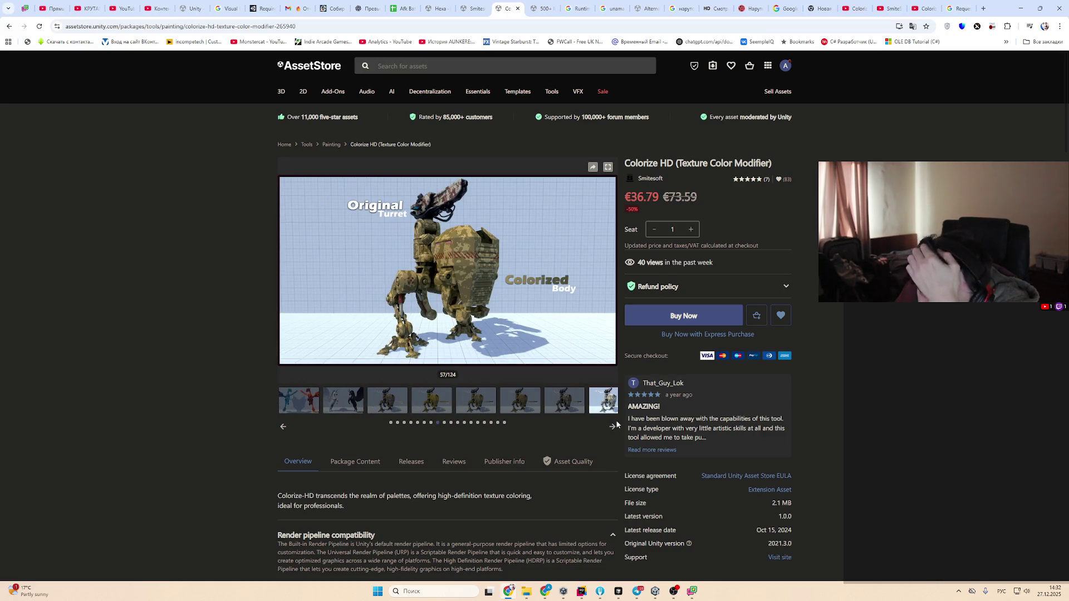
click(613, 427)
click(613, 427)
click(531, 410)
click(612, 426)
click(522, 410)
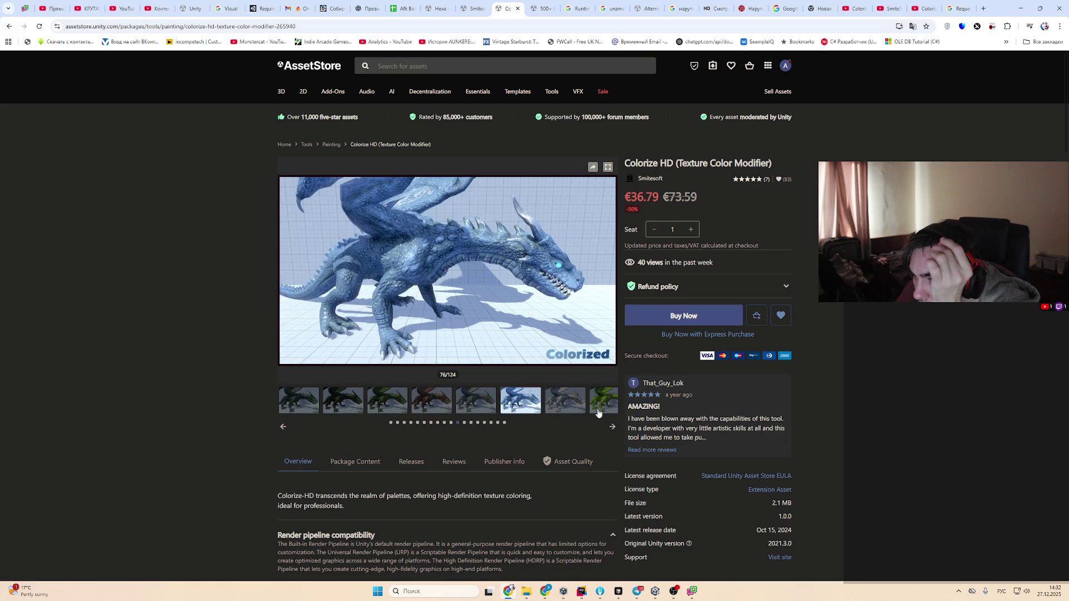
click(599, 412)
click(612, 427)
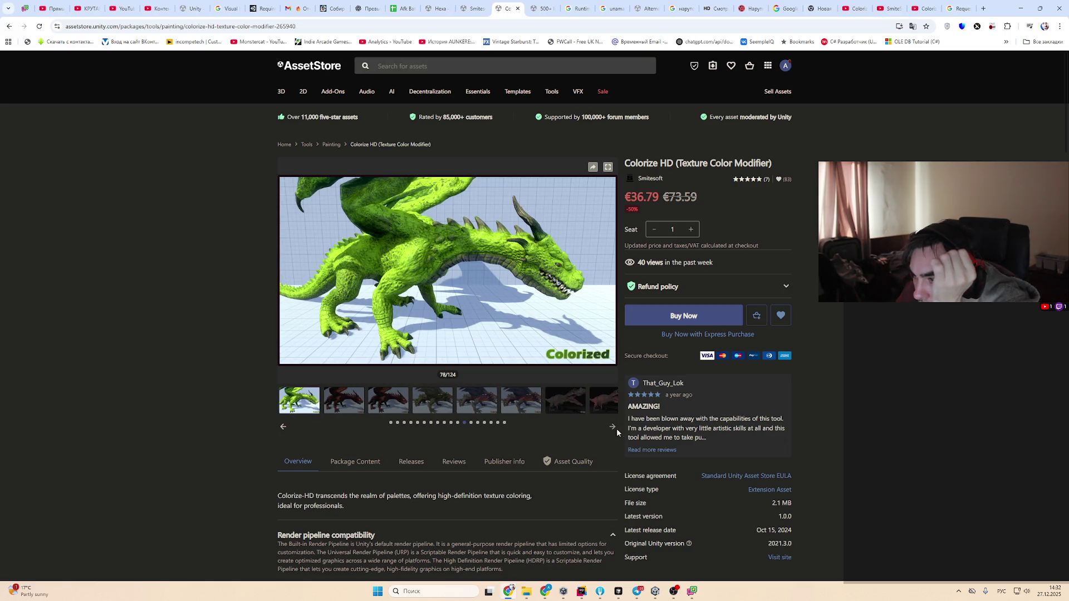
click(407, 411)
click(539, 409)
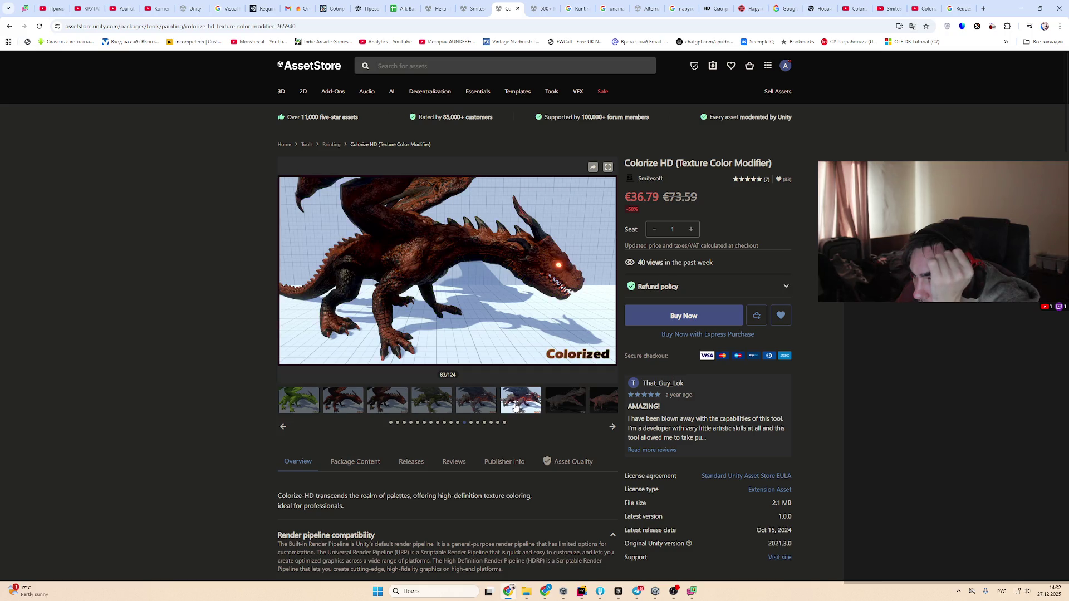
click(611, 428)
click(564, 408)
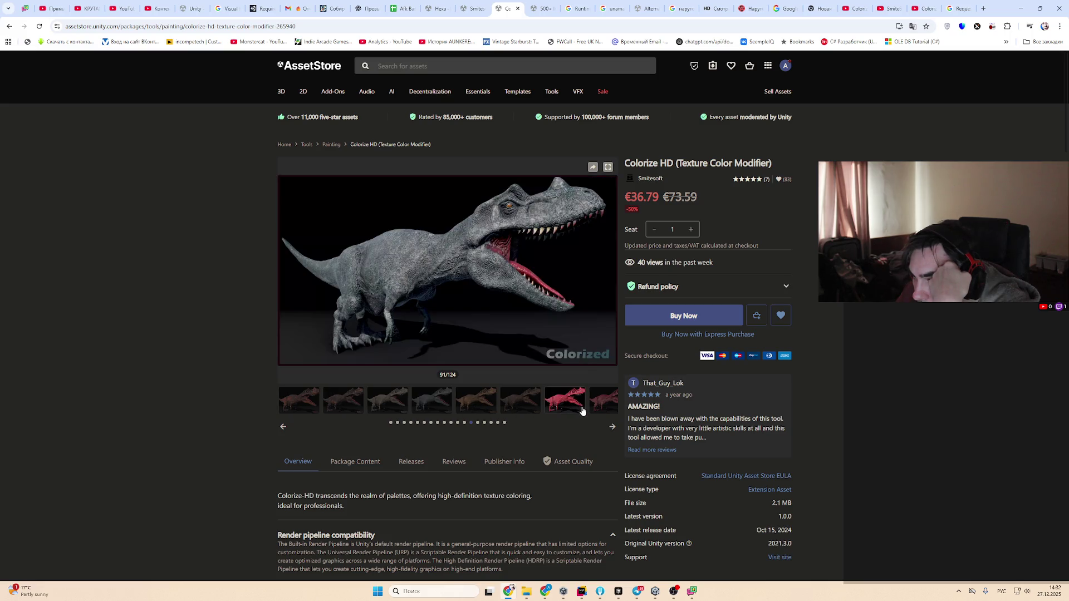
click(612, 427)
click(564, 409)
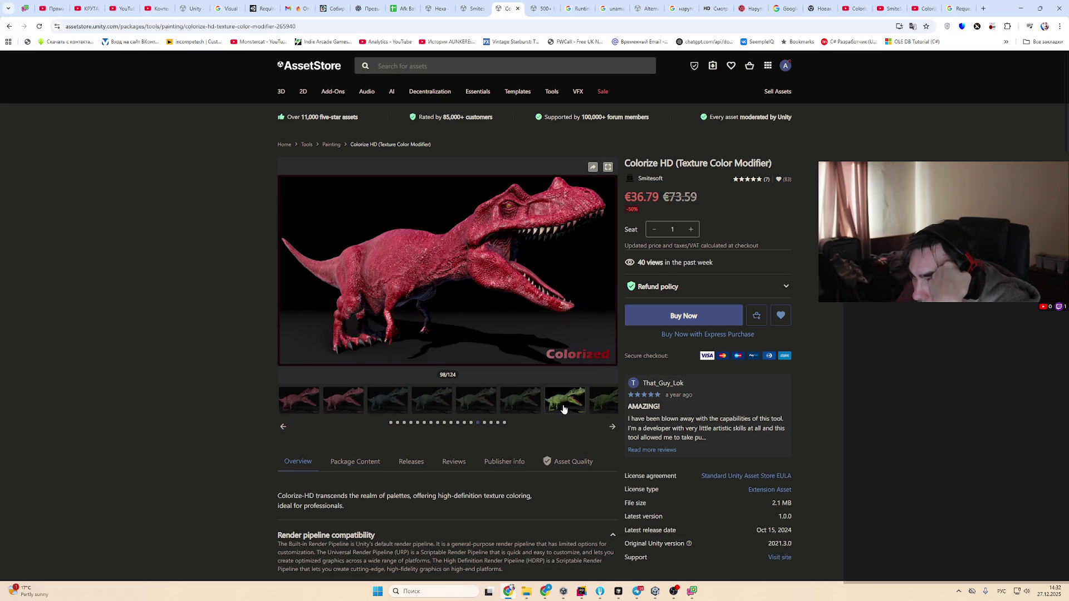
click(493, 406)
click(612, 432)
click(612, 429)
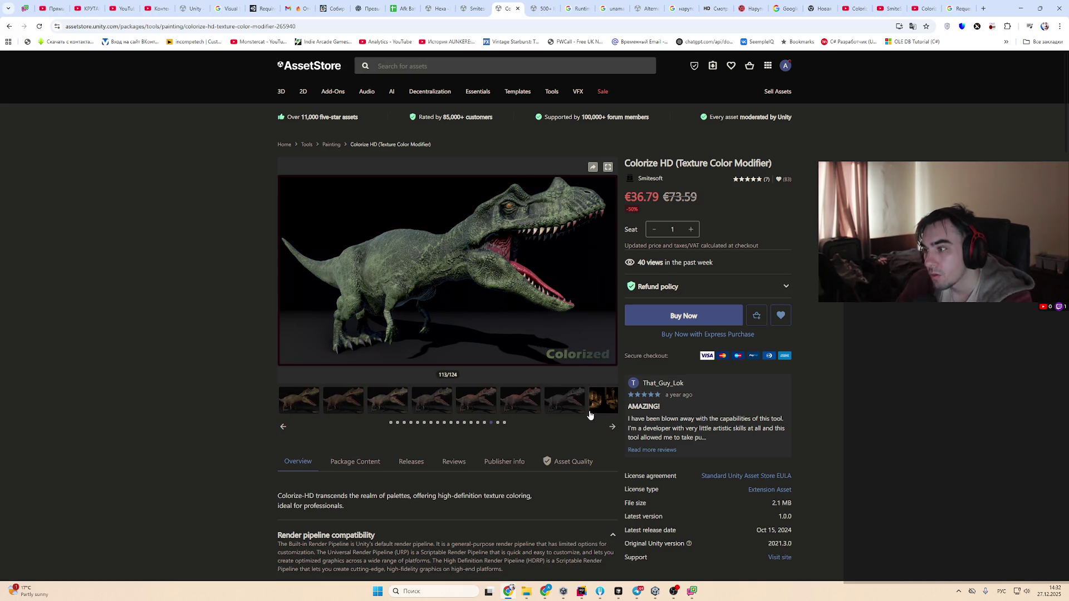
click(579, 407)
Close the Colorize HD product page and return to the Unity editor
key(ctrl+w)
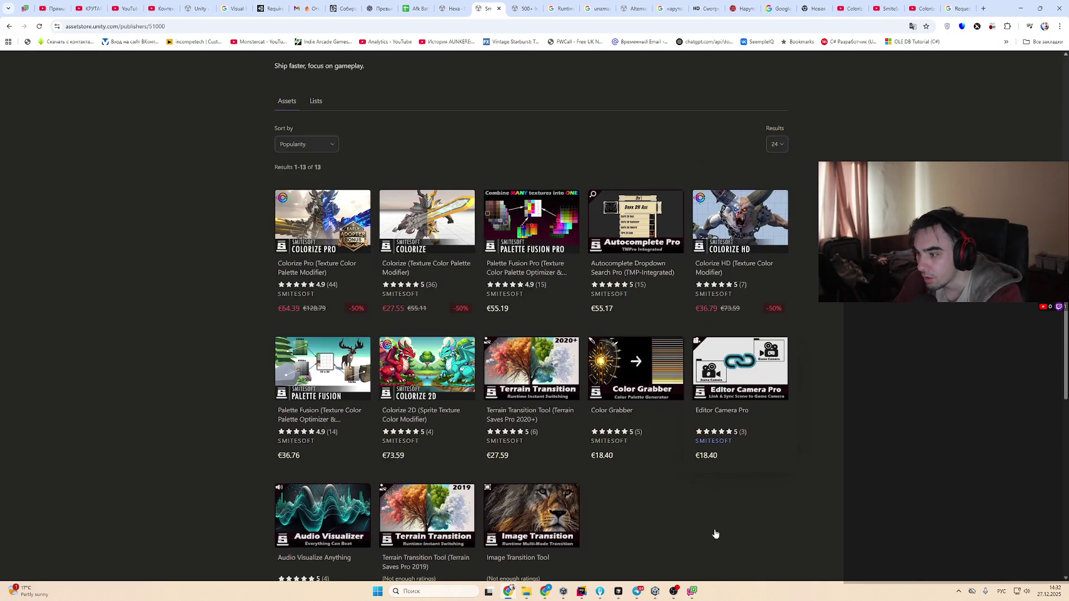
click(618, 591)
click(618, 591)
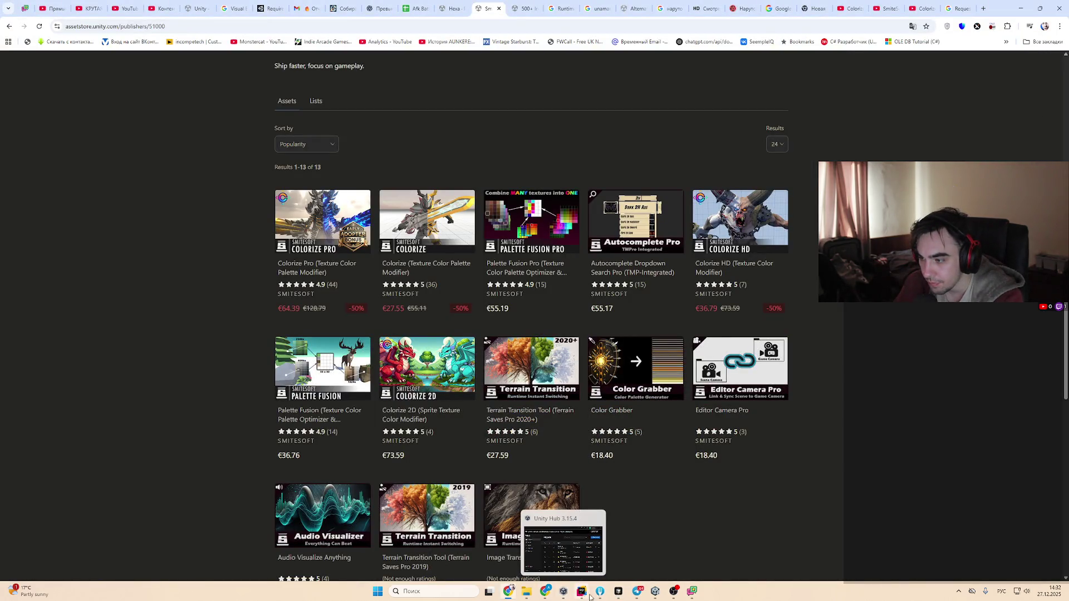
click(655, 591)
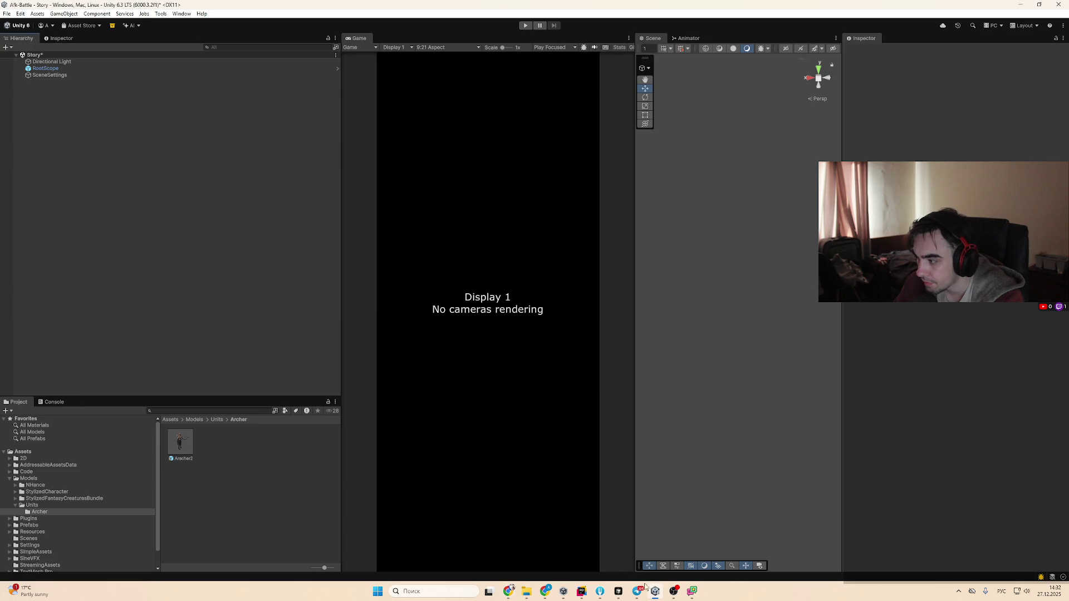
Open the Aracher2 prefab, then briefly check Fork's commit history and local changes
double_click(180, 449)
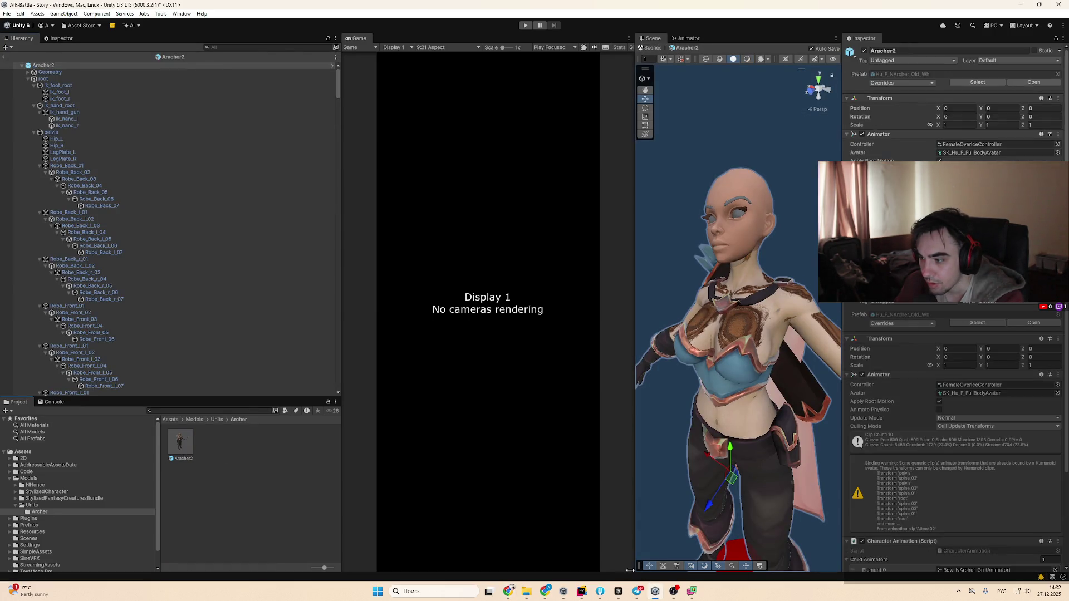
click(600, 591)
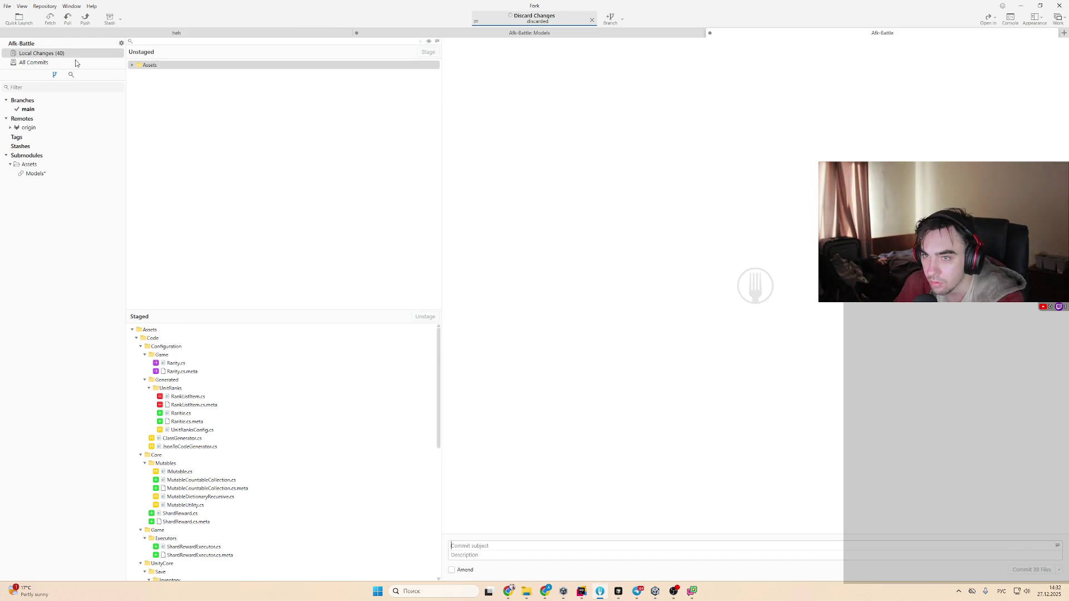
click(76, 62)
click(42, 53)
key(alt+Tab)
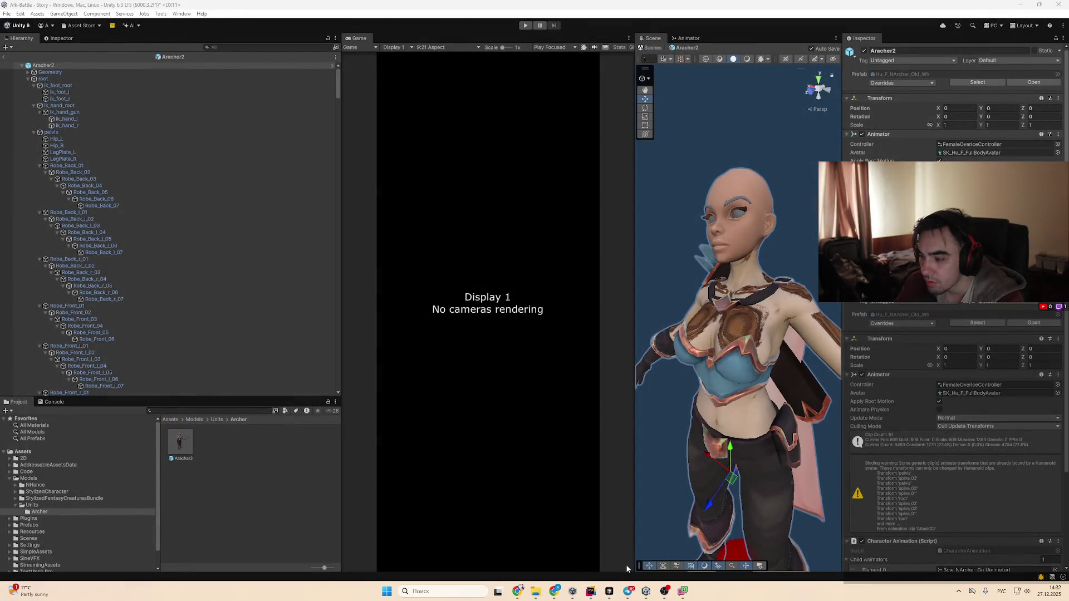
Search for Fork in the Windows Start menu to launch it
key(super)
text(выполнить)
key(alt+shift)
key(ctrl+a)
text(fork)
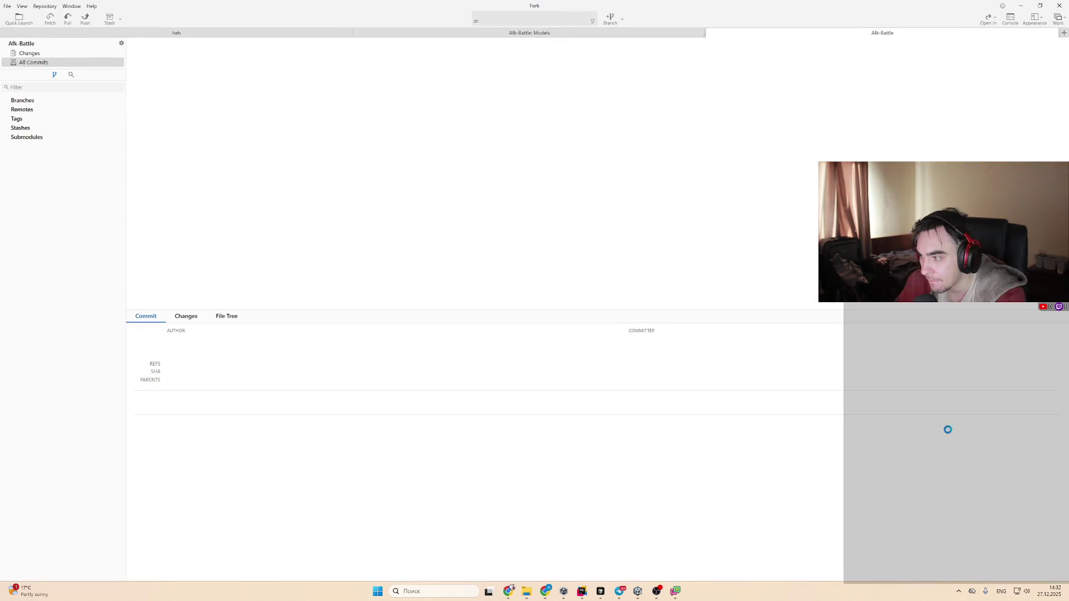
scroll(315, 394, down, 5)
Inspect the staged Settings folder and the UnitRanks.json diff
scroll(228, 519, down, 5)
click(223, 480)
click(234, 471)
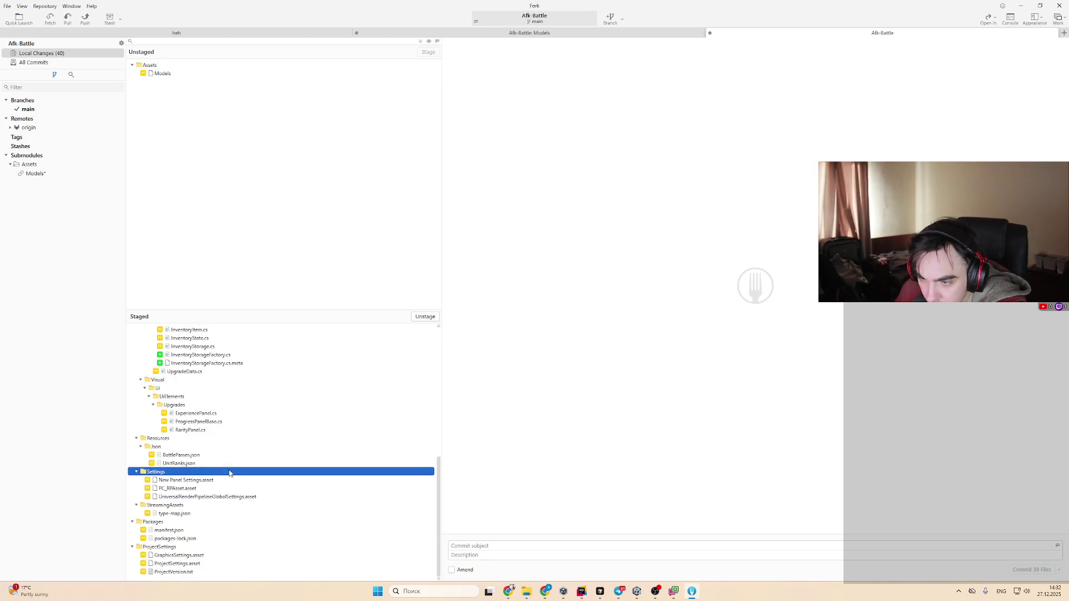
click(245, 464)
scroll(249, 468, up, 2)
scroll(249, 468, up, 4)
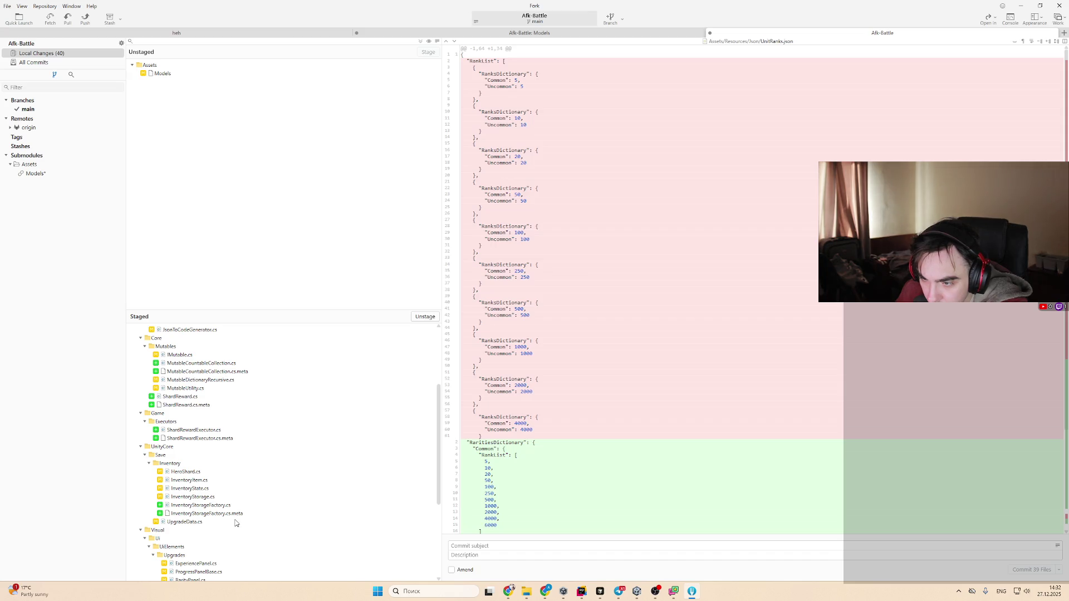
scroll(233, 523, up, 2)
scroll(239, 520, up, 3)
scroll(236, 507, down, 10)
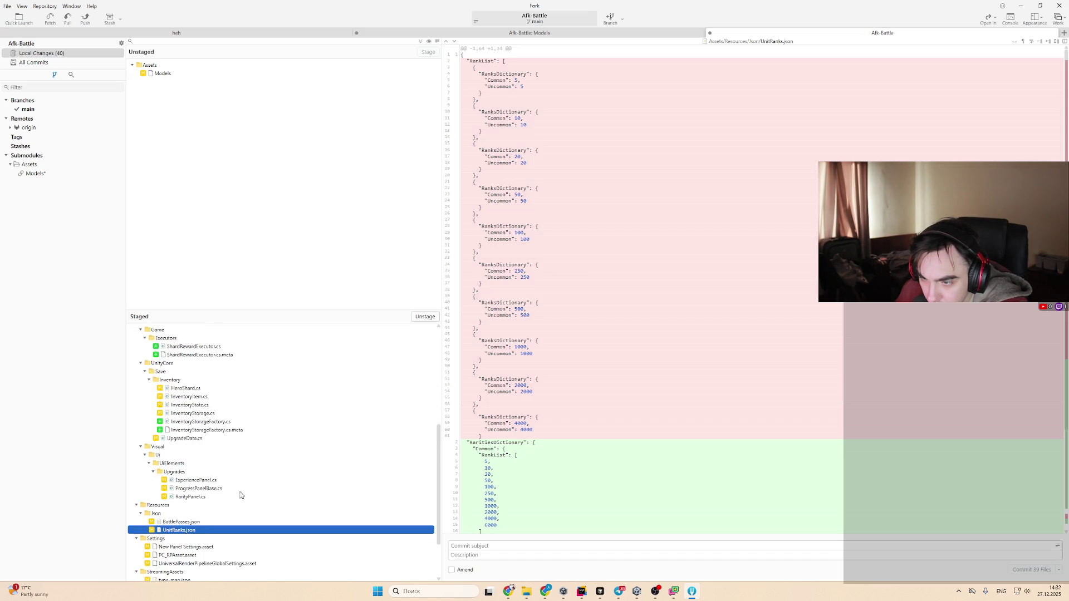
Review packages-lock.json, manifest.json, type-map.json and render pipeline asset diffs, then select the Models submodule
click(216, 538)
click(207, 529)
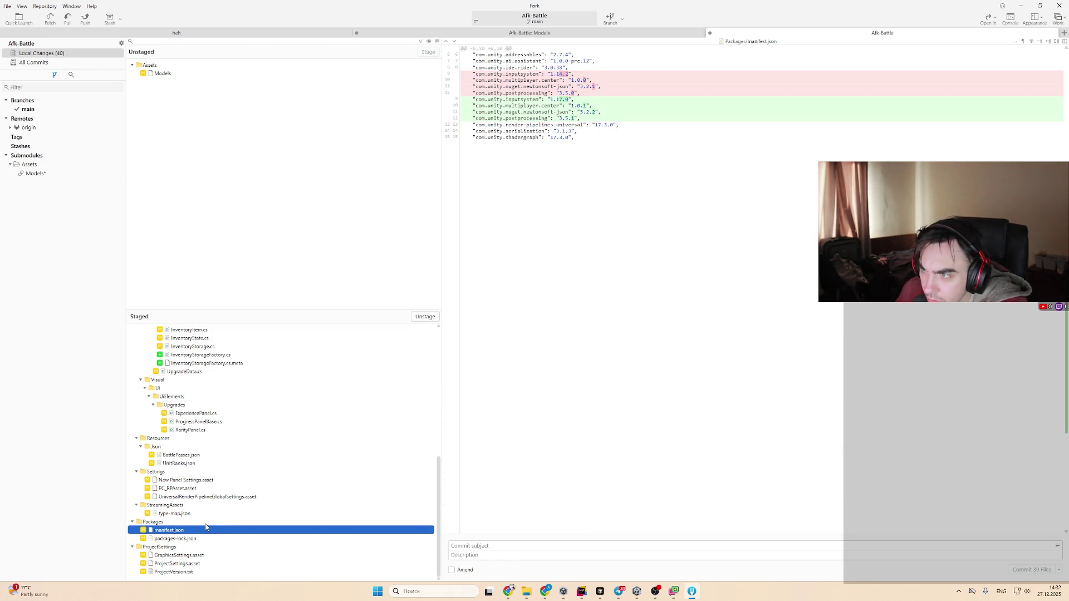
click(209, 515)
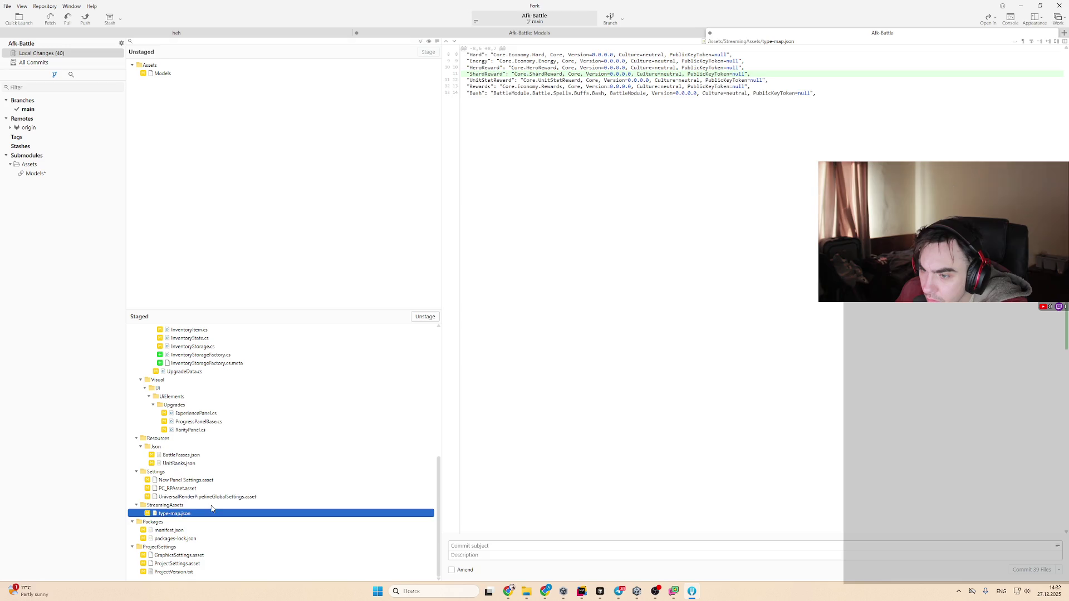
click(213, 497)
key(Up)
key(Up)
key(Up)
key(Down)
key(Down)
scroll(213, 501, up, 15)
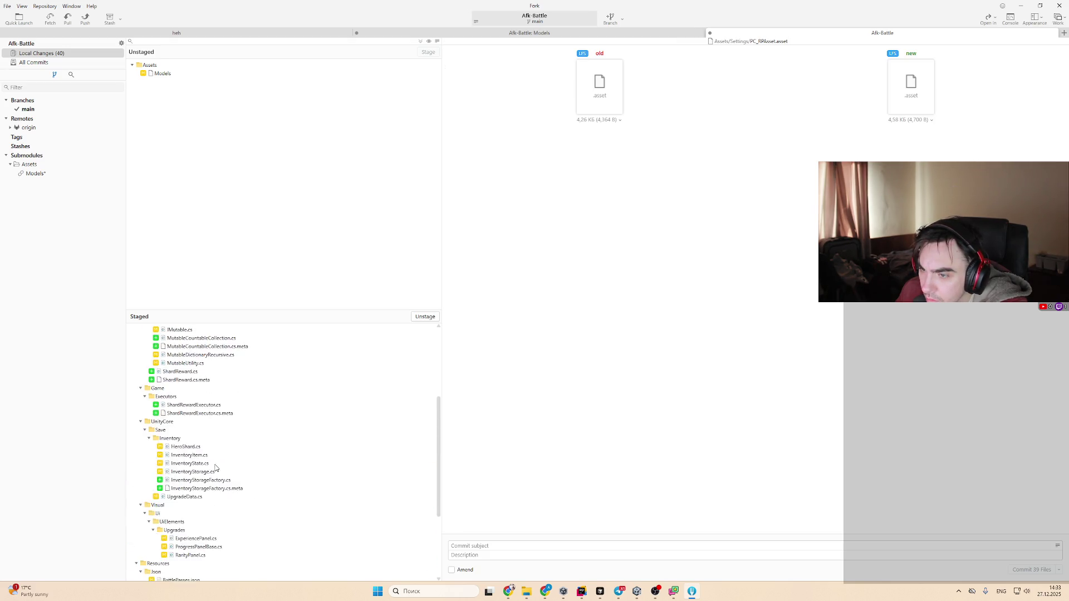
click(168, 73)
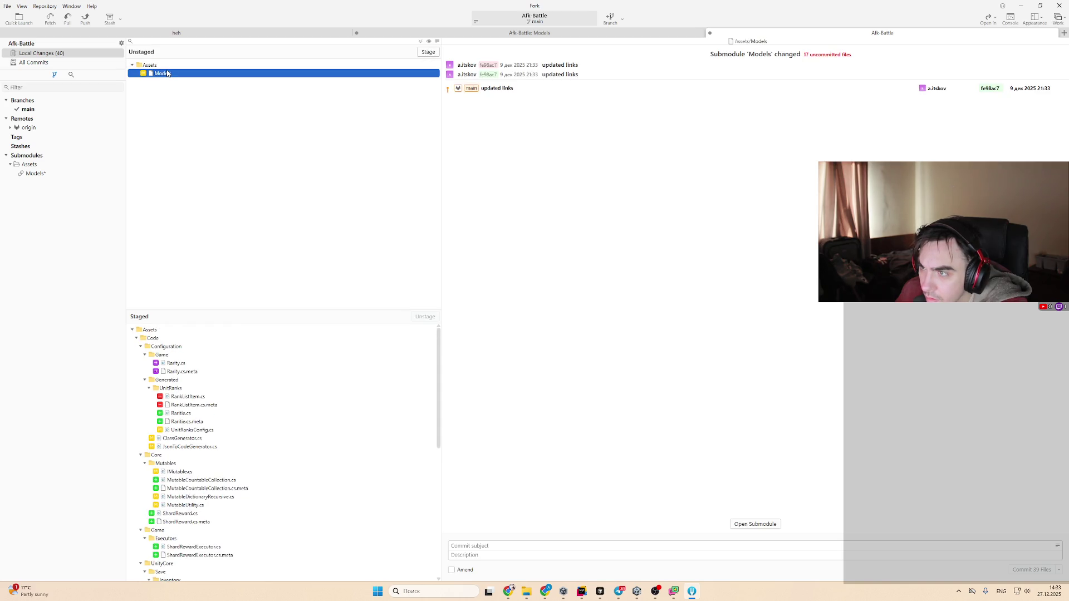
Switch to the Afk-Battle: Models repository and collapse its changed folders
click(579, 32)
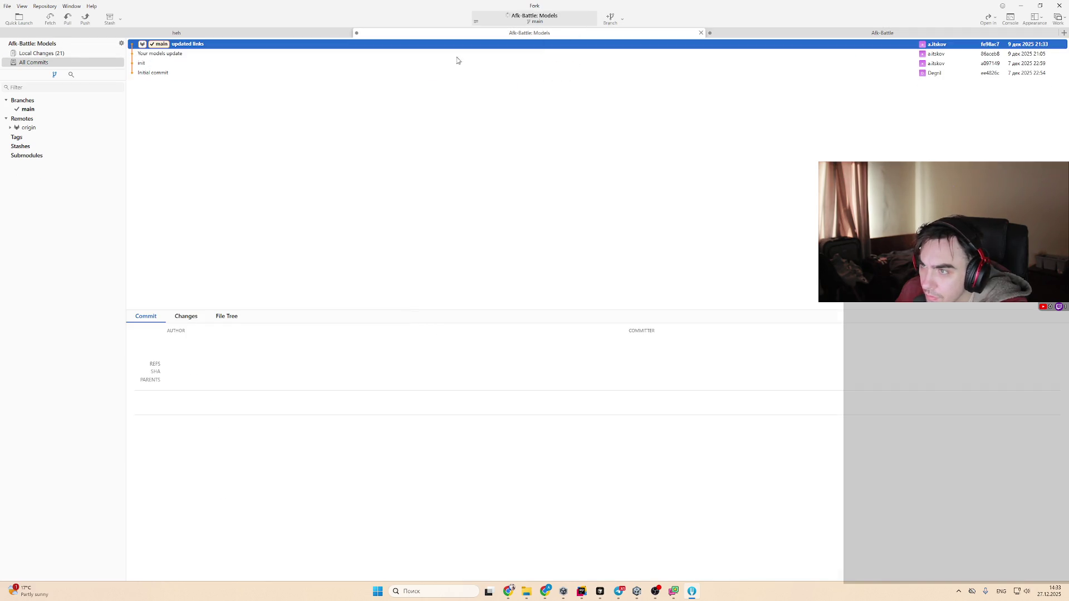
click(80, 54)
key(Home)
key(Left)
key(Down)
key(Left)
key(Down)
key(Left)
key(Down)
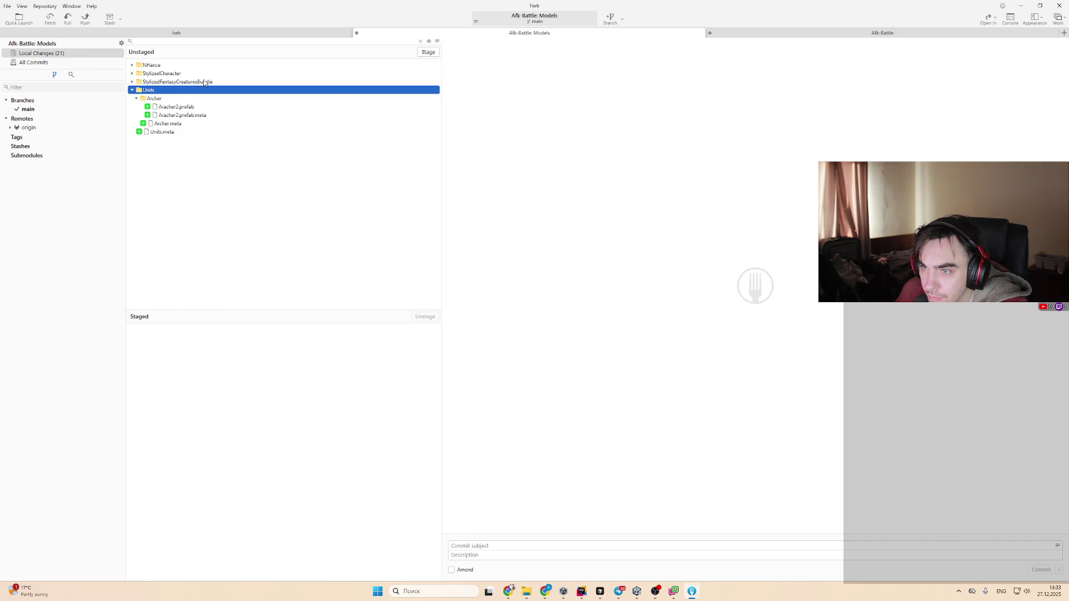
Review the Aracher2.prefab.meta, Boar_Or.prefab and Wolf_Wh.prefab diffs
click(200, 117)
key(Up)
key(Up)
key(Up)
key(Right)
click(196, 109)
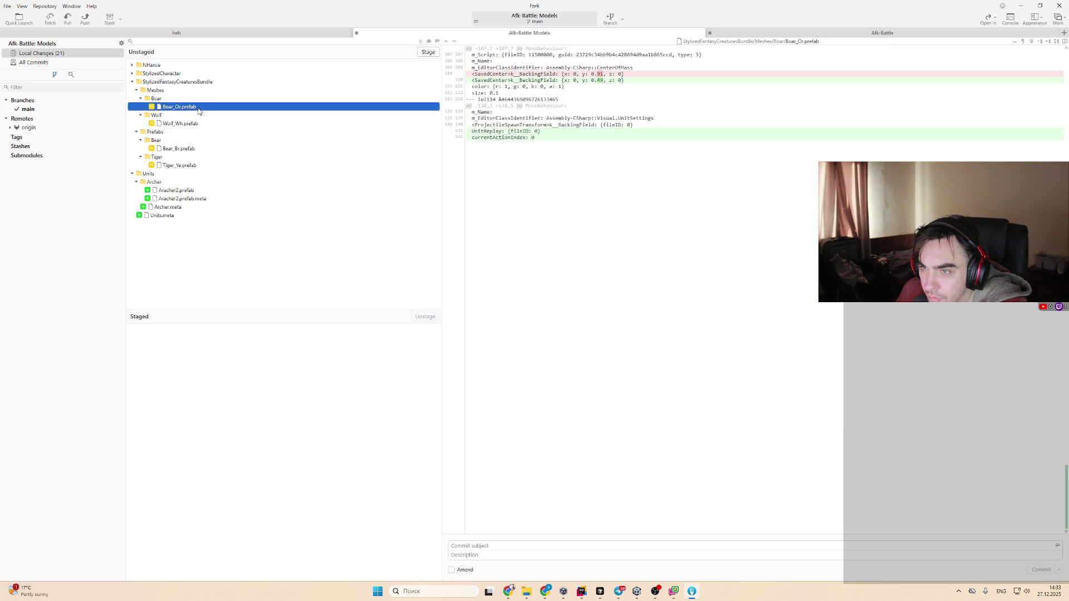
click(206, 124)
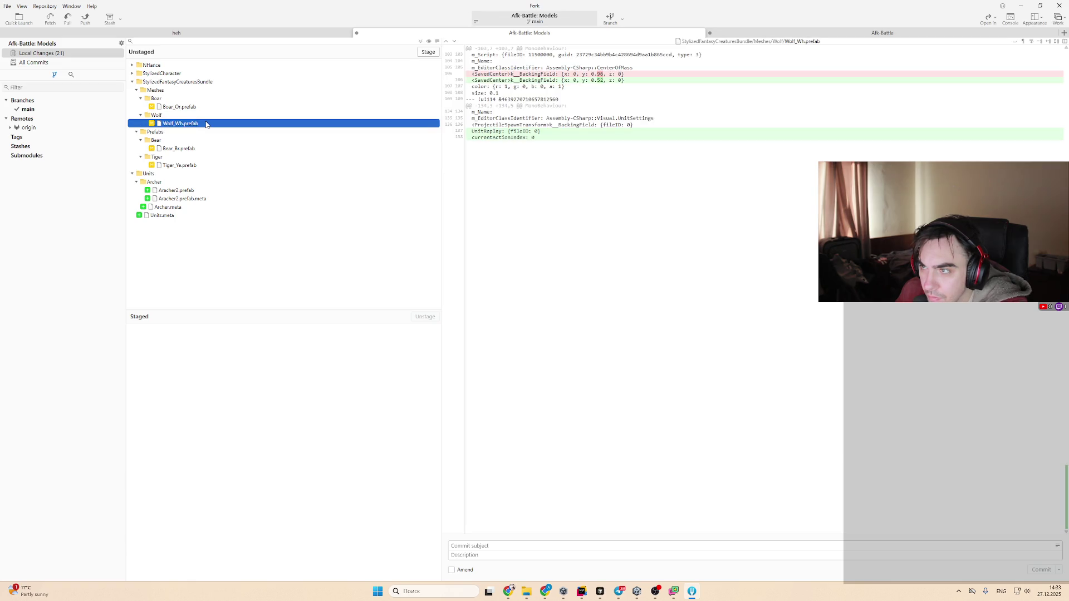
key(Left)
key(Left)
key(Left)
key(Up)
key(Right)
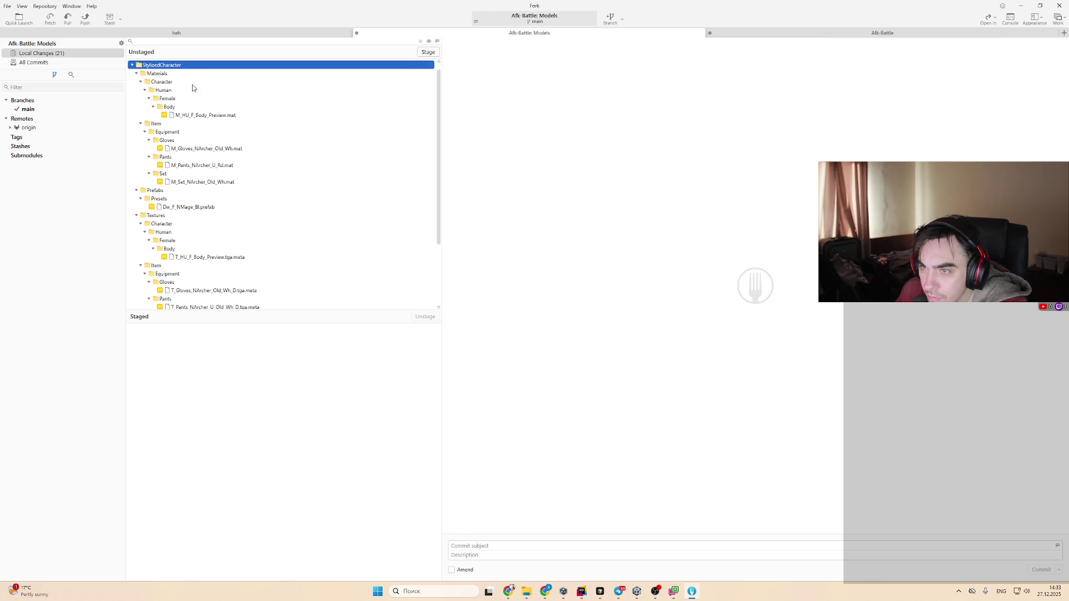
Review the StylizedCharacter body, gloves and set material diffs and the Dw_F_NMage_Bl.prefab diff
click(193, 89)
click(200, 116)
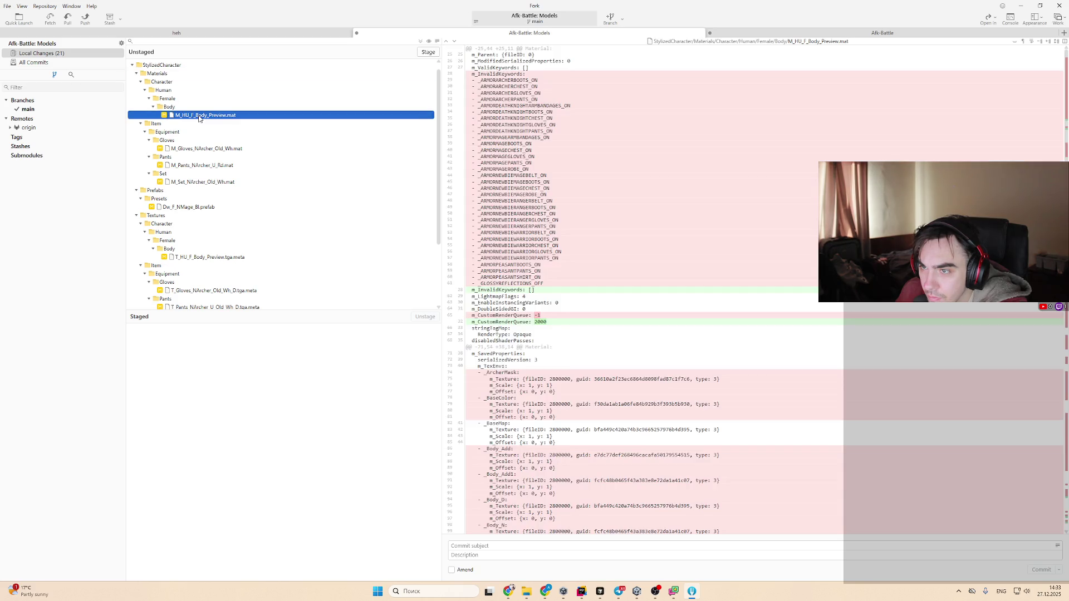
click(221, 149)
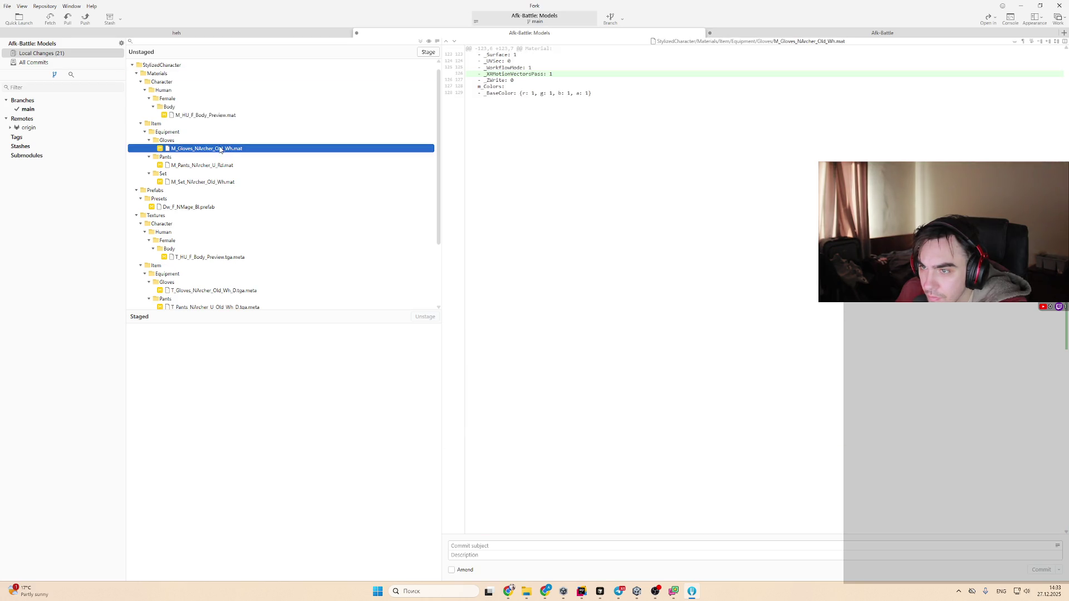
click(225, 182)
double_click(201, 82)
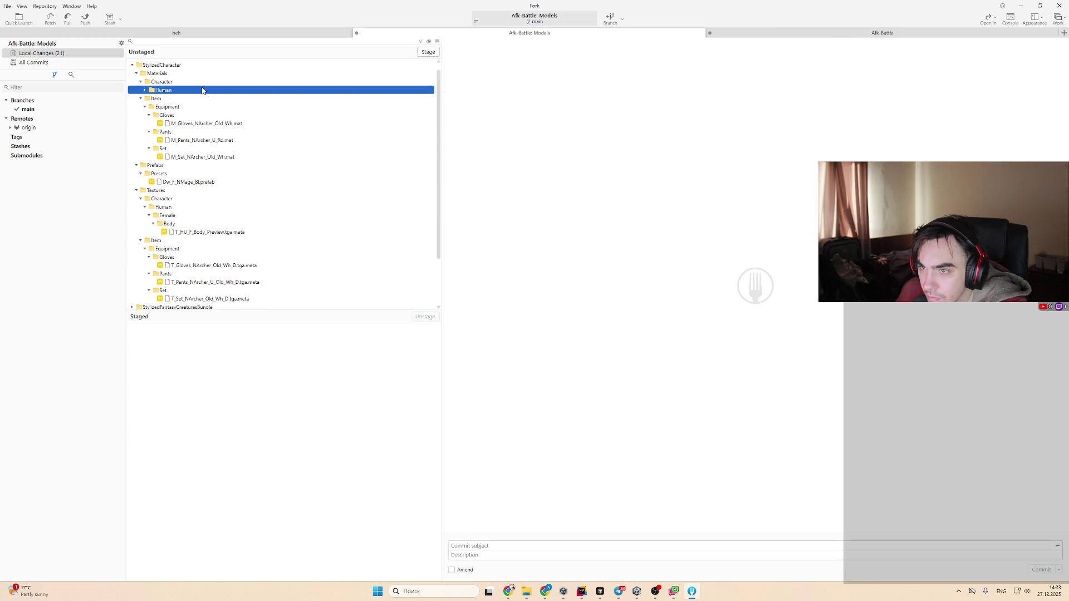
click(201, 95)
key(Left)
key(Left)
key(Left)
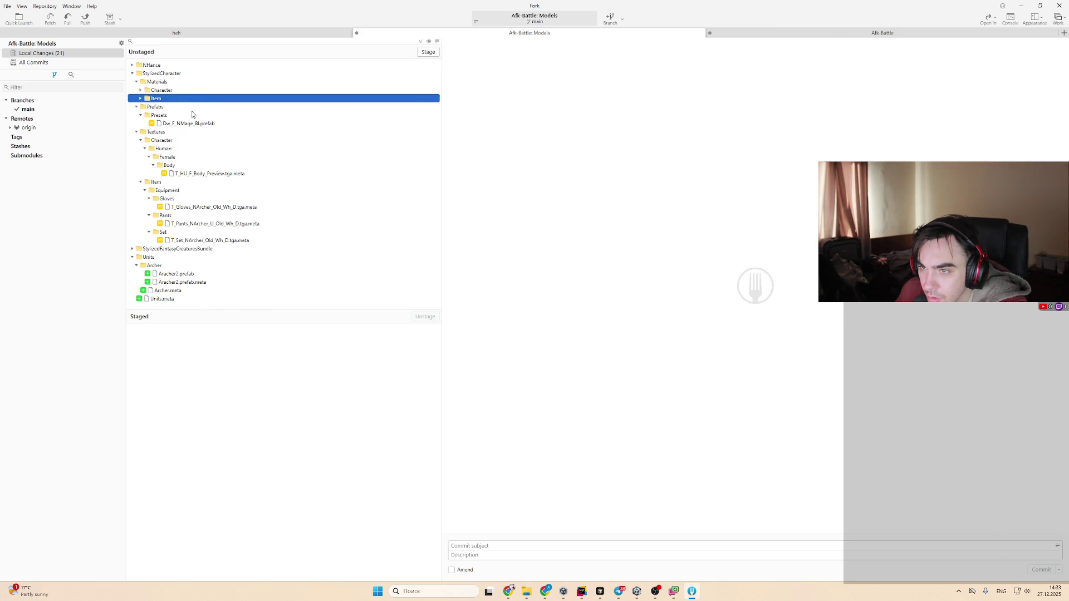
click(192, 110)
click(204, 124)
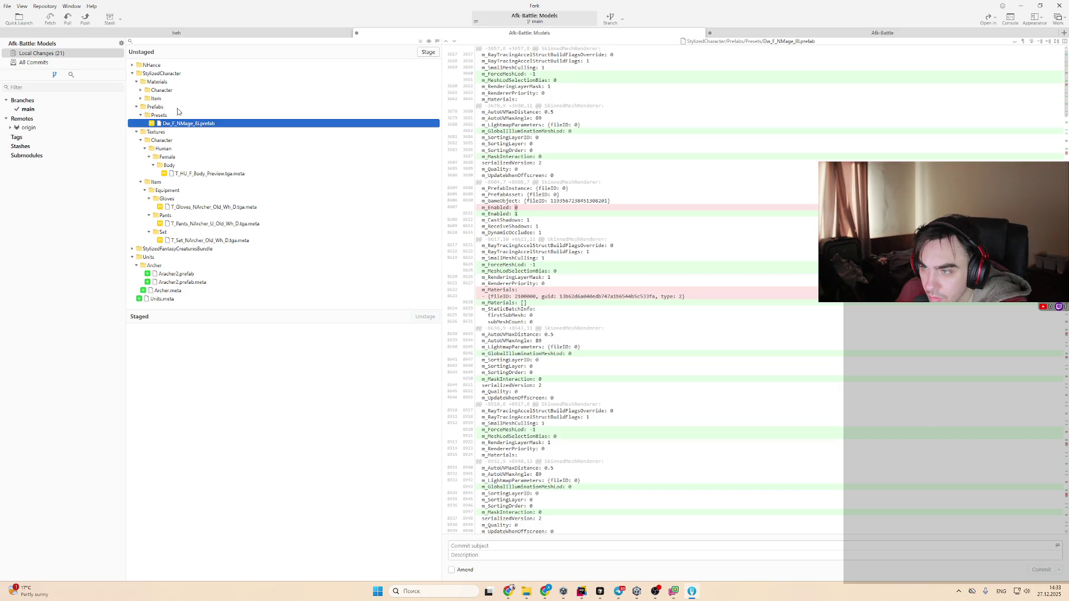
Discard the changes to the 4 files in the StylizedCharacter Materials folder
click(169, 83)
right_click(169, 82)
click(206, 138)
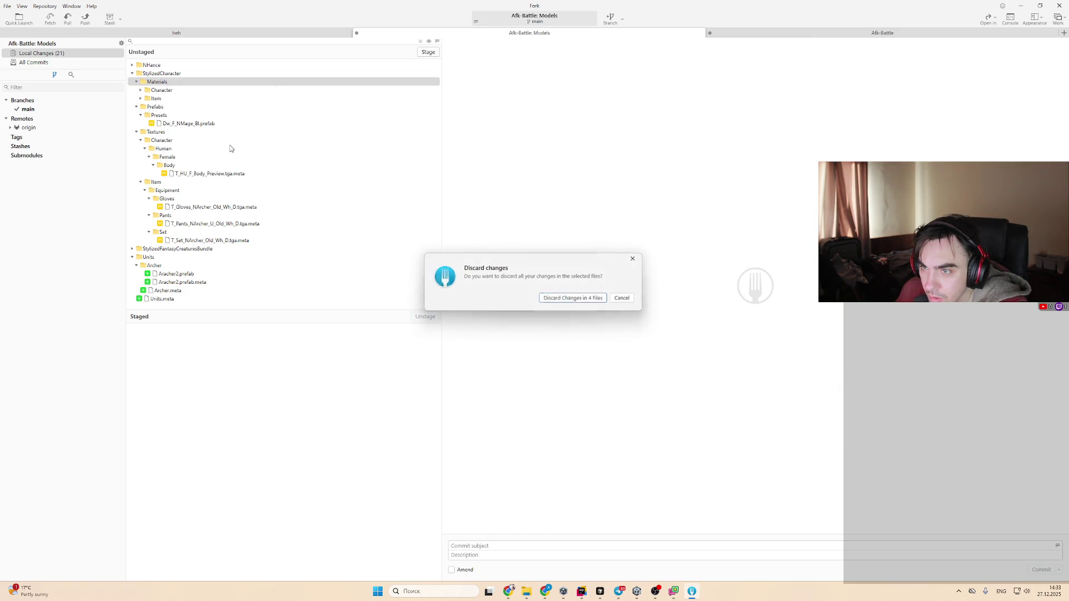
key(Return)
Discard the BoneGolem Materials changes, then return to Unity and select Aracher2
click(189, 83)
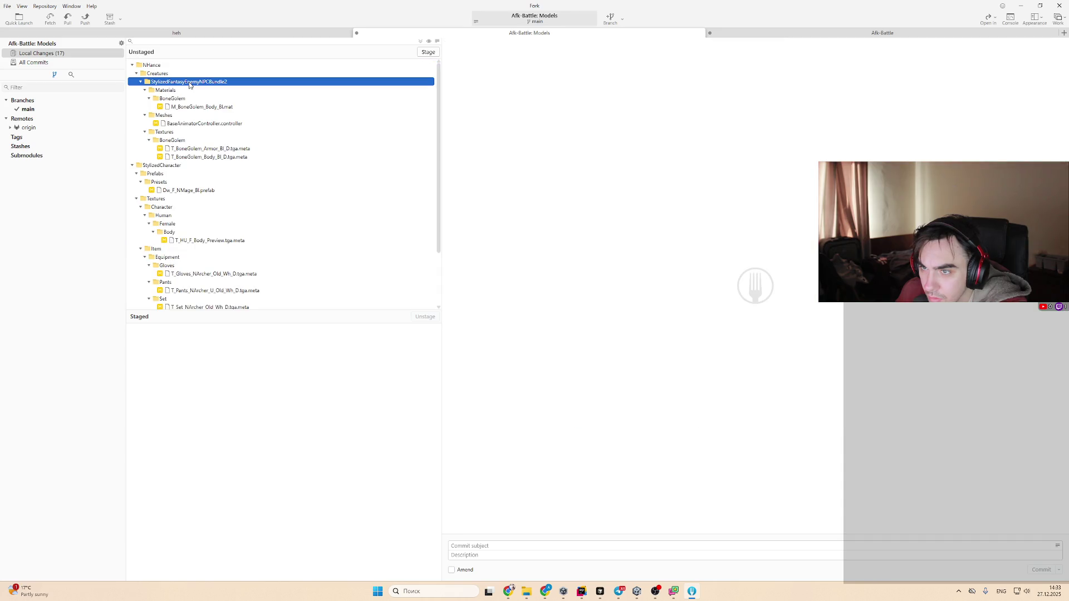
click(198, 91)
right_click(198, 94)
click(225, 139)
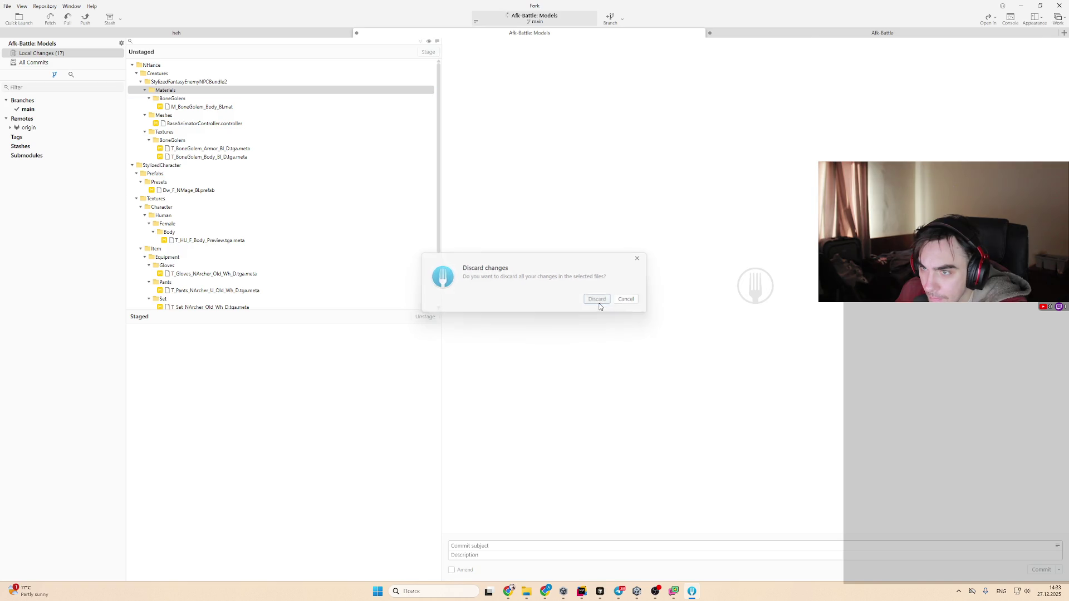
click(597, 300)
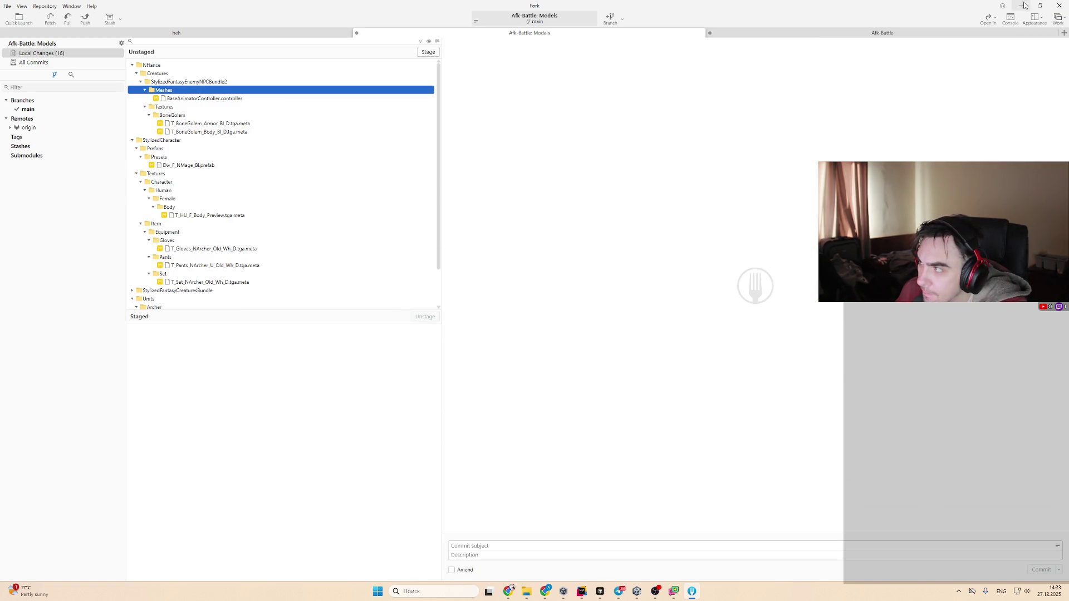
click(1023, 5)
click(186, 448)
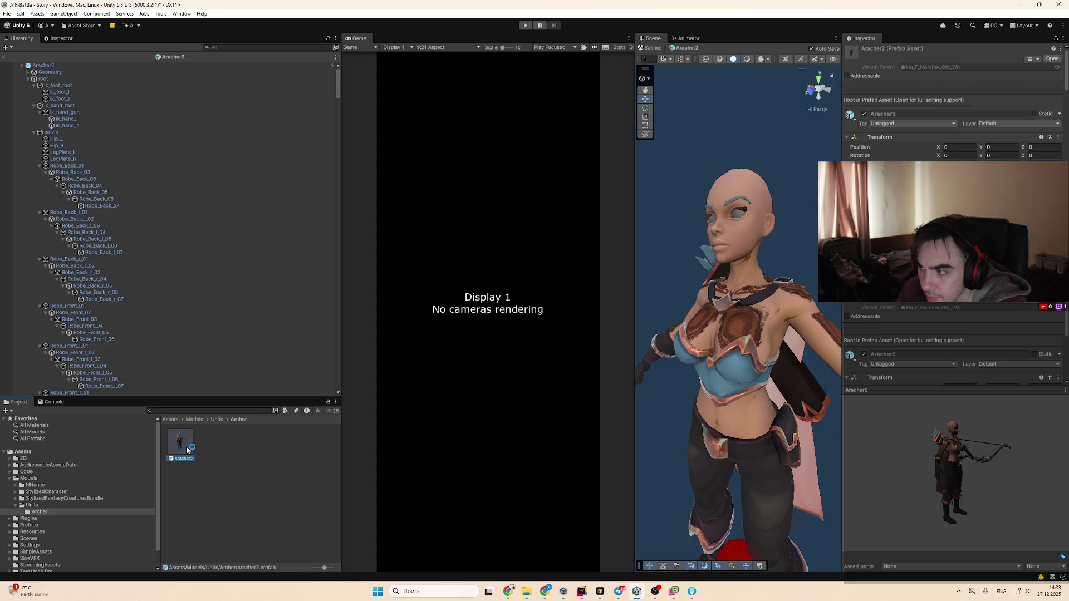
Select and frame the archer, then exit and reopen the Aracher2 prefab
click(700, 400)
key(f)
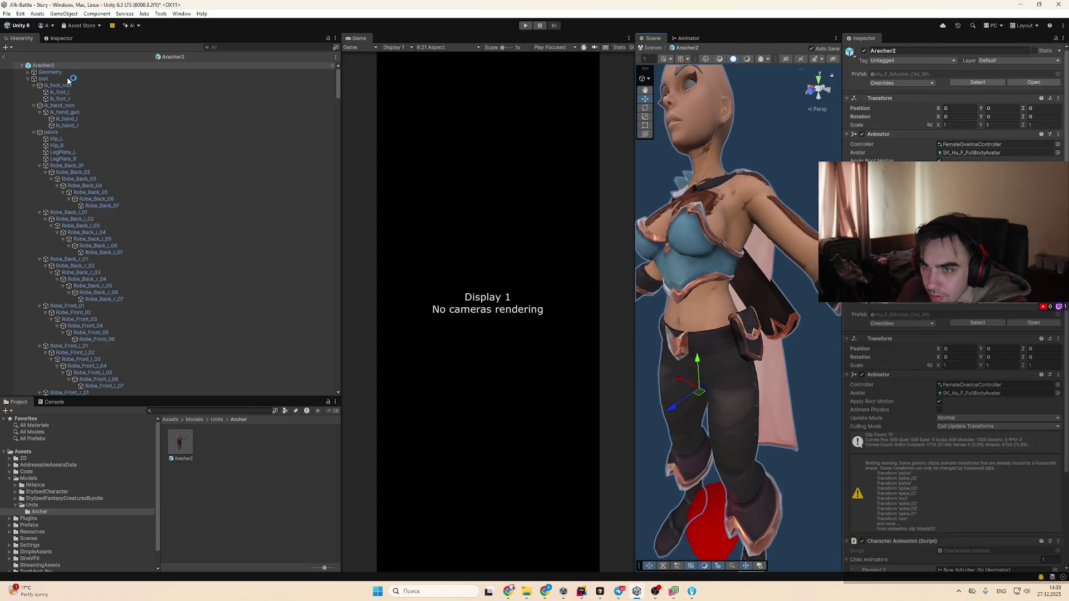
click(7, 55)
double_click(187, 442)
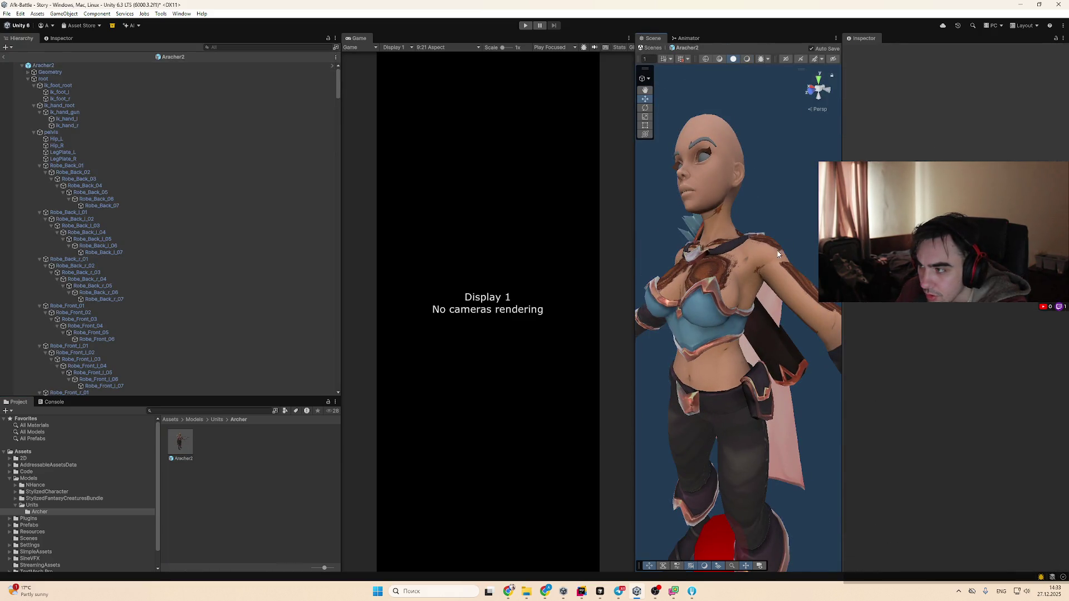
Locate the base map textures of the Quiver_NewbieArcher and Torso_NewbieArcher_Body materials
click(735, 266)
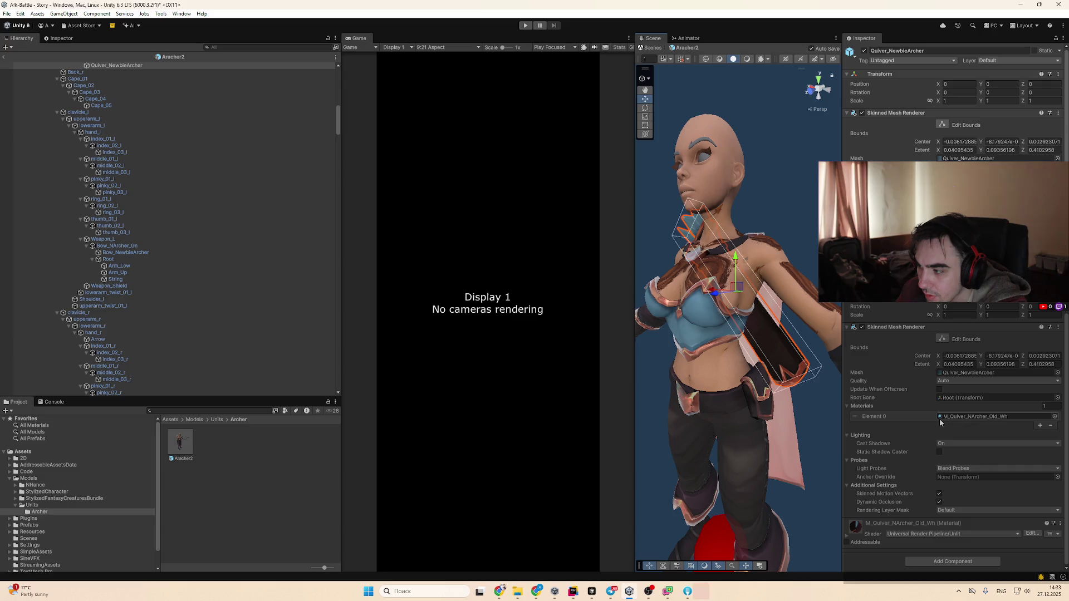
click(885, 524)
scroll(891, 501, down, 3)
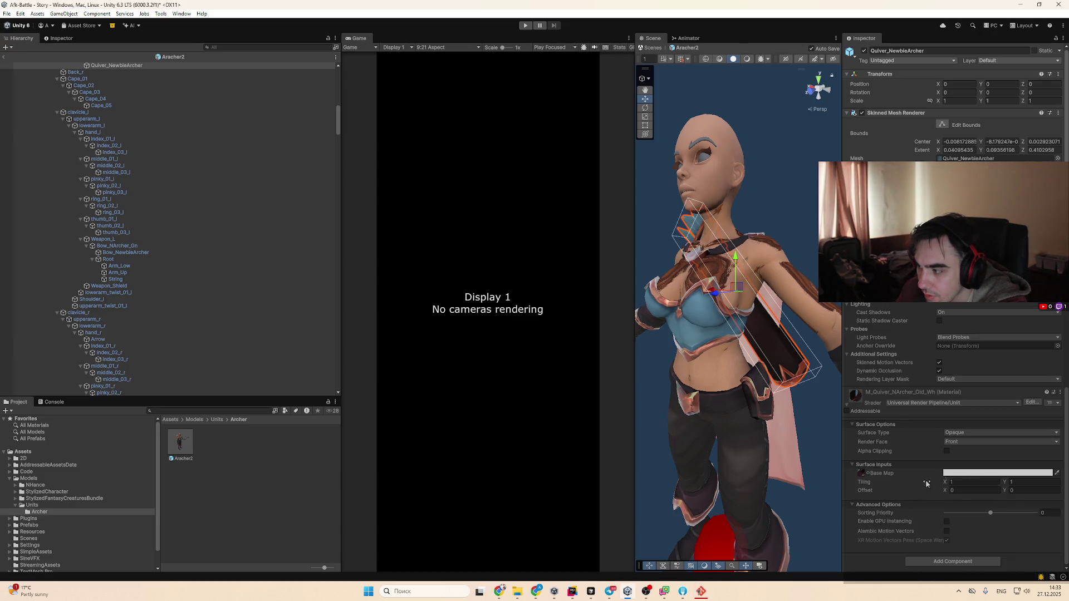
click(861, 473)
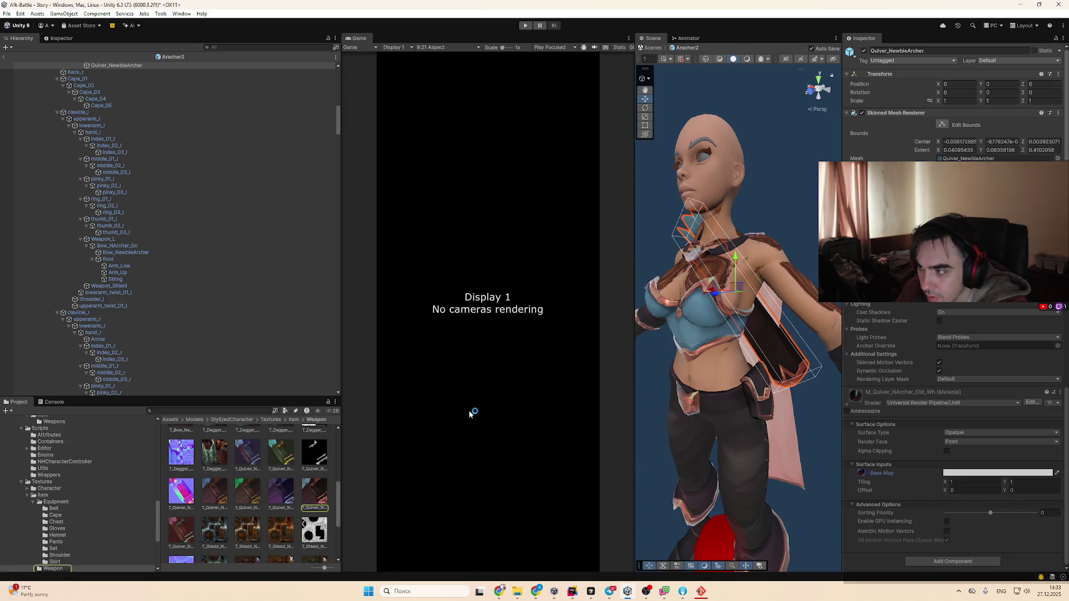
click(735, 256)
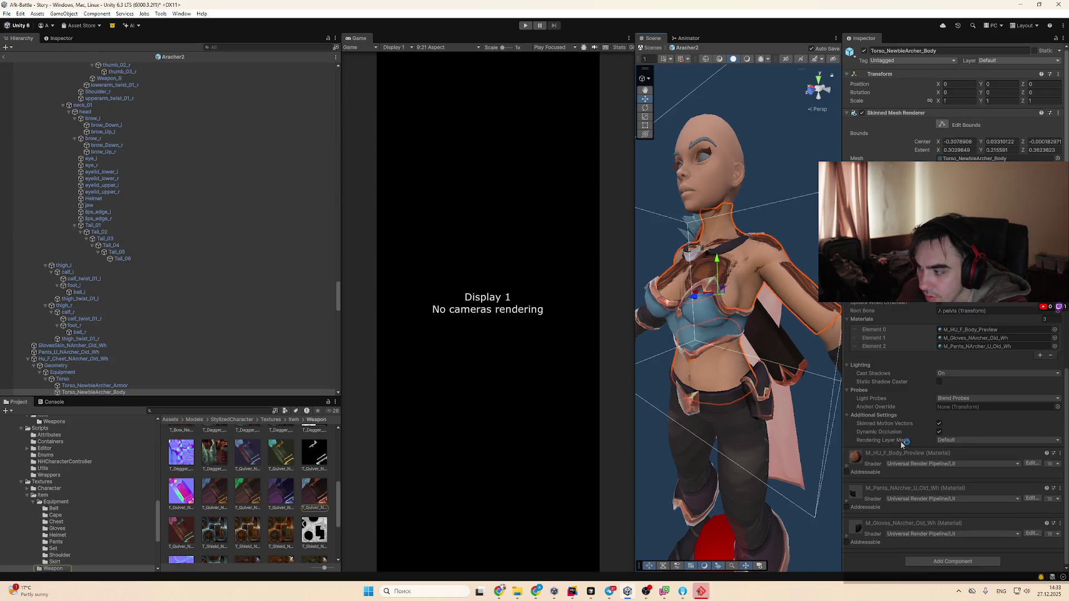
click(860, 487)
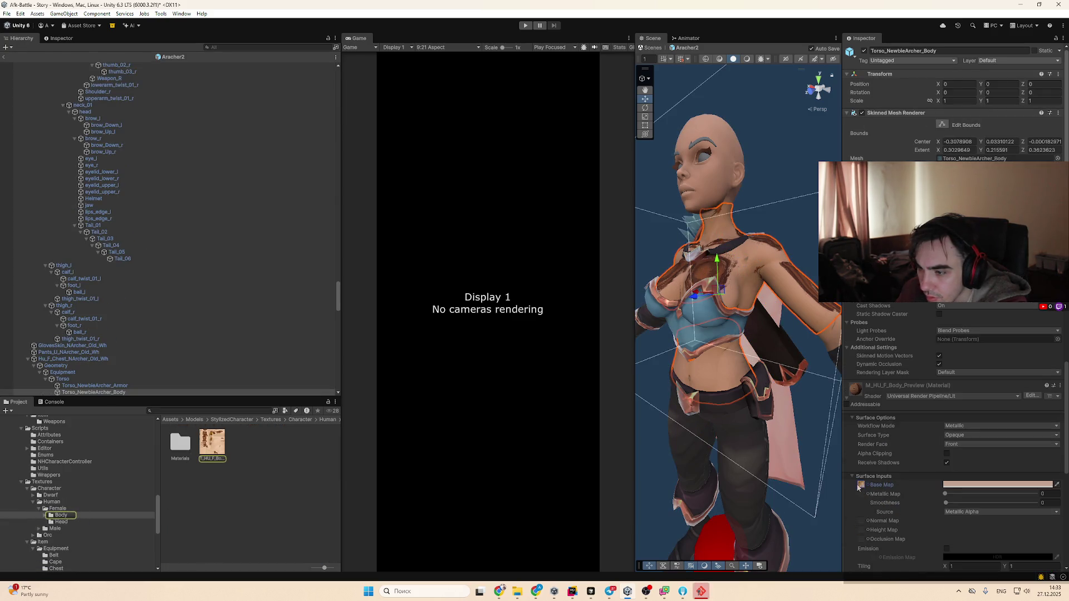
scroll(62, 496, up, 2)
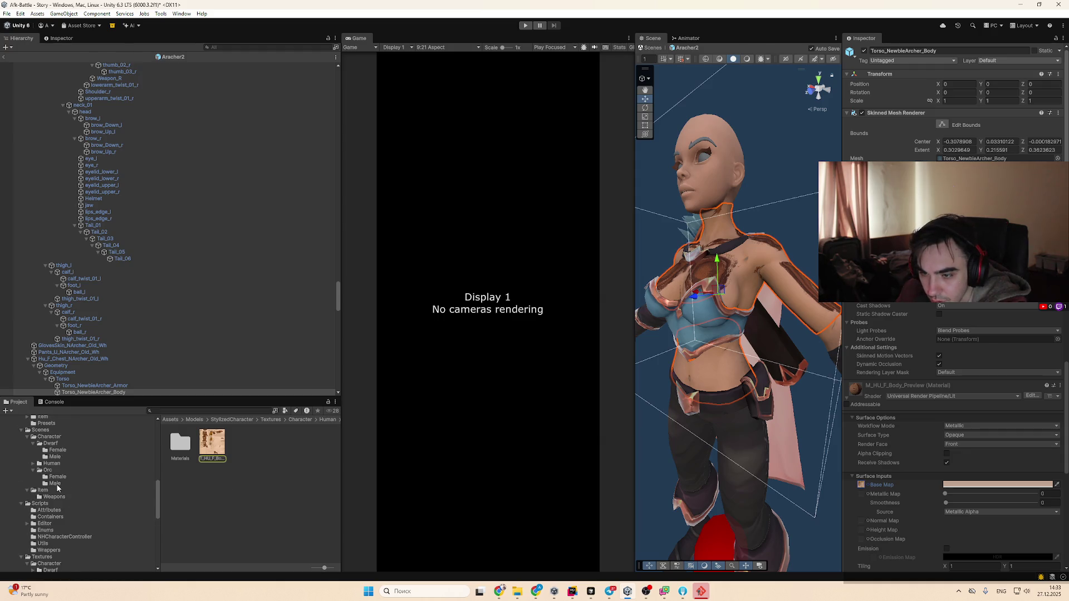
click(703, 590)
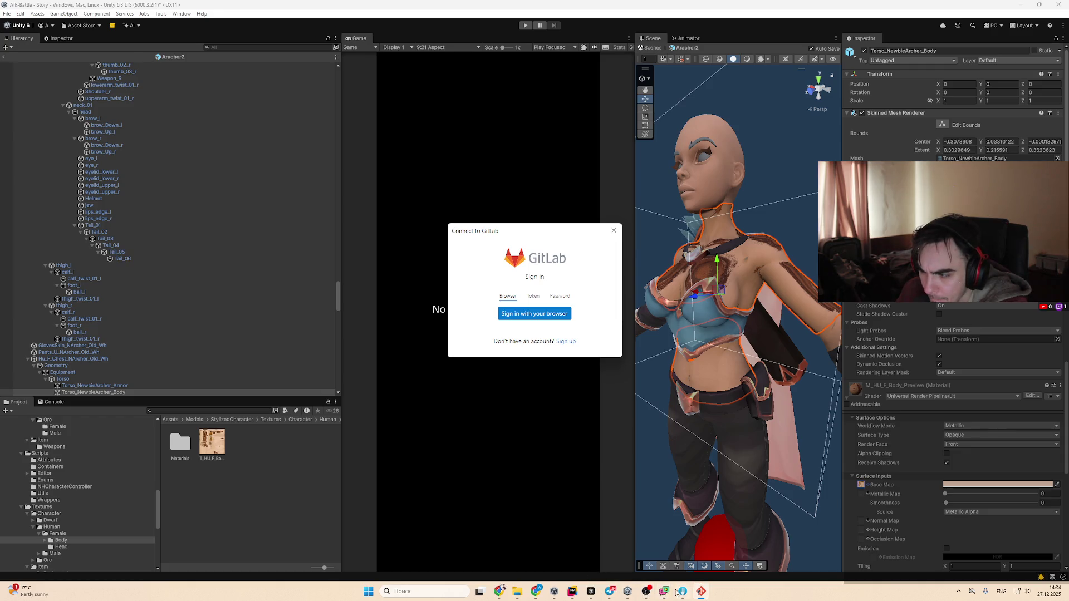
Discard the StylizedCharacter Textures folder changes in Fork, then minimize Fork
click(681, 591)
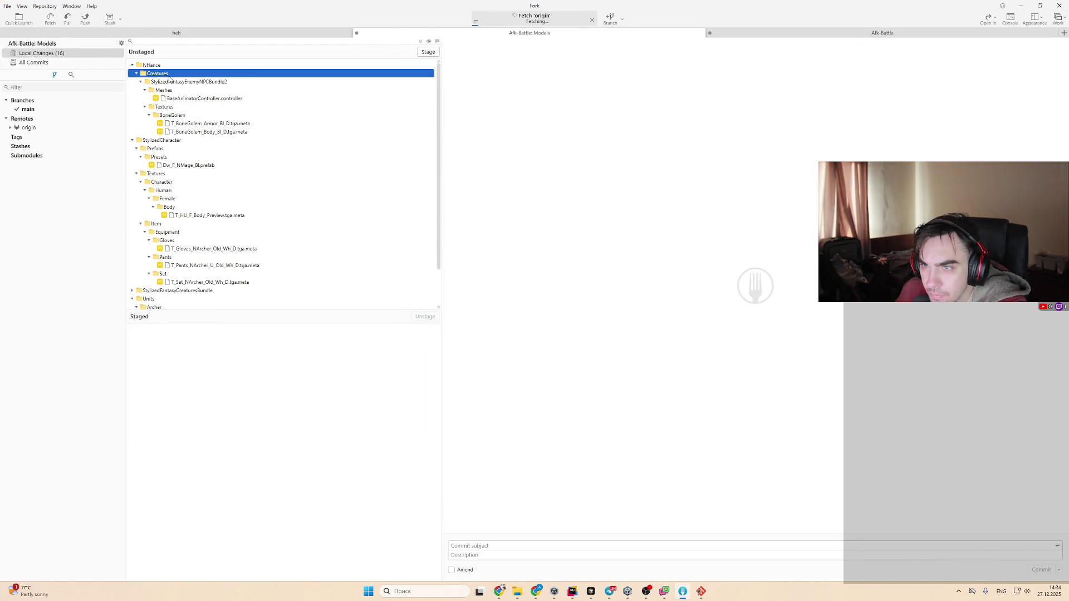
double_click(179, 91)
click(178, 99)
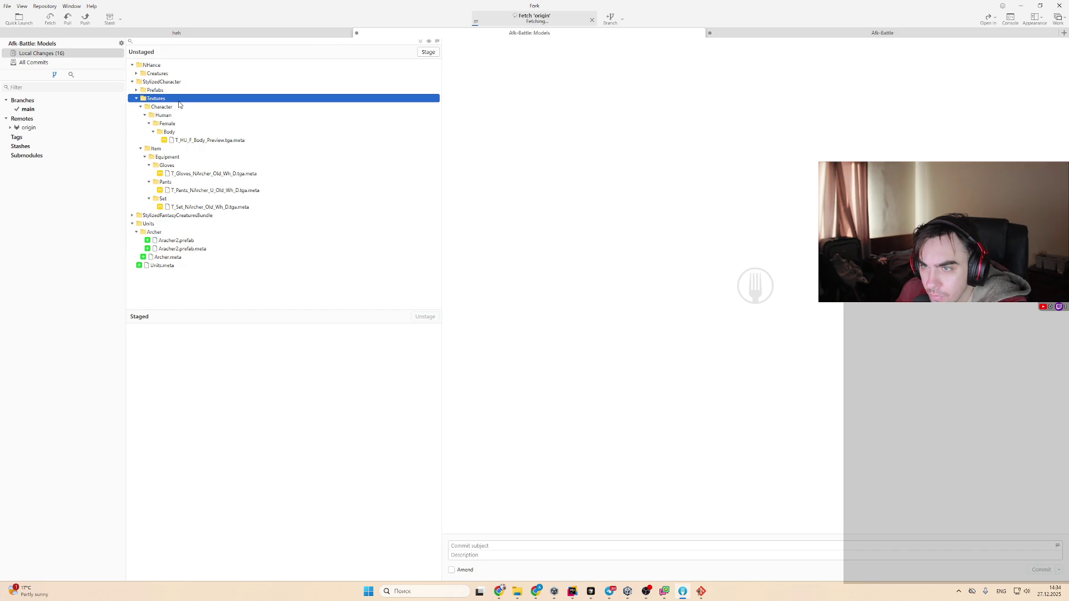
right_click(178, 99)
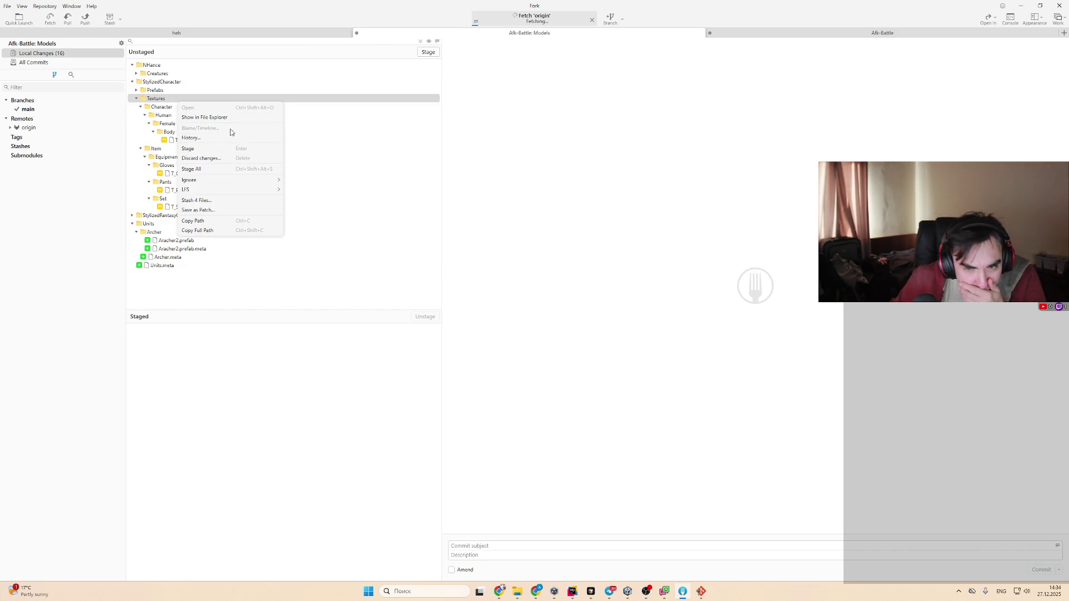
click(211, 160)
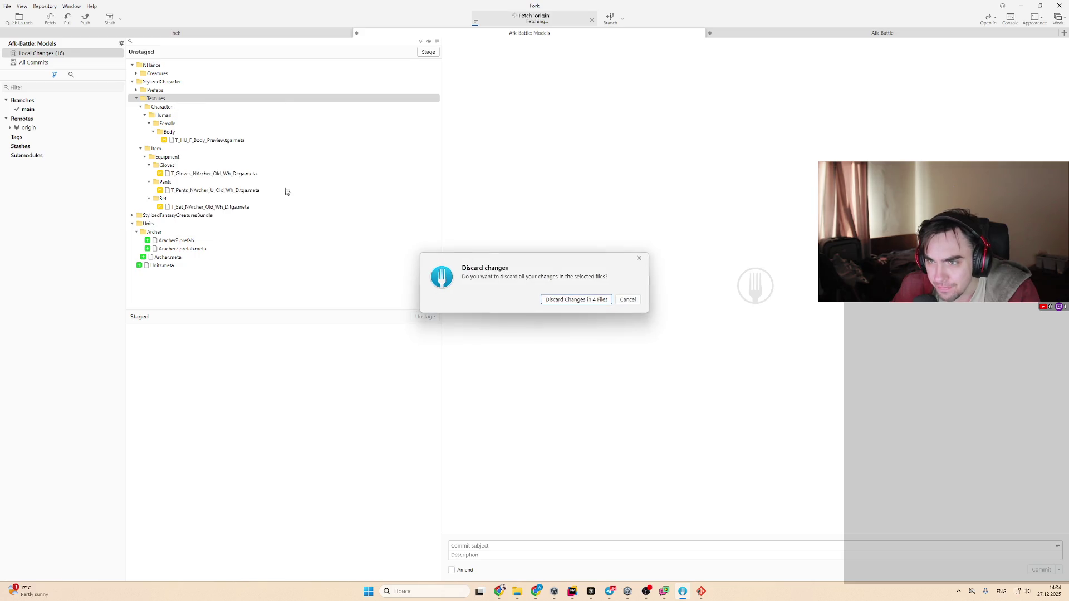
click(591, 299)
click(1020, 9)
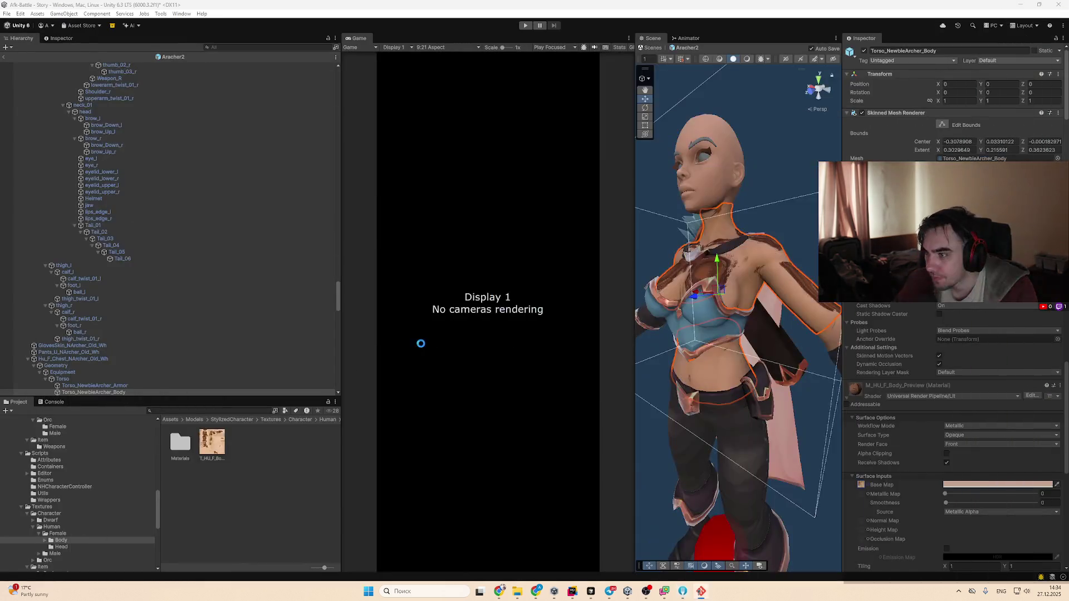
Leave Aracher2 prefab mode and browse the Project folders to Assets/Models/Units/Archer
drag(644, 330, 808, 329)
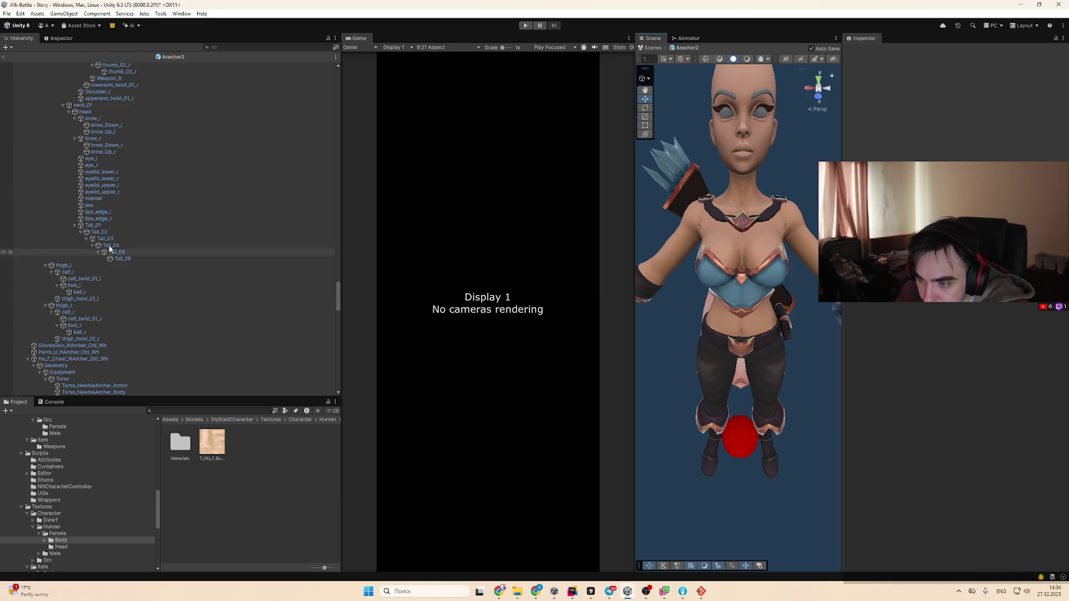
click(5, 57)
click(66, 514)
click(66, 513)
scroll(73, 505, up, 5)
click(65, 480)
scroll(56, 480, up, 5)
click(44, 454)
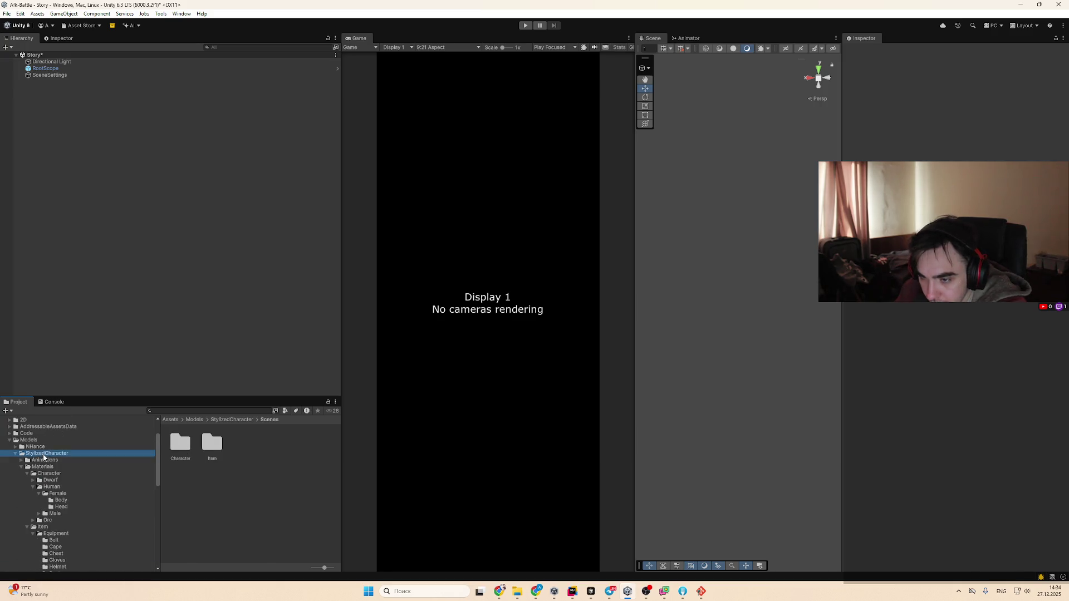
scroll(44, 457, up, 2)
click(42, 486)
click(27, 493)
key(Left)
key(Down)
key(Left)
key(Left)
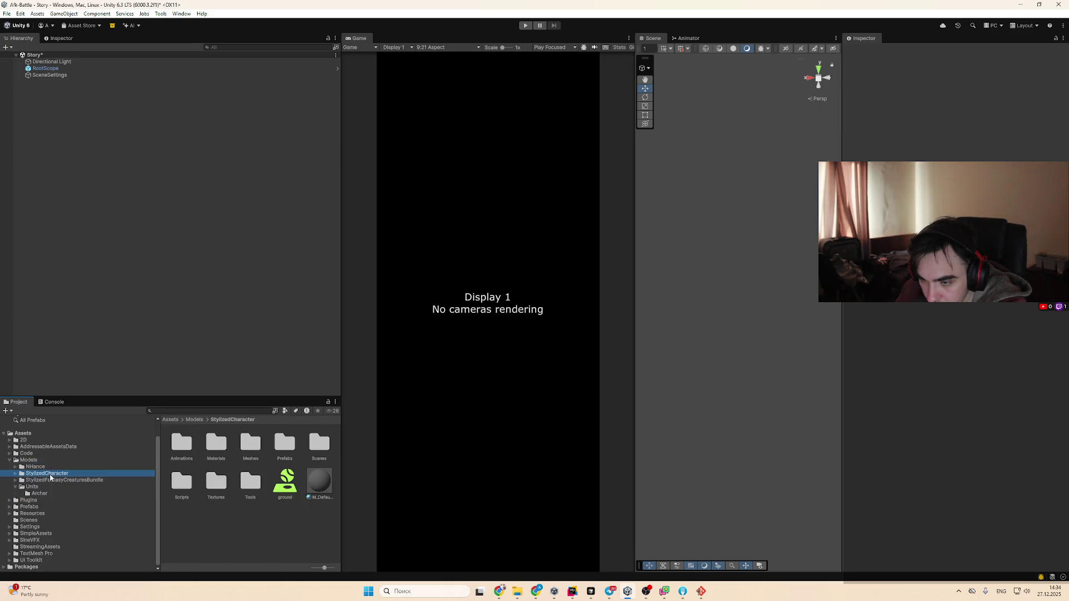
click(56, 493)
Add an Aracher2 instance to the Story scene and ping the Archer visual's preset prefab
drag(179, 443, 211, 245)
mouse_move(769, 370)
mouse_down()
mouse_move(768, 499)
mouse_move(768, 401)
mouse_move(746, 472)
mouse_up()
scroll(746, 472, down, 2)
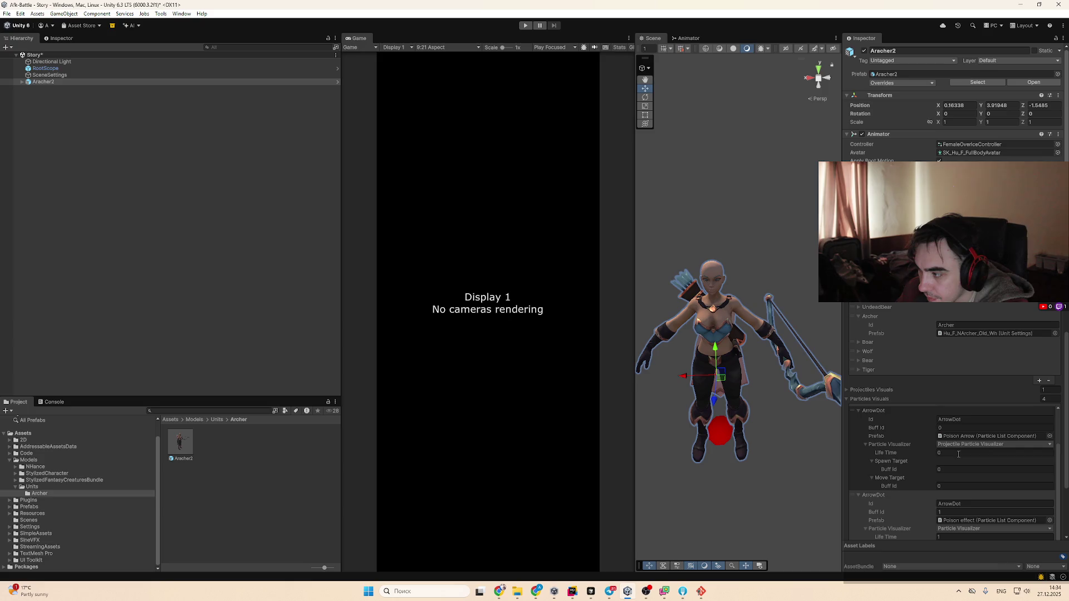
scroll(969, 466, up, 3)
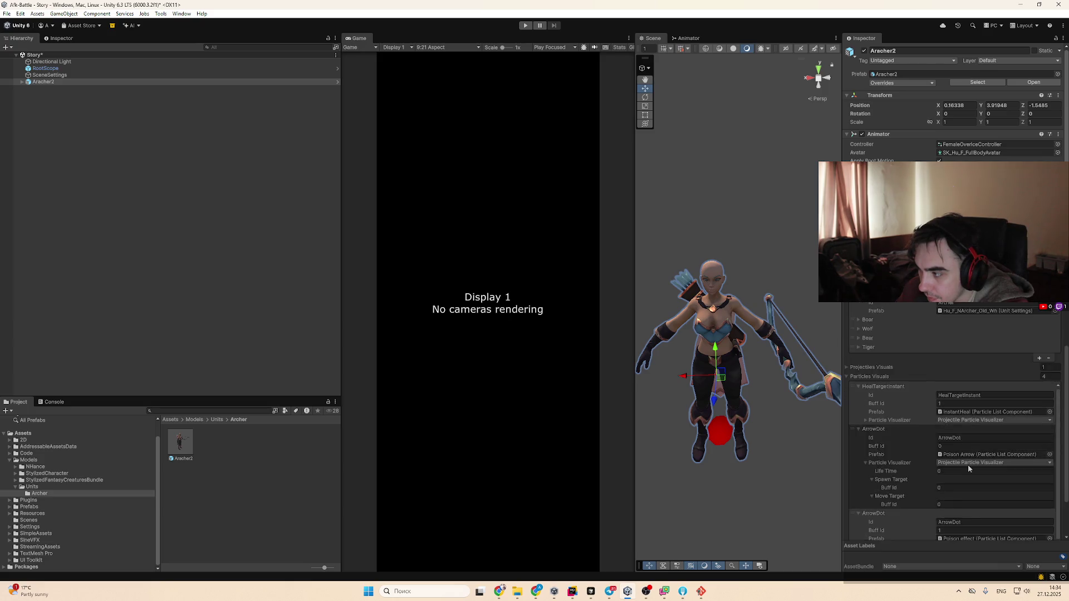
click(974, 401)
Place the Hu_F_NArcher_Old_Wh preset prefab into the scene above Aracher2
click(248, 502)
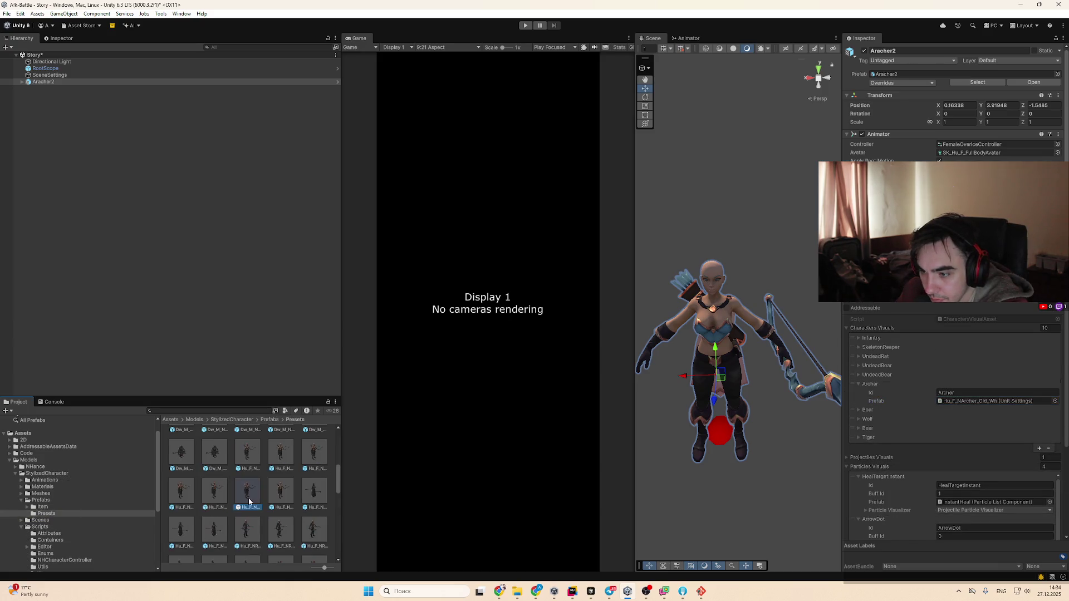
drag(663, 352, 117, 139)
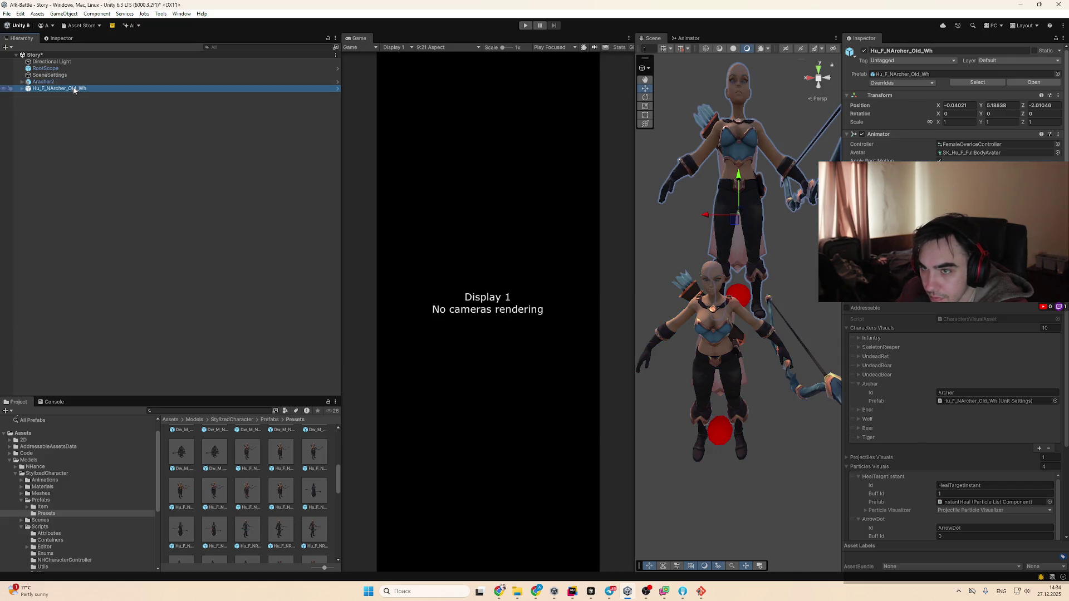
mouse_move(714, 286)
mouse_down()
mouse_move(752, 268)
mouse_move(762, 278)
mouse_up()
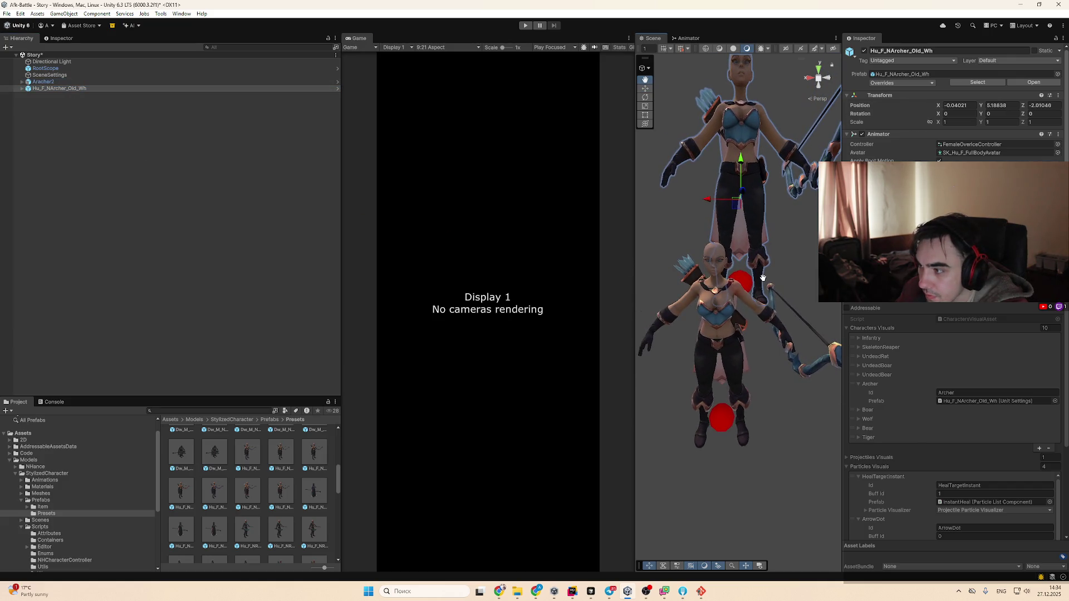
Select the original archer's pants mesh and show its material slots in the Inspector
click(753, 248)
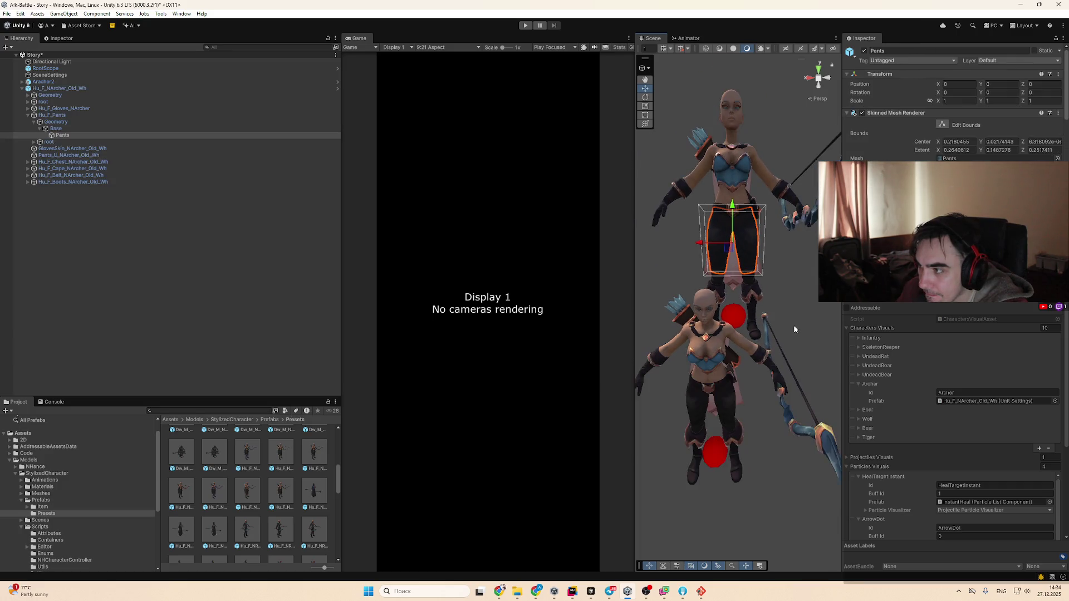
scroll(1012, 449, down, 5)
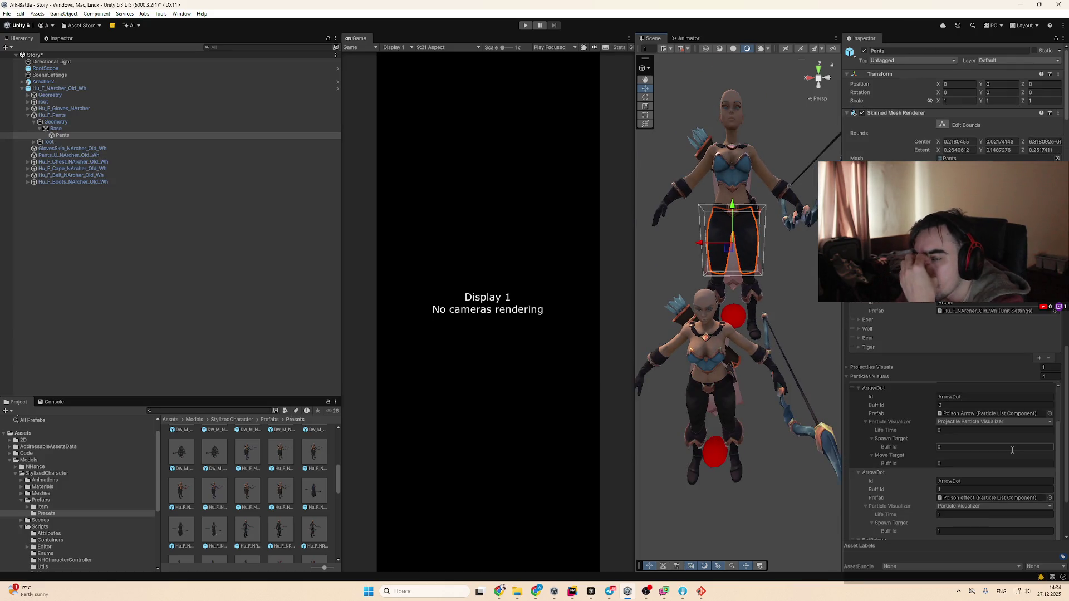
click(79, 115)
key(Left)
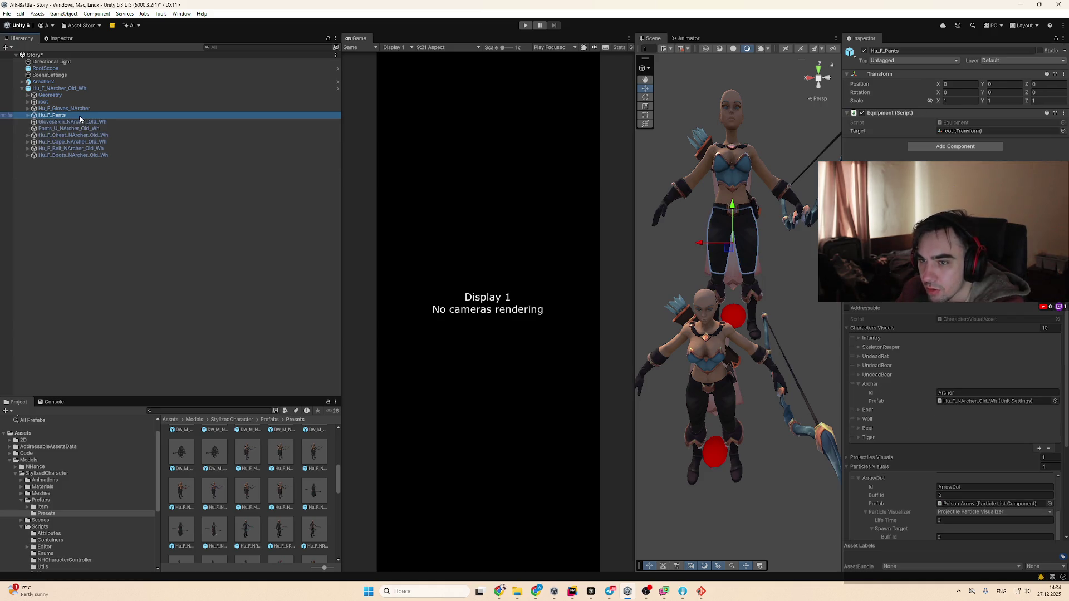
click(89, 89)
click(740, 250)
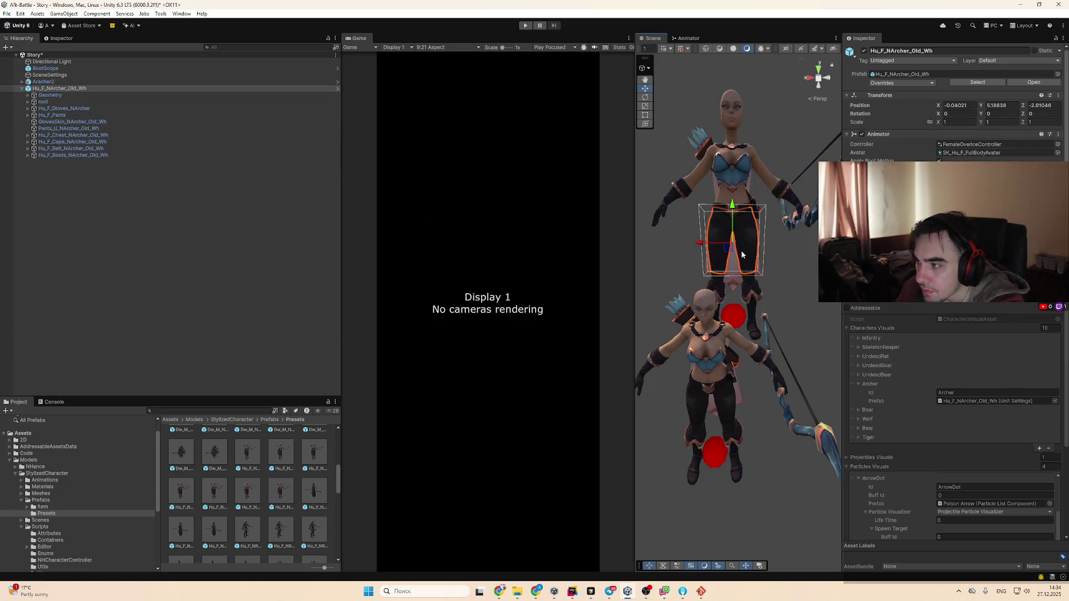
click(979, 120)
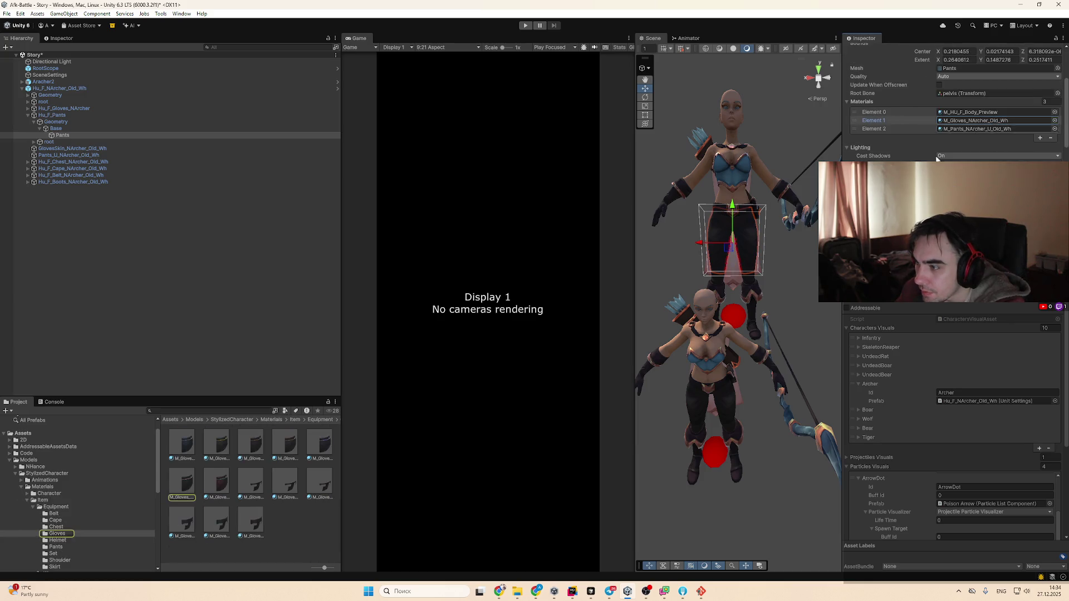
Try glove materials such as M_Gloves_NArcher_Rd on the pants' Element 2, undoing each attempt
drag(216, 479, 741, 247)
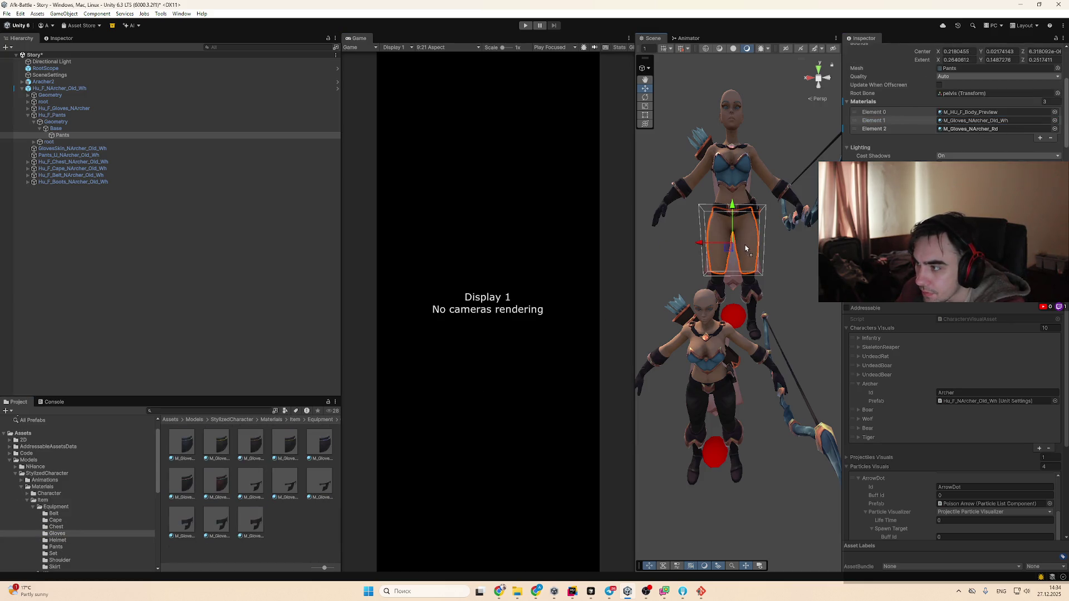
key(ctrl+z)
key(f)
mouse_move(498, 359)
mouse_down()
mouse_move(744, 308)
mouse_move(746, 148)
mouse_move(775, 120)
mouse_move(792, 182)
mouse_move(789, 137)
mouse_move(777, 248)
mouse_move(794, 420)
mouse_move(783, 438)
mouse_move(660, 394)
mouse_up()
scroll(746, 299, up, 6)
scroll(789, 137, down, 4)
scroll(778, 248, down, 3)
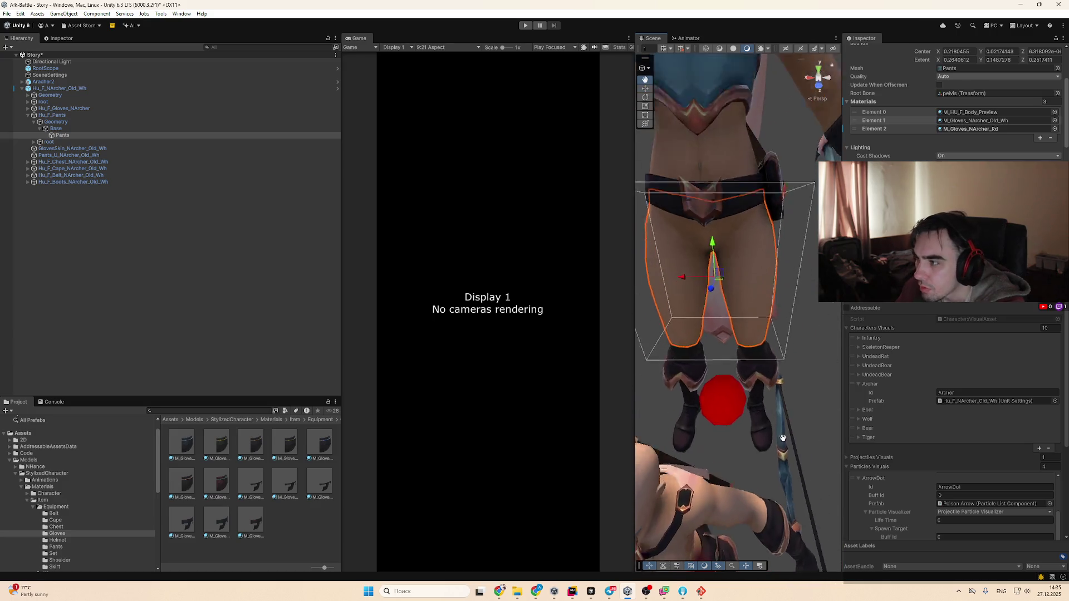
scroll(784, 434, down, 3)
key(ctrl+z)
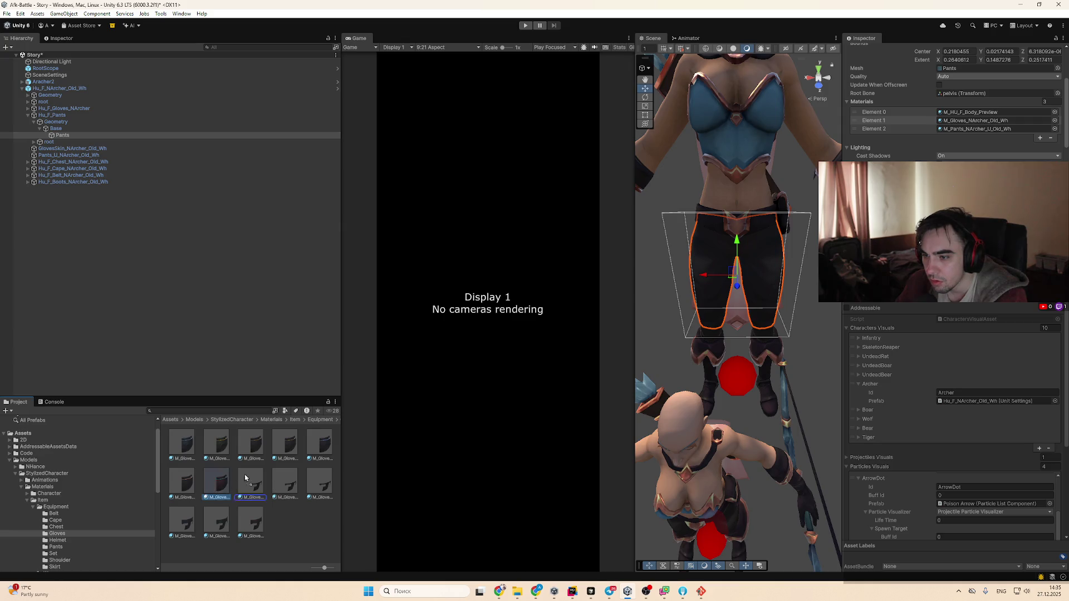
drag(230, 478, 777, 273)
key(ctrl+z)
mouse_move(652, 341)
mouse_down()
mouse_move(771, 289)
mouse_move(166, 517)
mouse_up()
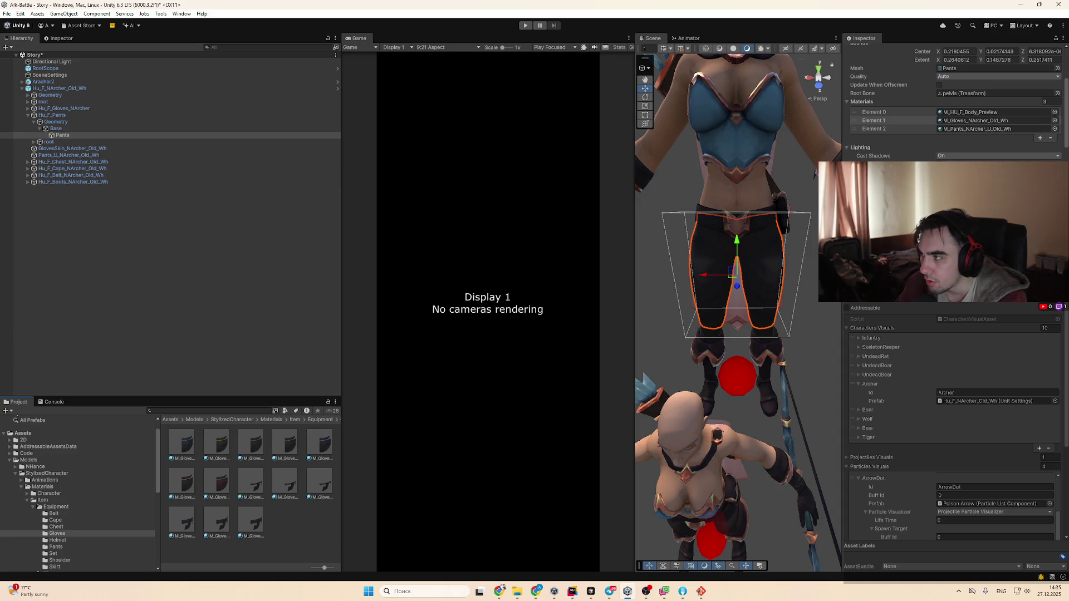
Test M_Gloves_NArcher_Old_Wh on the pants, restore M_Pants_NArcher_Old_Wh, and preview a lighter material
mouse_move(990, 129)
mouse_down()
mouse_move(982, 147)
mouse_move(984, 128)
mouse_up()
click(983, 121)
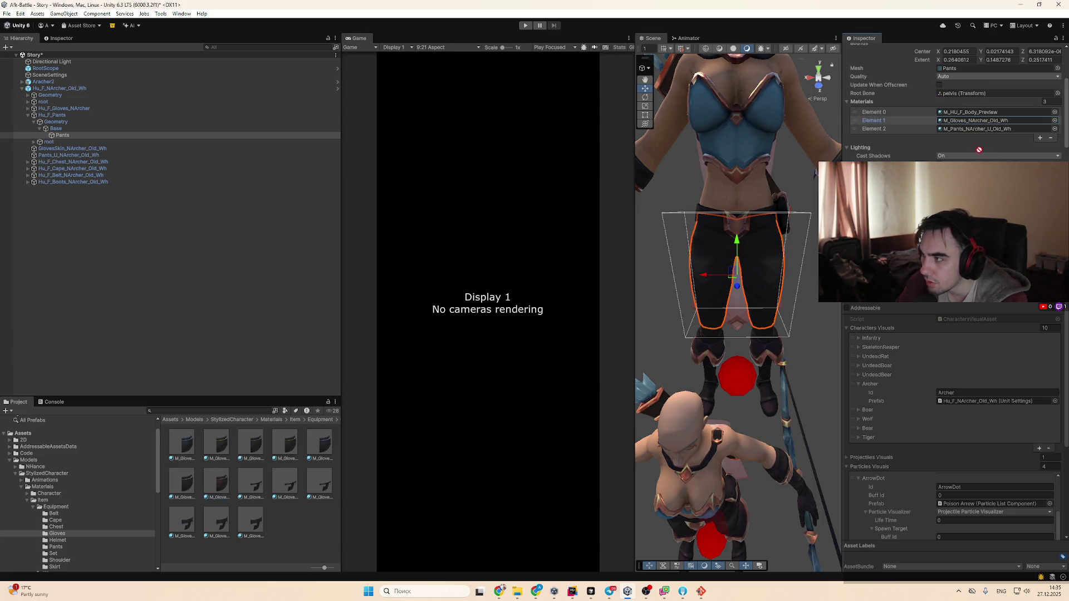
click(286, 461)
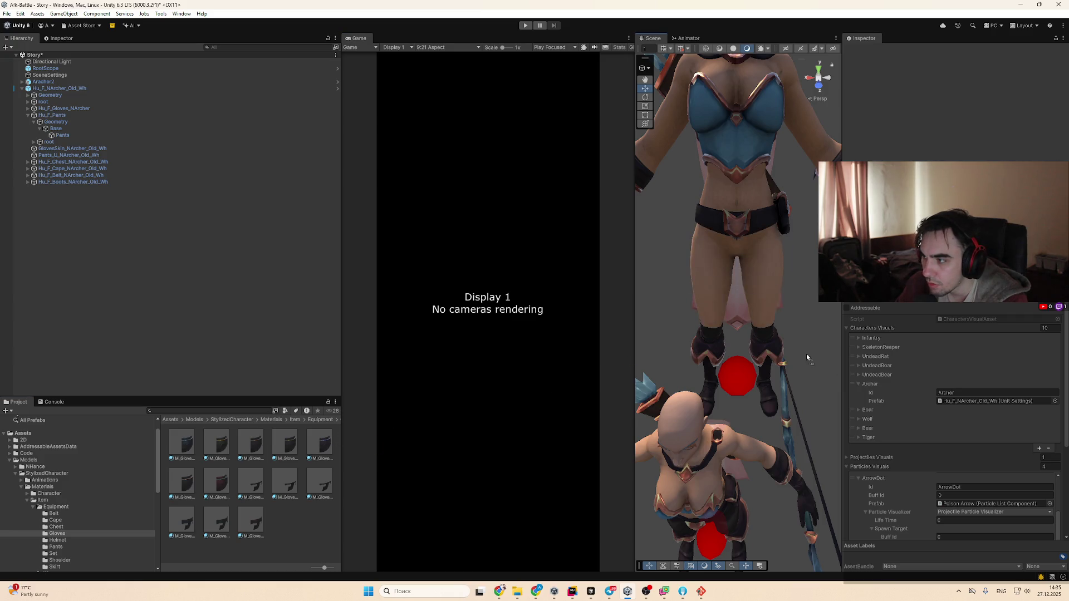
drag(709, 273, 317, 445)
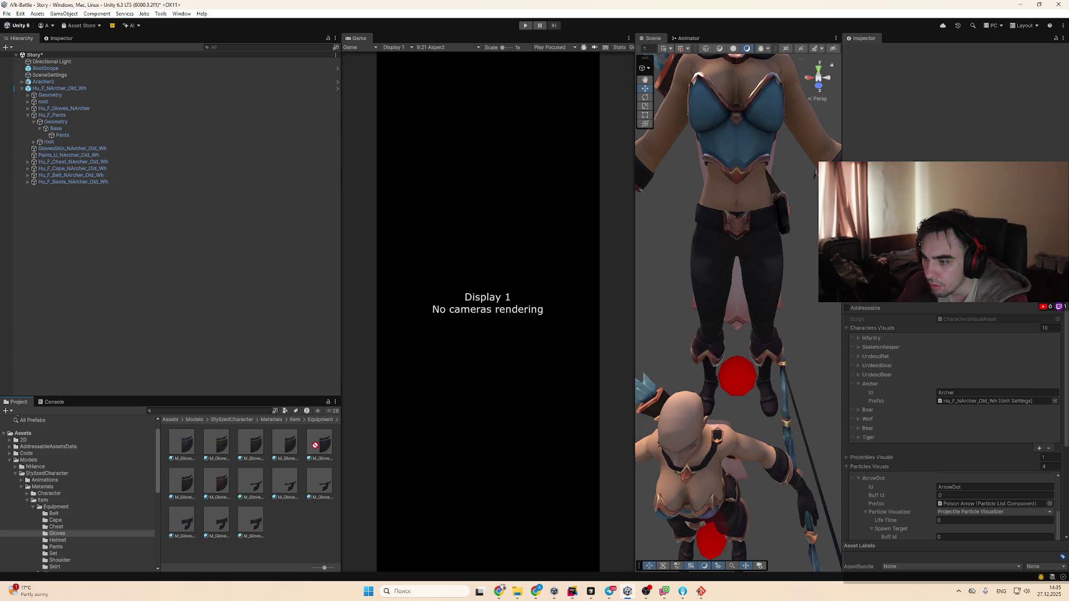
mouse_move(755, 291)
mouse_down()
mouse_move(766, 276)
mouse_move(283, 454)
mouse_up()
Reselect the pants mesh, locate its material in the Equipment Pants folder, and frame the original archer
click(740, 276)
click(787, 269)
click(703, 321)
click(702, 320)
scroll(952, 111, down, 3)
click(997, 165)
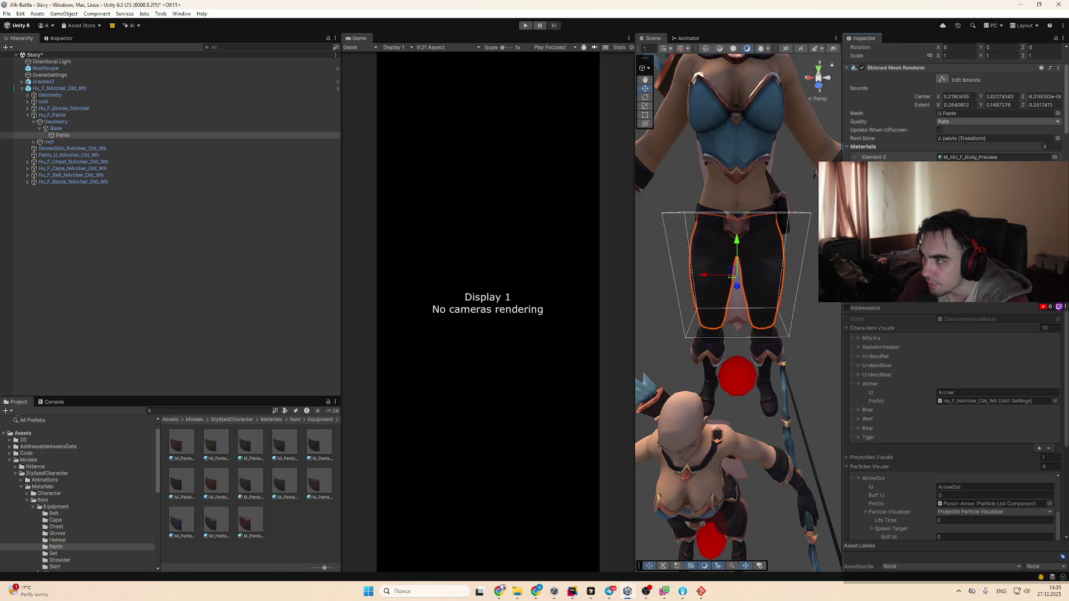
drag(734, 250, 760, 226)
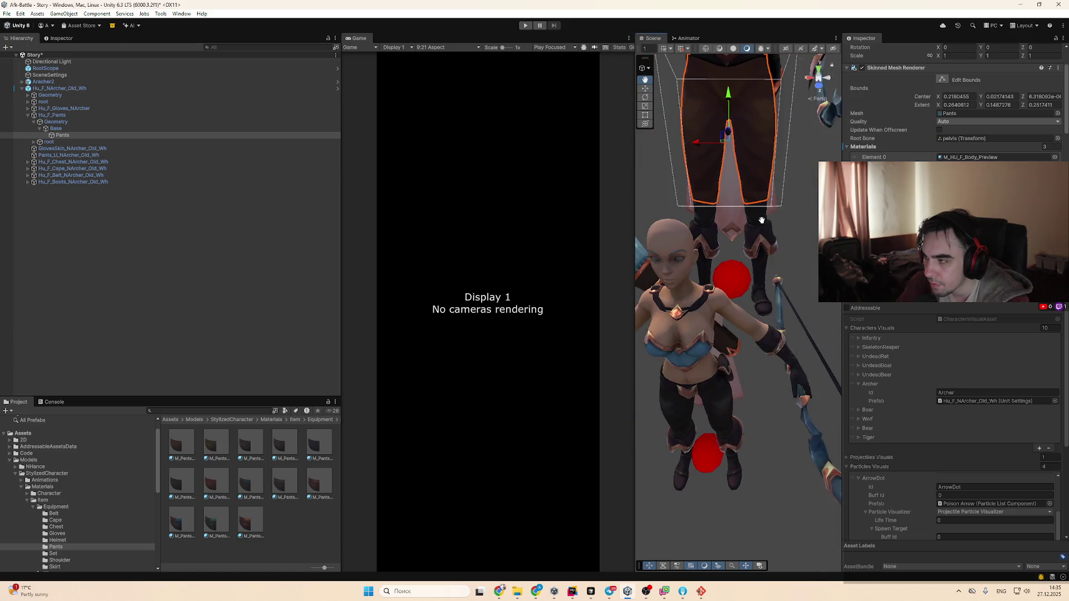
double_click(165, 88)
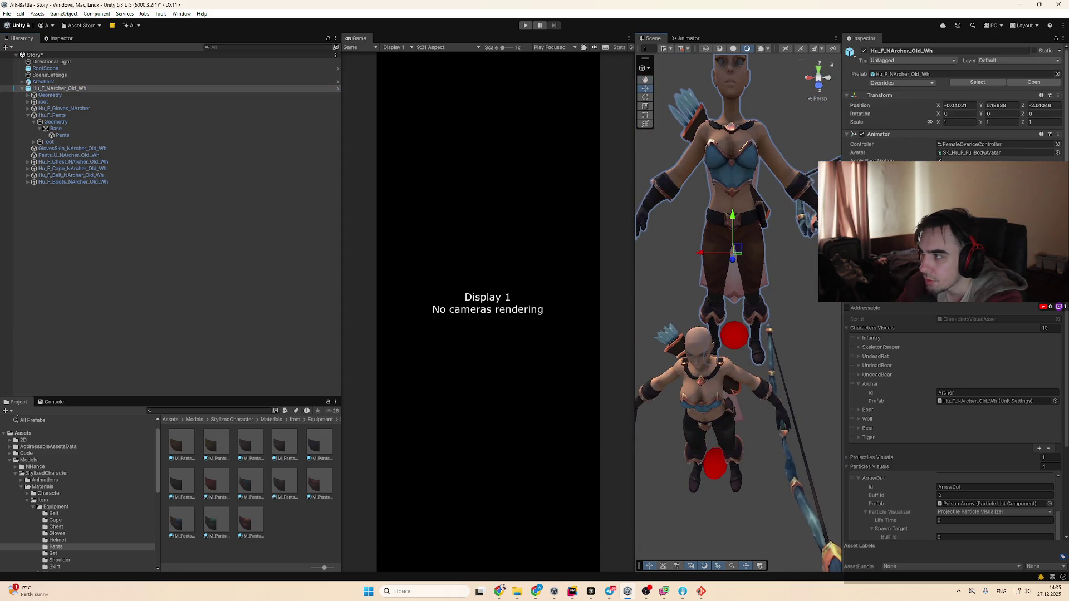
click(895, 83)
drag(786, 317, 786, 225)
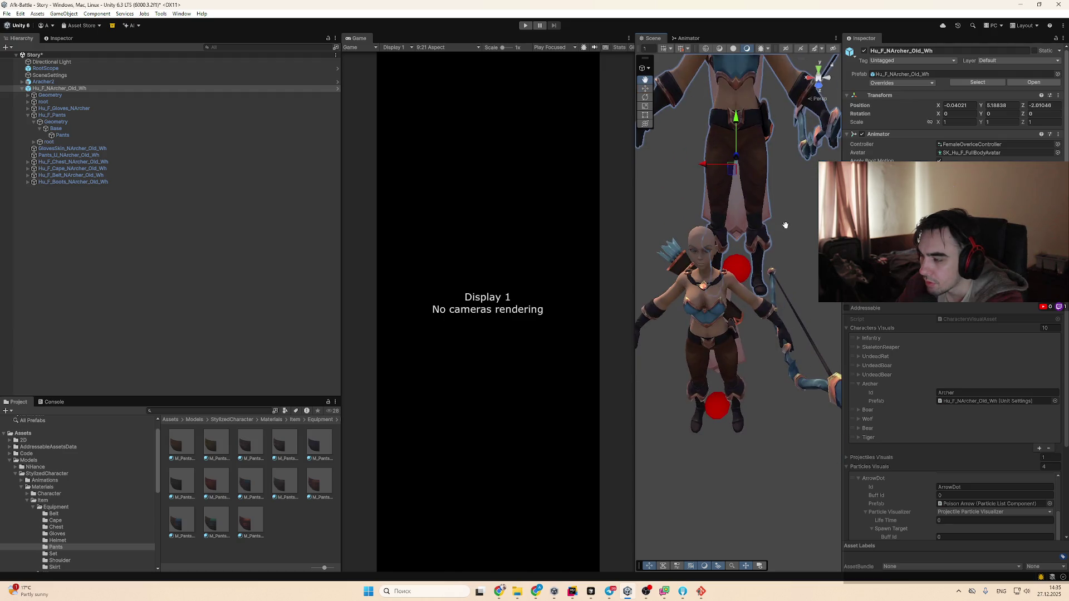
click(730, 364)
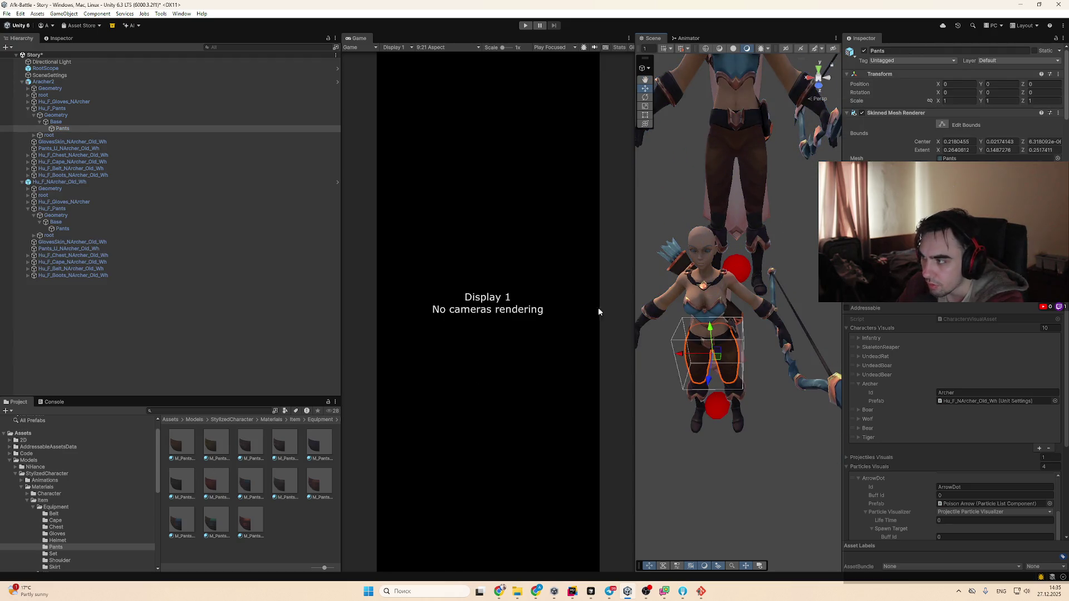
drag(216, 482, 710, 353)
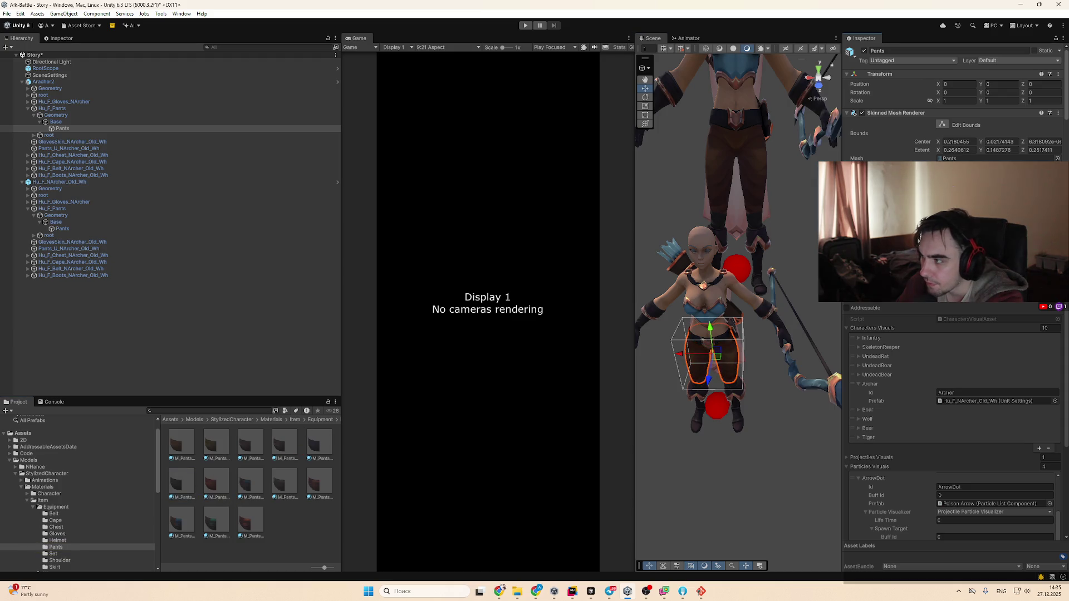
key(f)
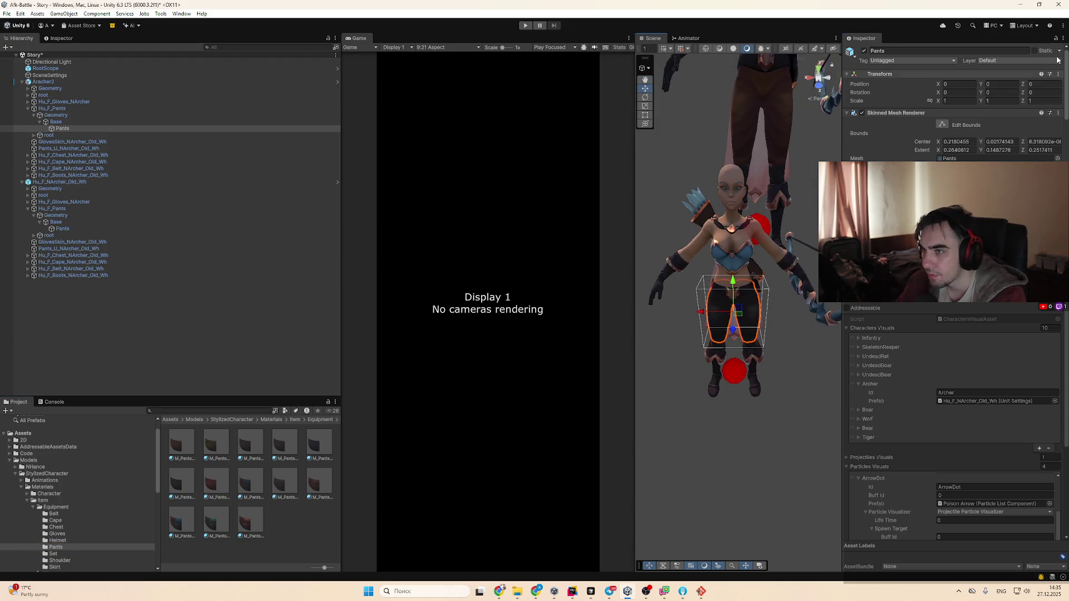
click(56, 82)
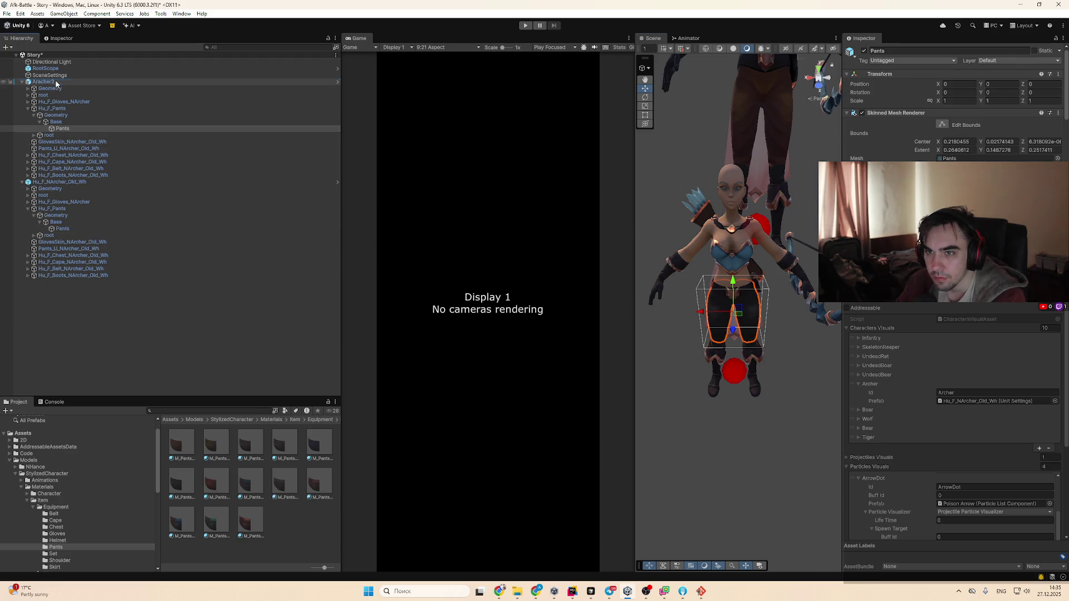
click(902, 83)
key(Escape)
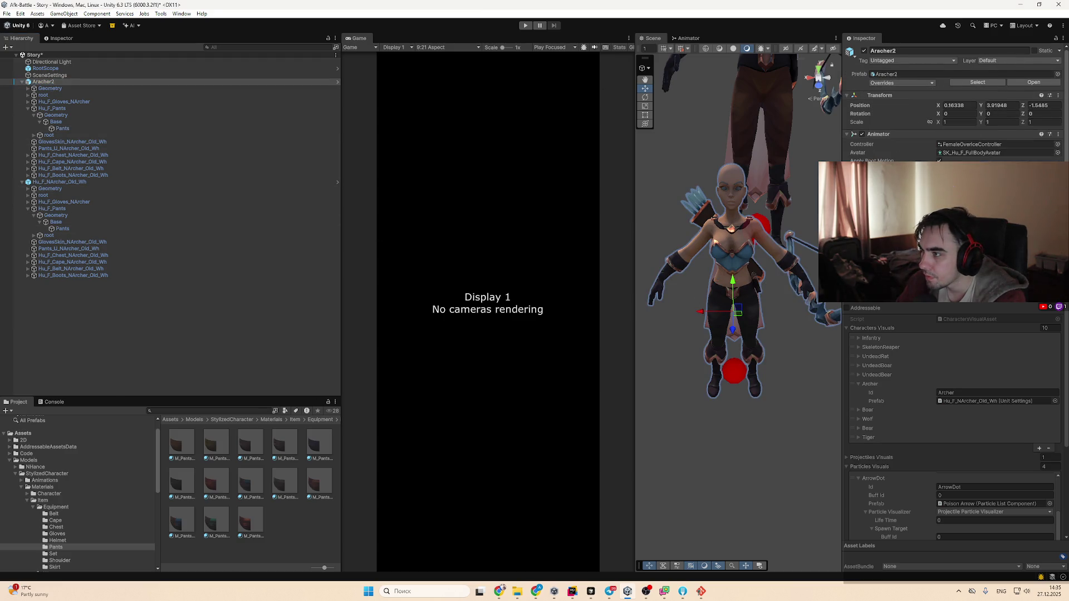
scroll(736, 156, up, 3)
drag(736, 156, 742, 93)
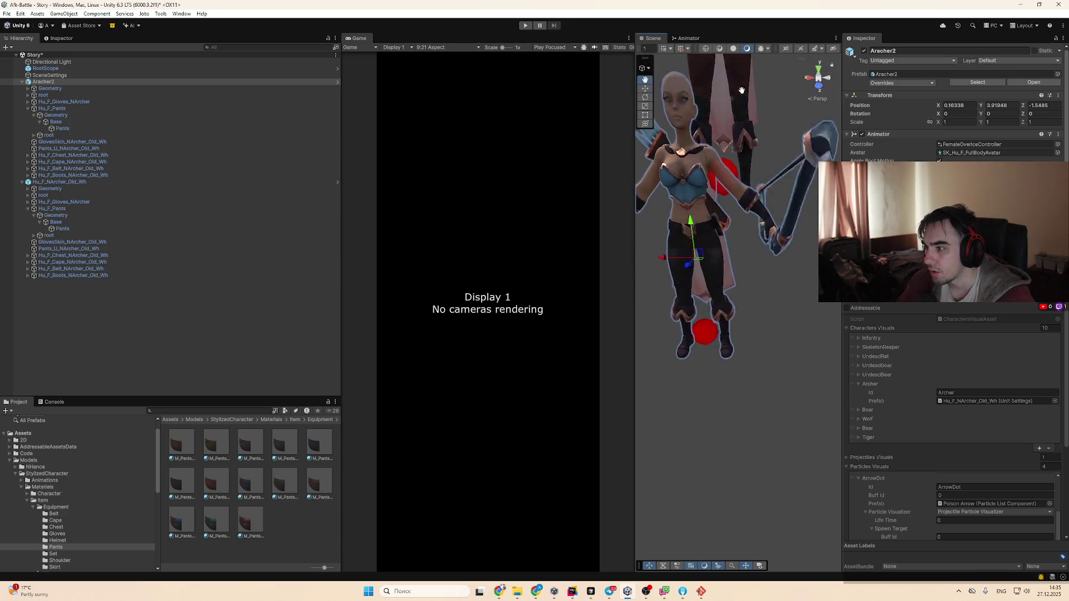
scroll(742, 167, up, 3)
click(752, 277)
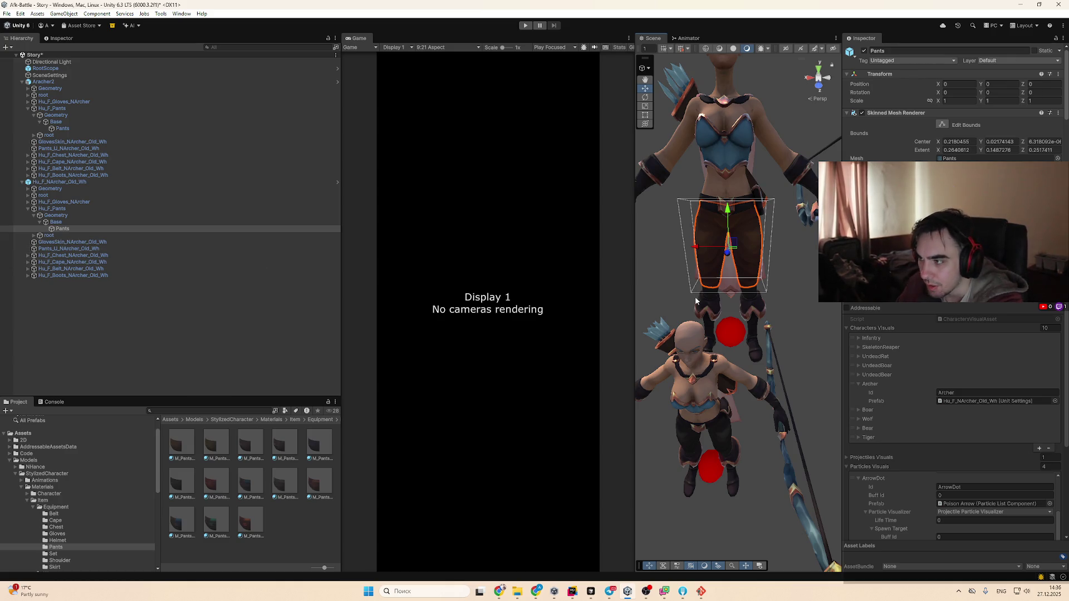
drag(736, 315, 774, 260)
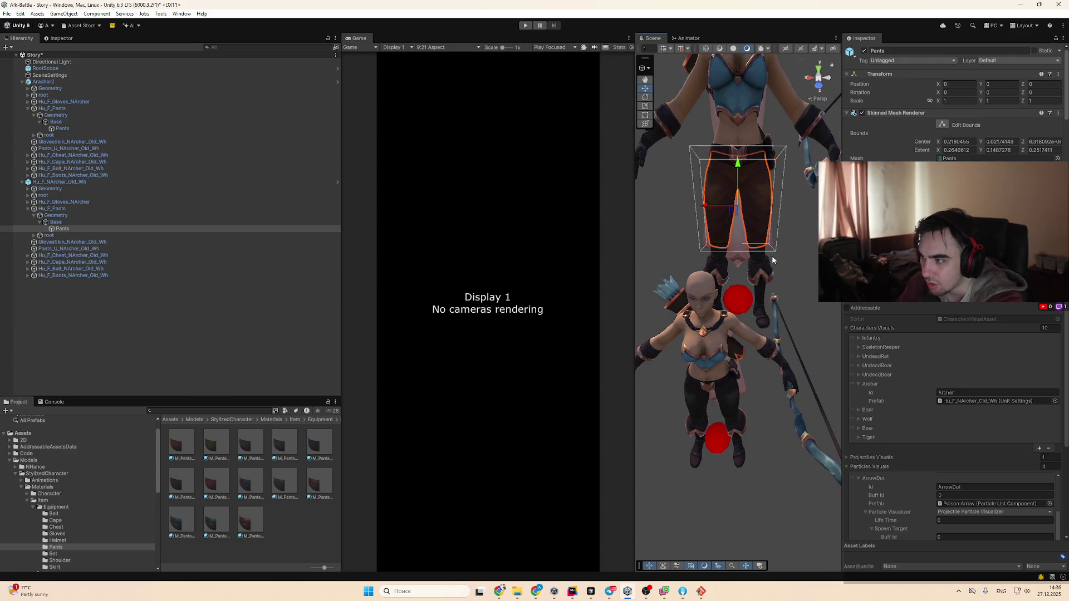
click(726, 428)
click(726, 429)
click(758, 236)
click(759, 236)
click(140, 249)
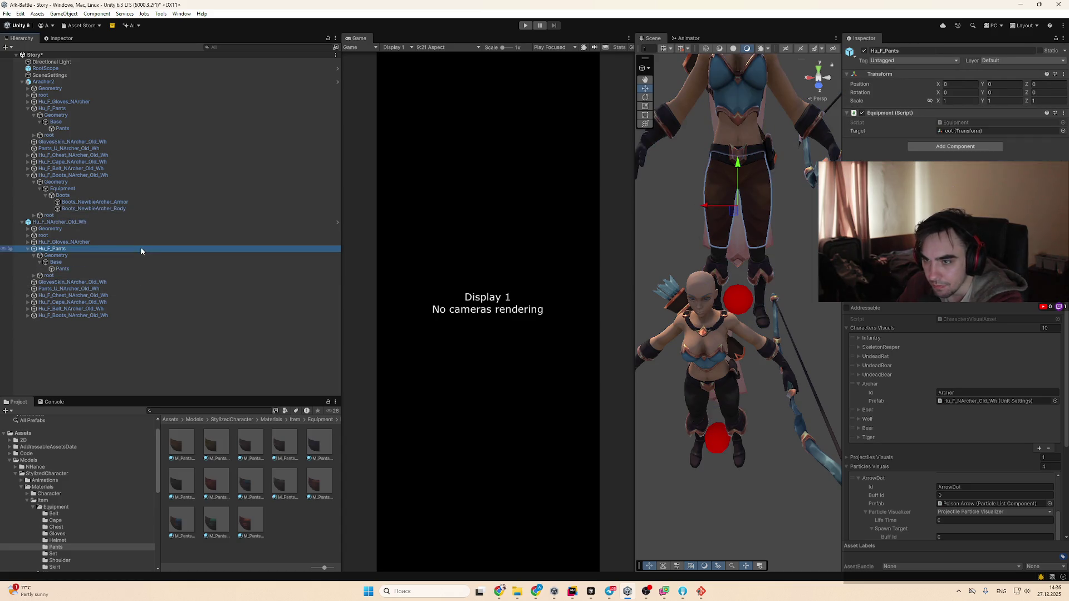
key(Left)
key(Left)
click(744, 198)
click(60, 82)
key(Left)
click(58, 88)
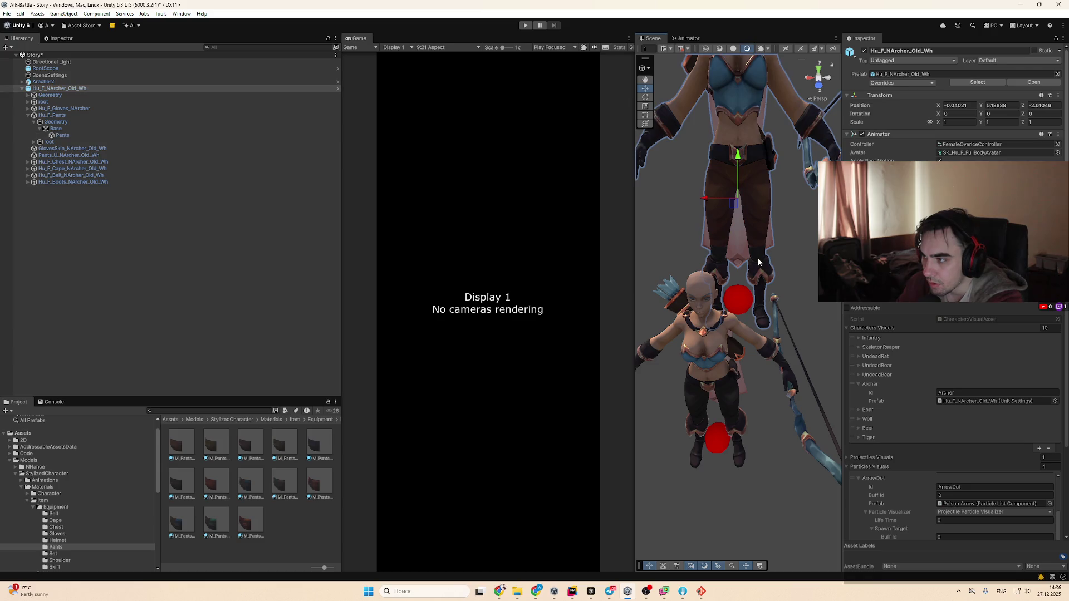
click(751, 215)
Preview a gloves material on the pants, then select Boots_NewbieArcher_Body and show its material slots
click(756, 212)
mouse_move(756, 212)
mouse_down()
mouse_move(716, 248)
mouse_move(699, 210)
mouse_move(743, 218)
mouse_move(736, 230)
mouse_move(718, 214)
mouse_up()
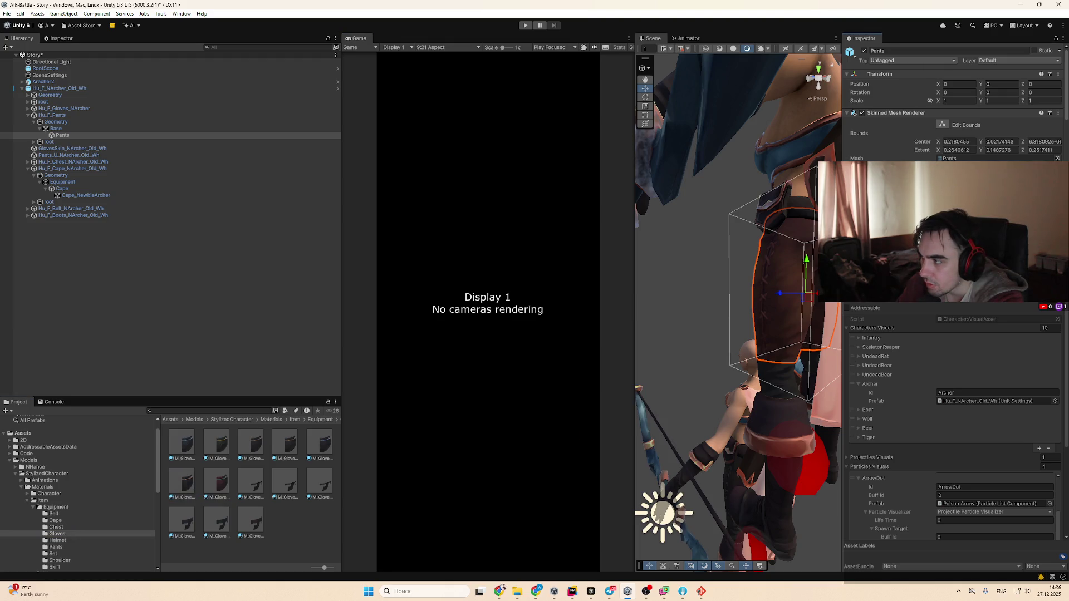
drag(229, 481, 785, 290)
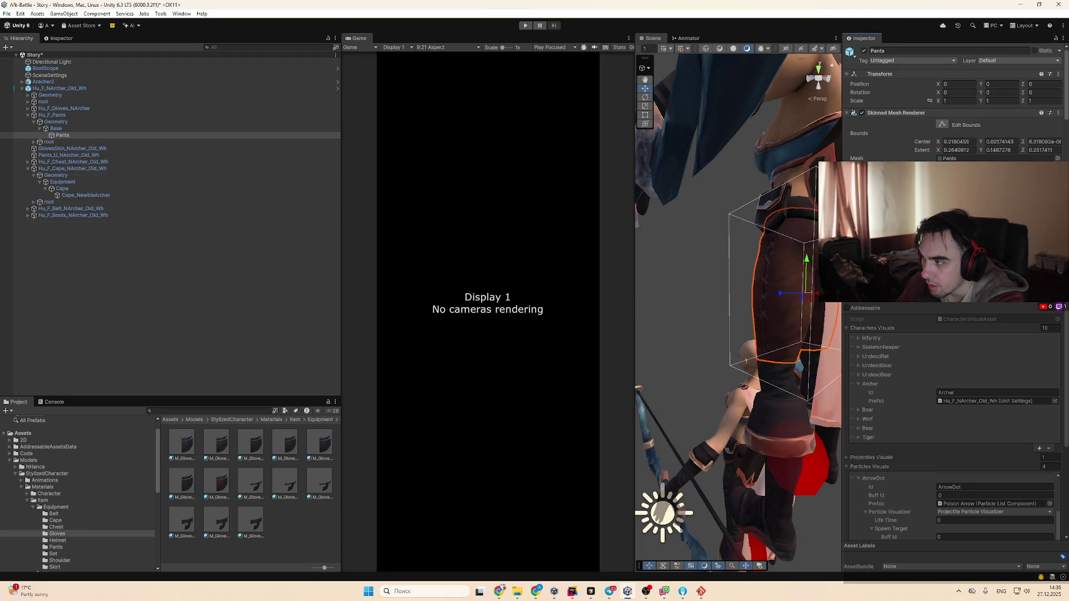
drag(717, 338, 718, 253)
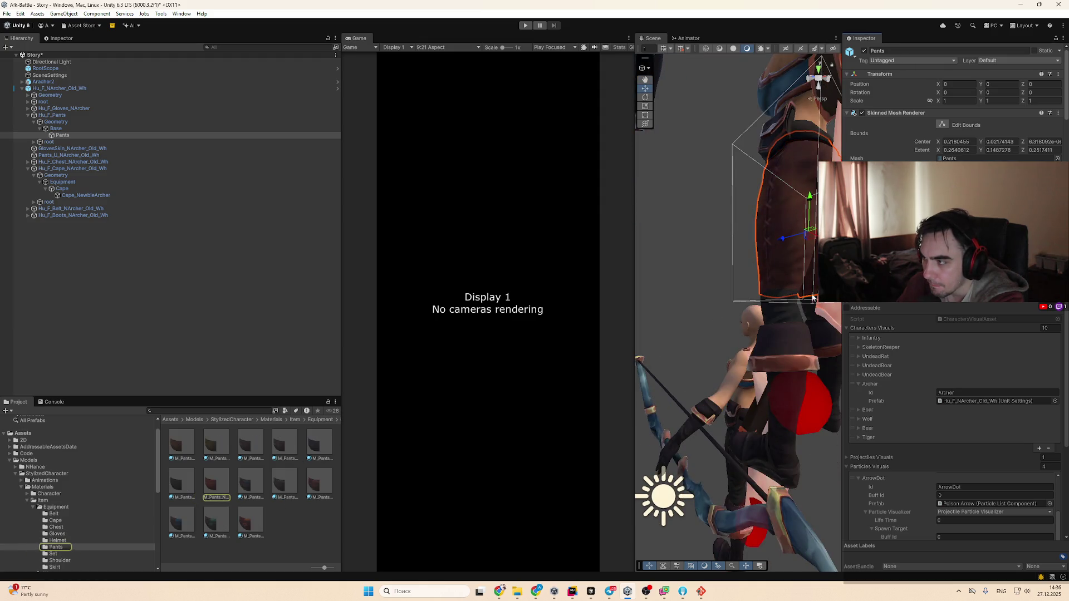
click(795, 319)
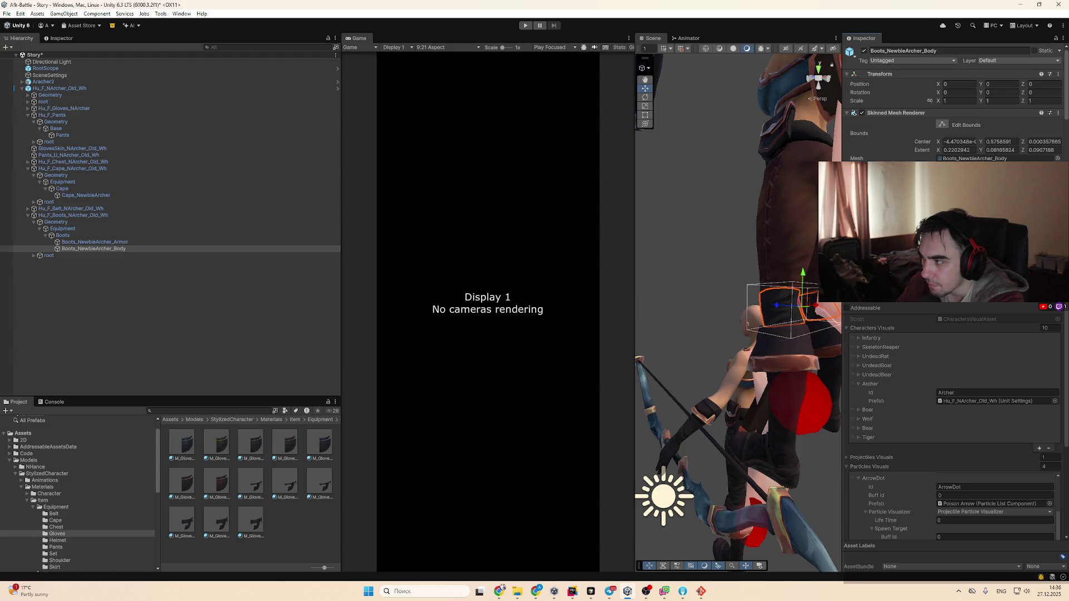
scroll(952, 112, down, 2)
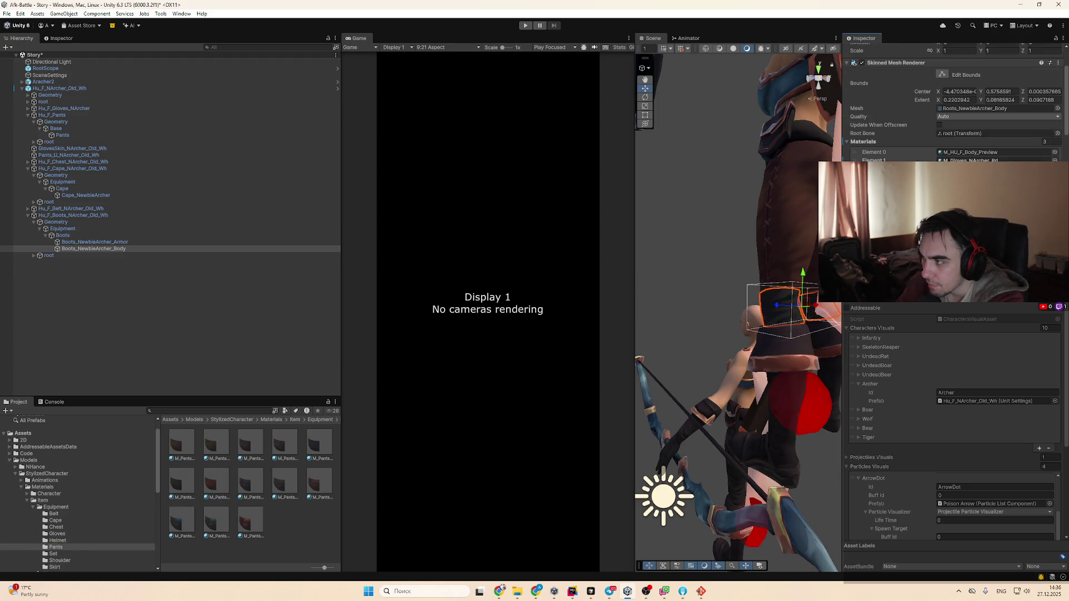
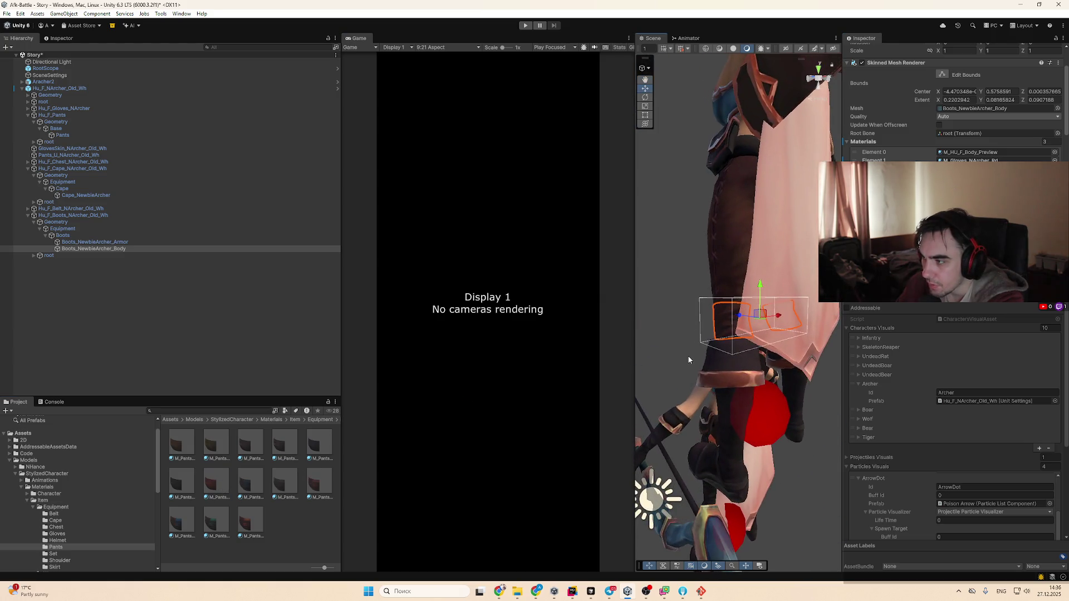
Select the quiver and boots armor, then try assigning a different material to the boots
click(771, 359)
click(773, 357)
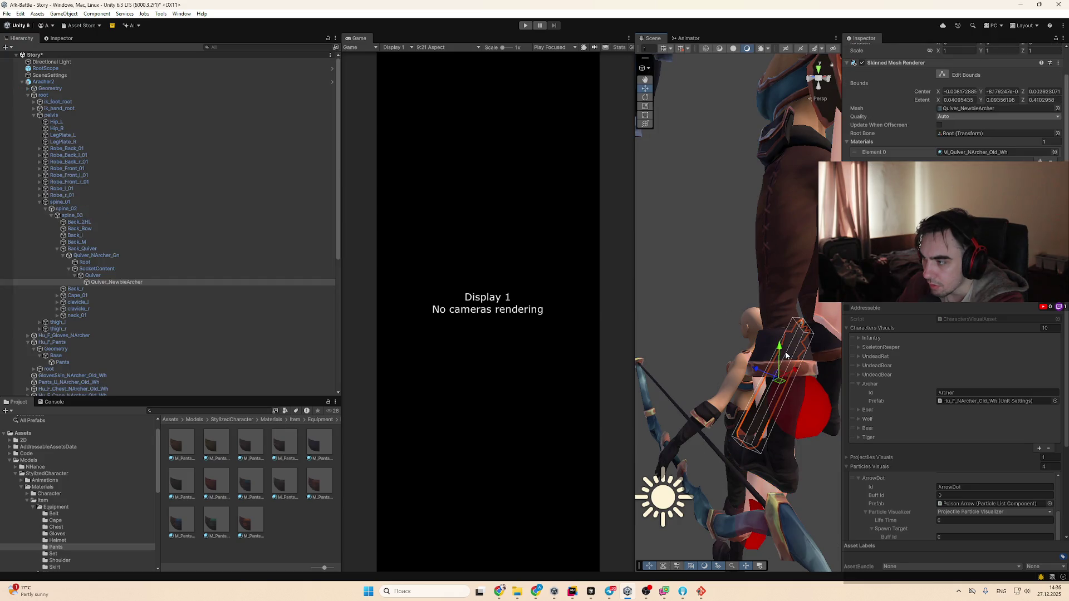
key(f)
click(747, 299)
click(745, 274)
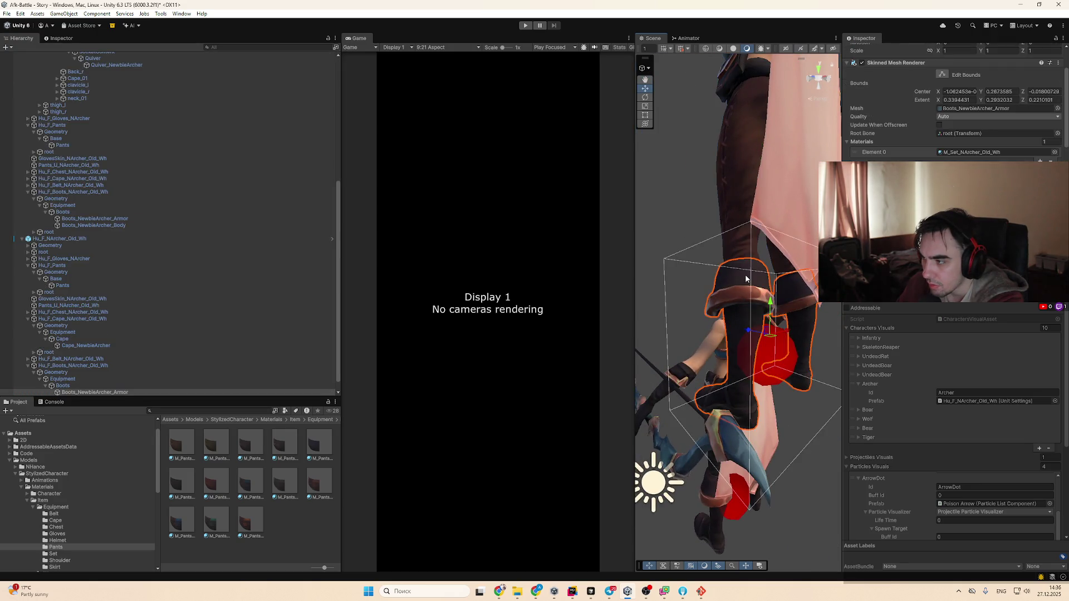
scroll(990, 109, up, 2)
click(990, 109)
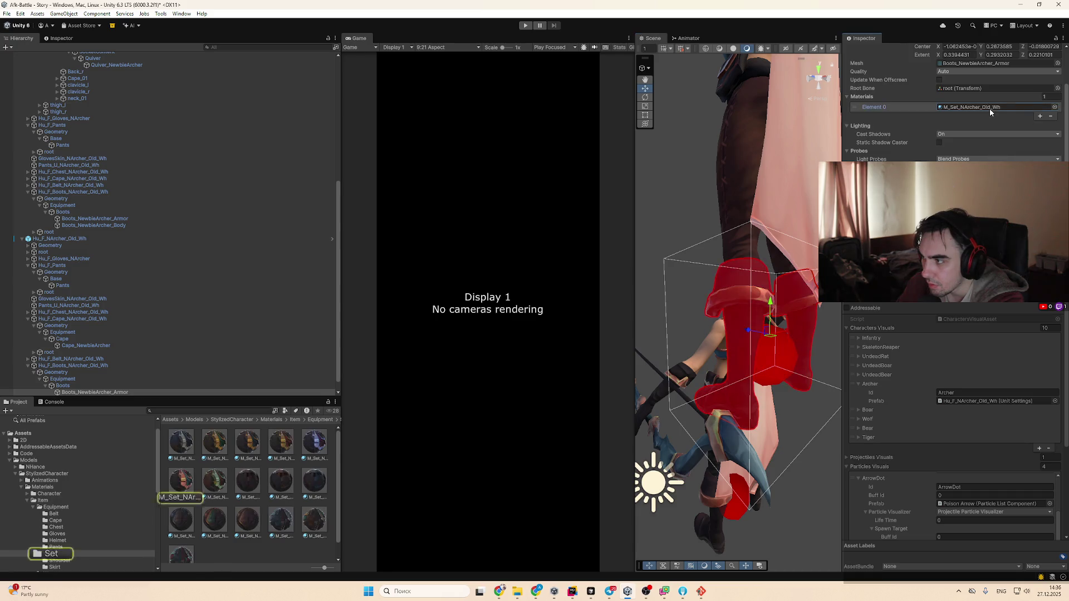
drag(295, 480, 974, 105)
mouse_move(713, 276)
mouse_down()
mouse_move(783, 308)
mouse_move(798, 355)
mouse_move(816, 370)
mouse_move(777, 333)
mouse_move(625, 307)
mouse_up()
Give the torso armor the red M_Set_NArcher_Rd material
click(711, 281)
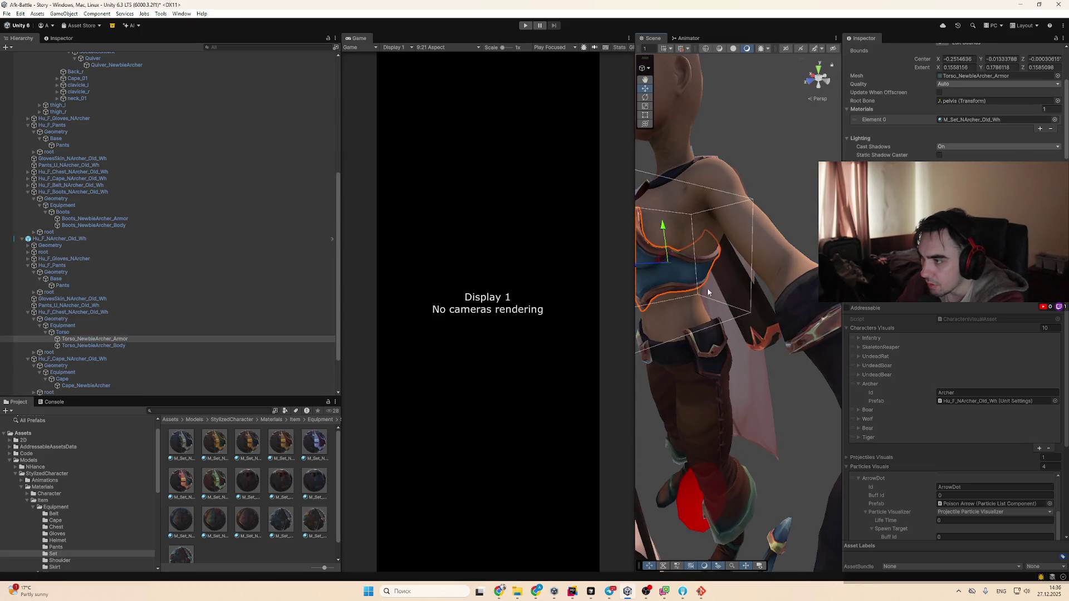
drag(993, 74, 985, 117)
drag(736, 272, 687, 316)
Give the bracers red M_Gloves_NArcher_Rd and pants materials, then select the Hands mesh
click(677, 303)
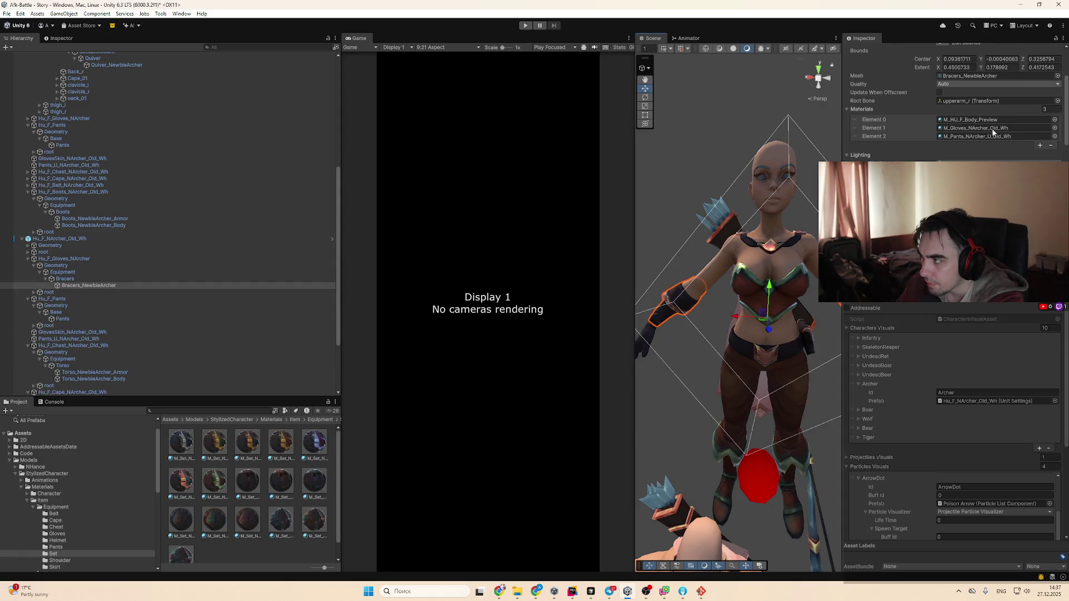
click(987, 128)
drag(216, 480, 987, 128)
click(980, 137)
mouse_move(227, 485)
mouse_down()
mouse_move(674, 304)
mouse_move(1004, 139)
mouse_up()
drag(772, 262, 752, 286)
click(754, 290)
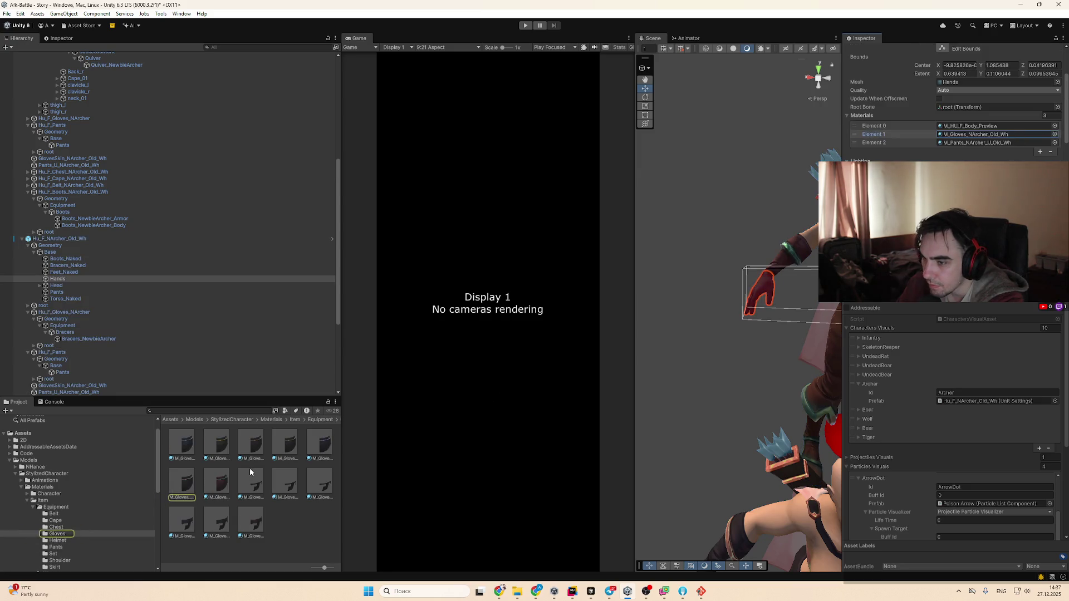
Reselect the Hands mesh and pick a pants material in the Project window
click(754, 291)
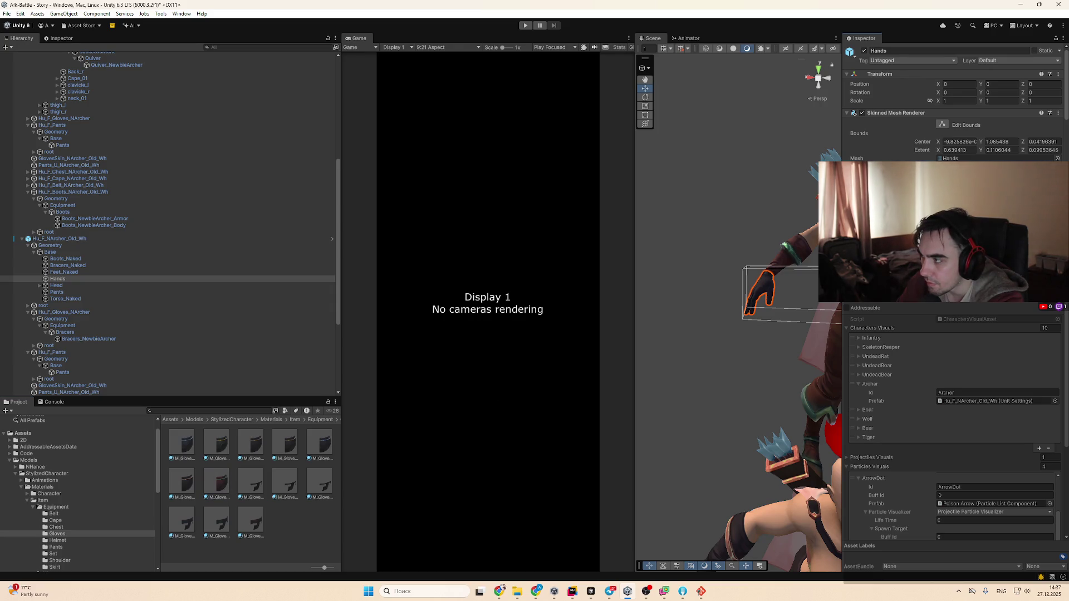
drag(403, 436, 372, 444)
click(217, 483)
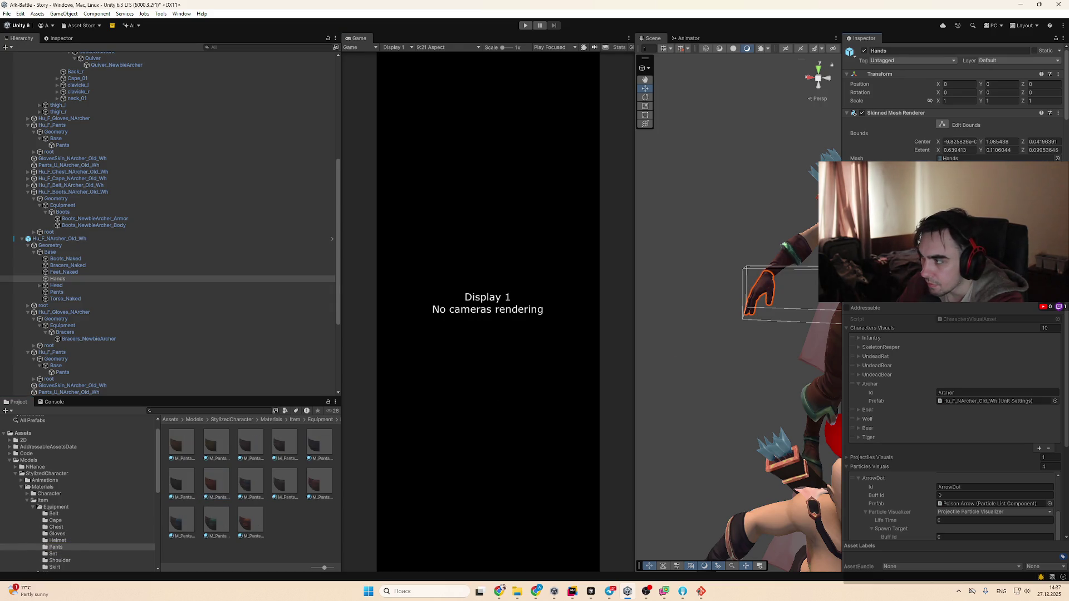
scroll(763, 238, down, 5)
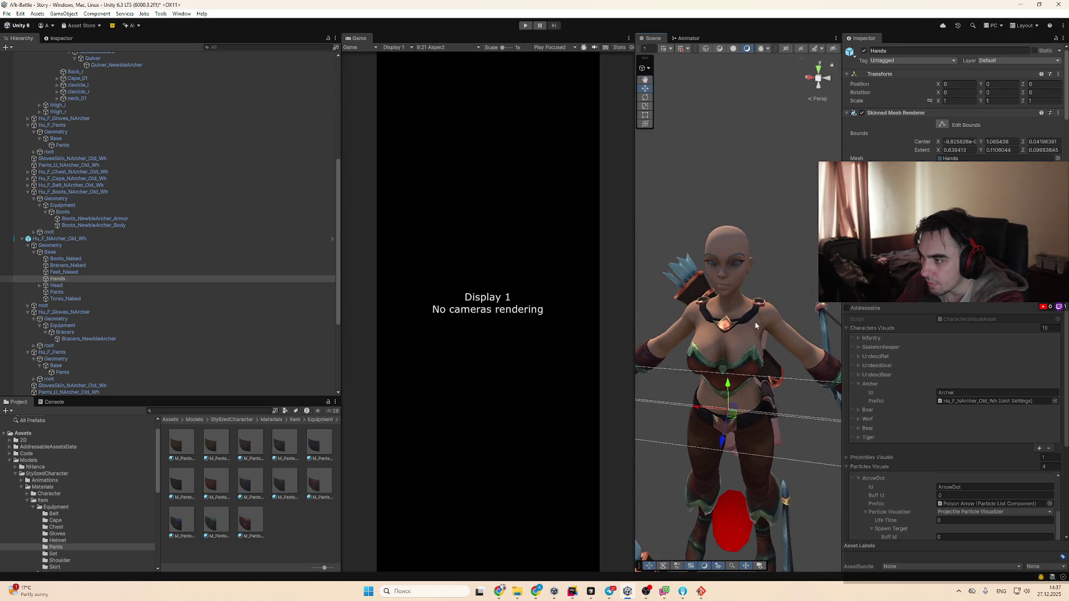
Select the quiver on the archer's back and locate its material in the project
click(746, 321)
click(746, 320)
click(746, 318)
click(745, 319)
click(740, 321)
click(735, 323)
click(726, 327)
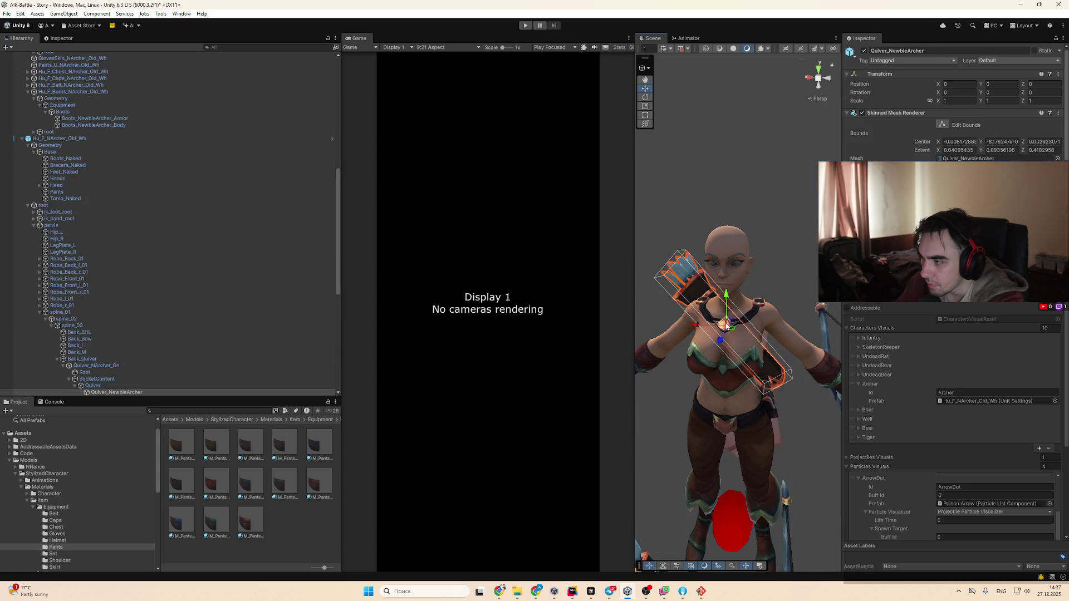
click(968, 184)
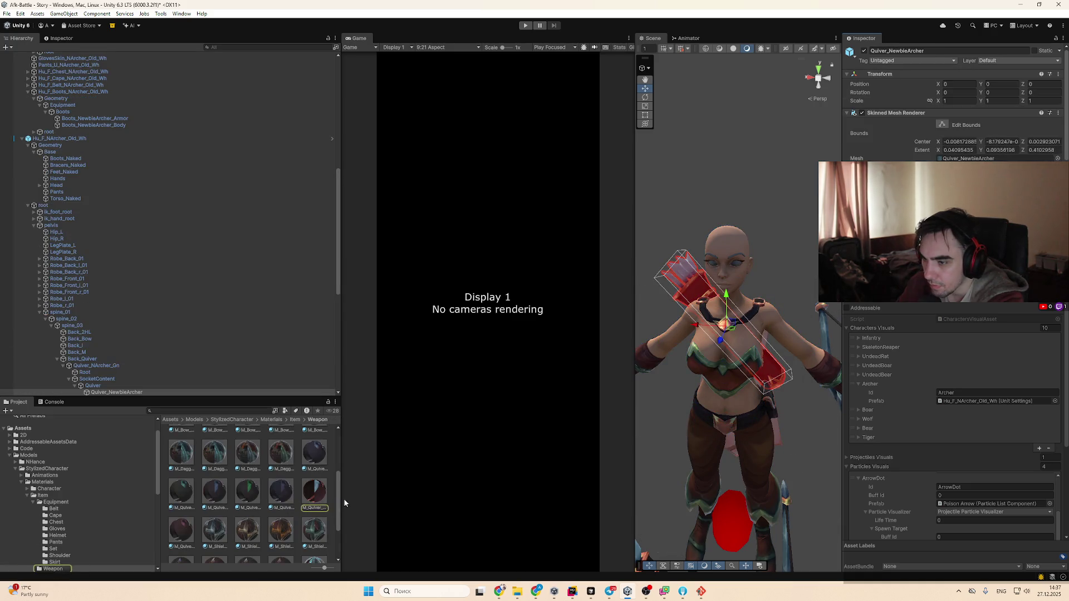
scroll(793, 310, up, 10)
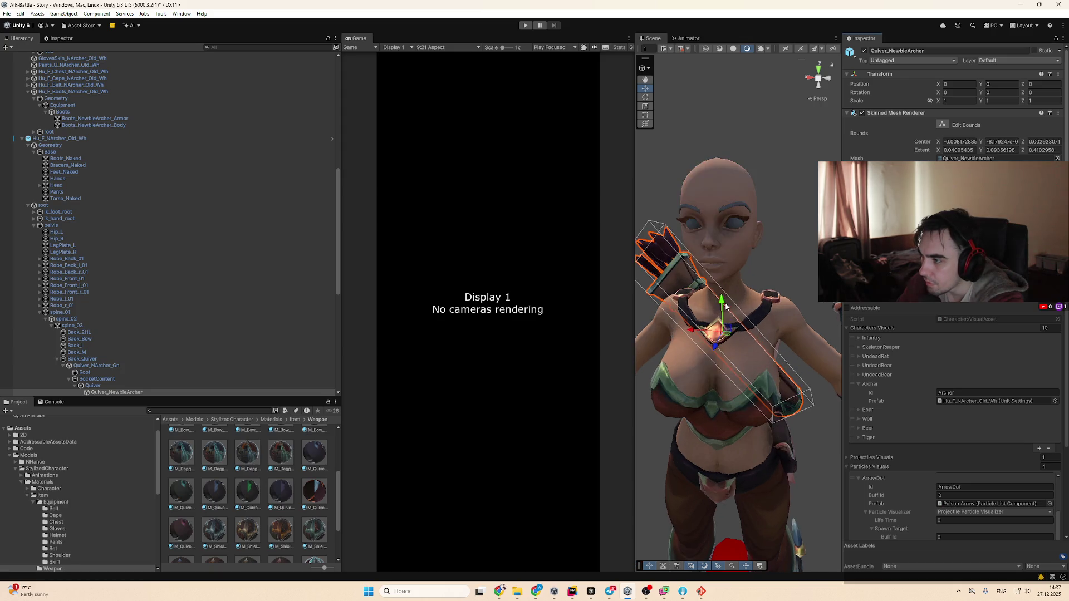
Select the cape and replace its main material with red M_Cape_NArcher_Rd
click(793, 311)
click(794, 310)
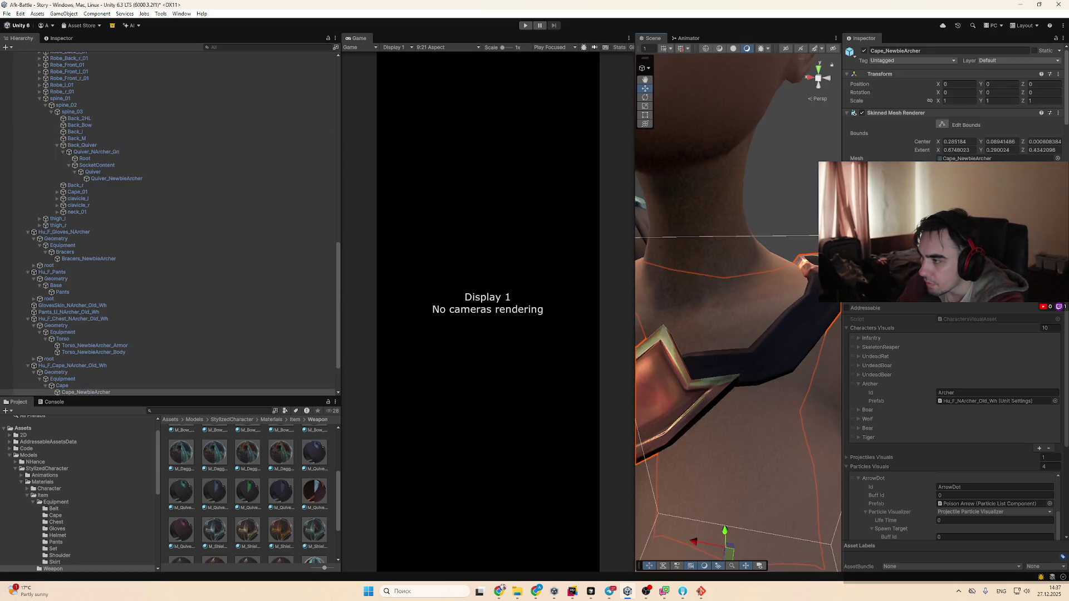
scroll(773, 264, down, 10)
scroll(1002, 123, down, 3)
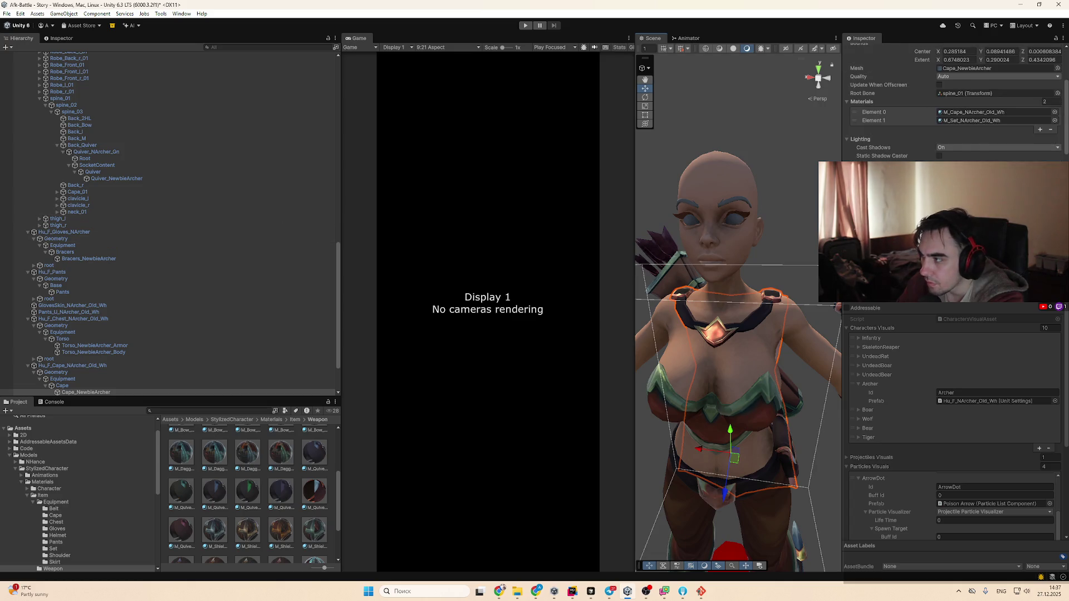
click(1011, 119)
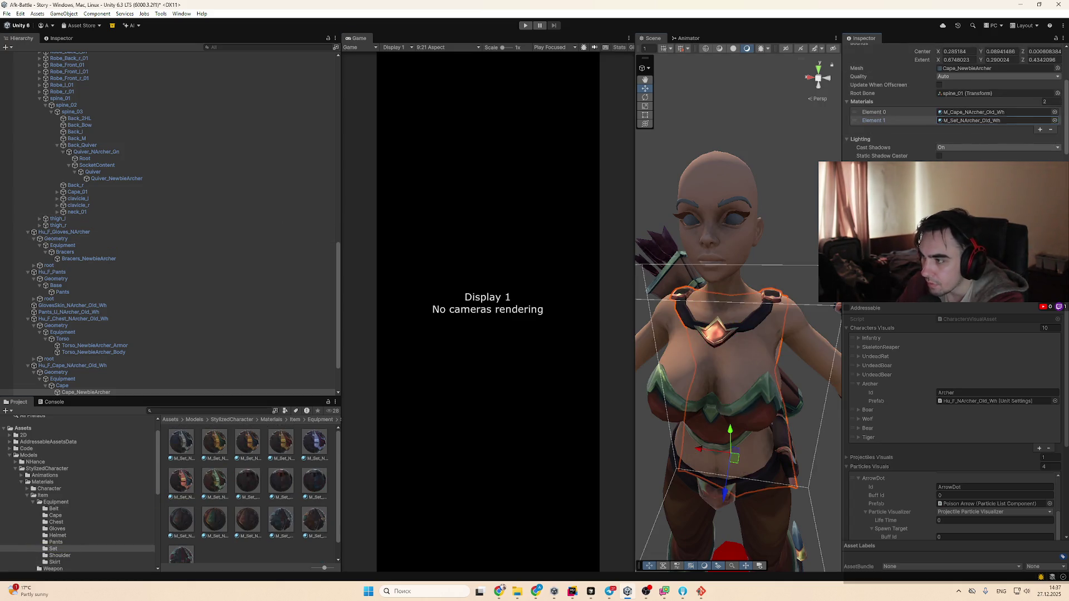
click(1027, 121)
click(979, 112)
drag(700, 304, 701, 305)
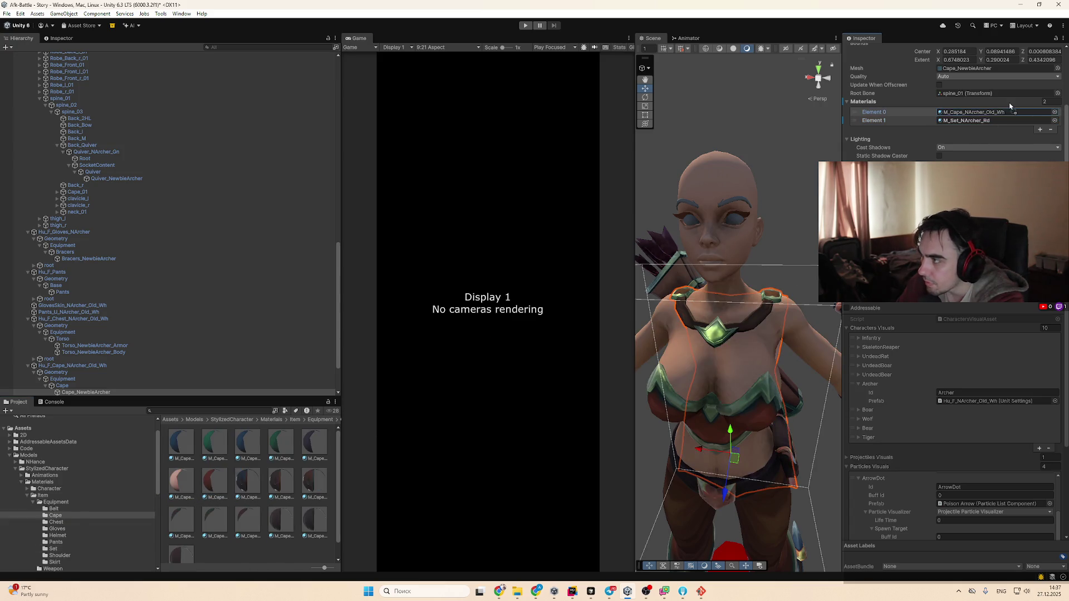
scroll(755, 355, down, 2)
scroll(756, 355, up, 3)
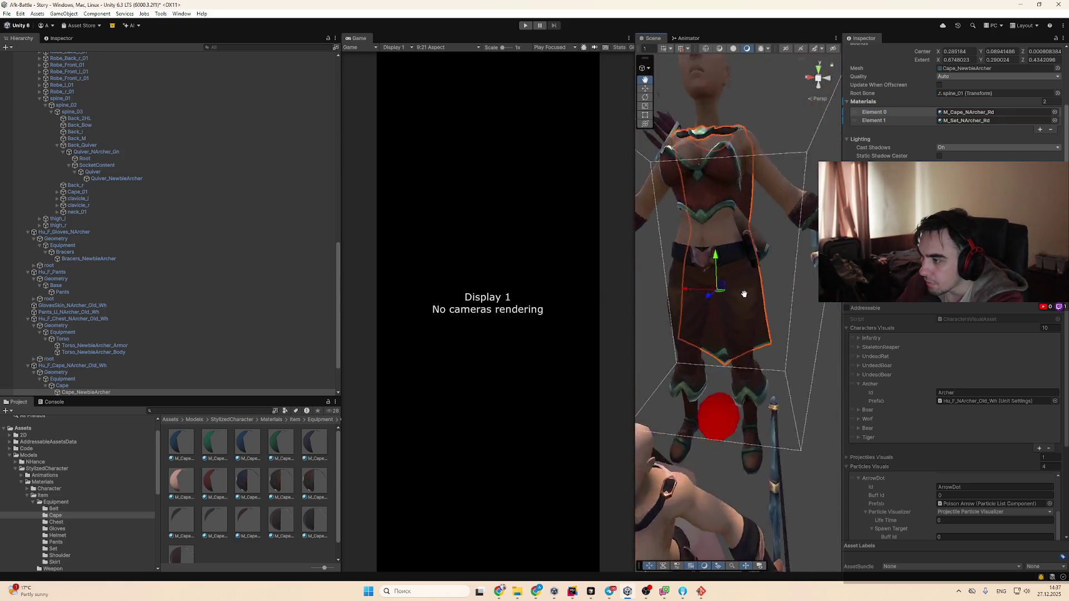
scroll(745, 294, down, 2)
scroll(694, 346, up, 5)
scroll(694, 347, down, 2)
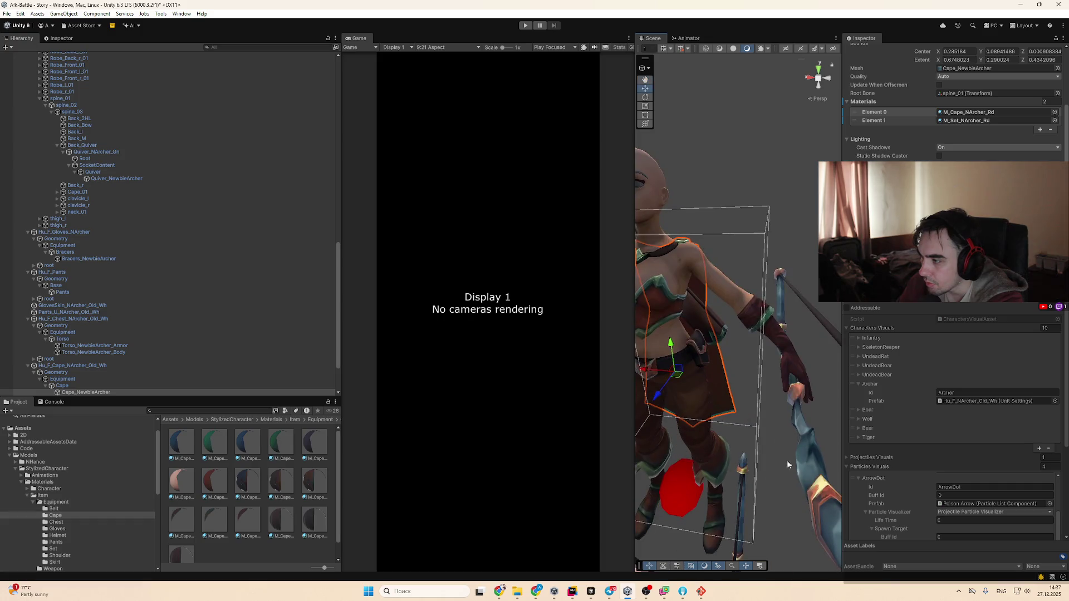
click(804, 466)
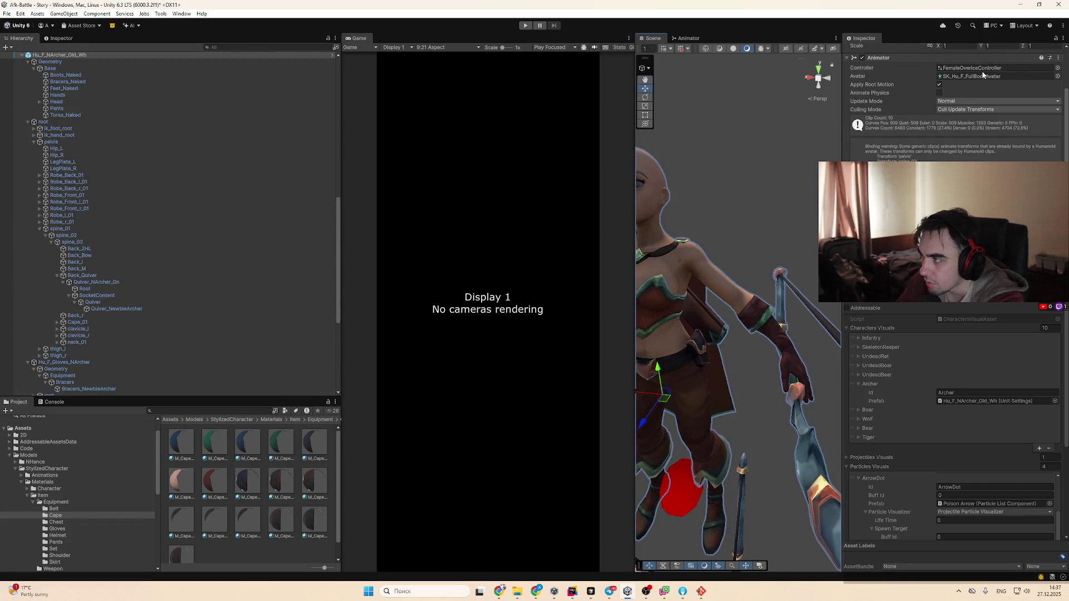
Drag M_Bow_NArcher_Rd onto Bow_NewbieArcher's Element 0 material, then view the full archer
scroll(955, 111, down, 5)
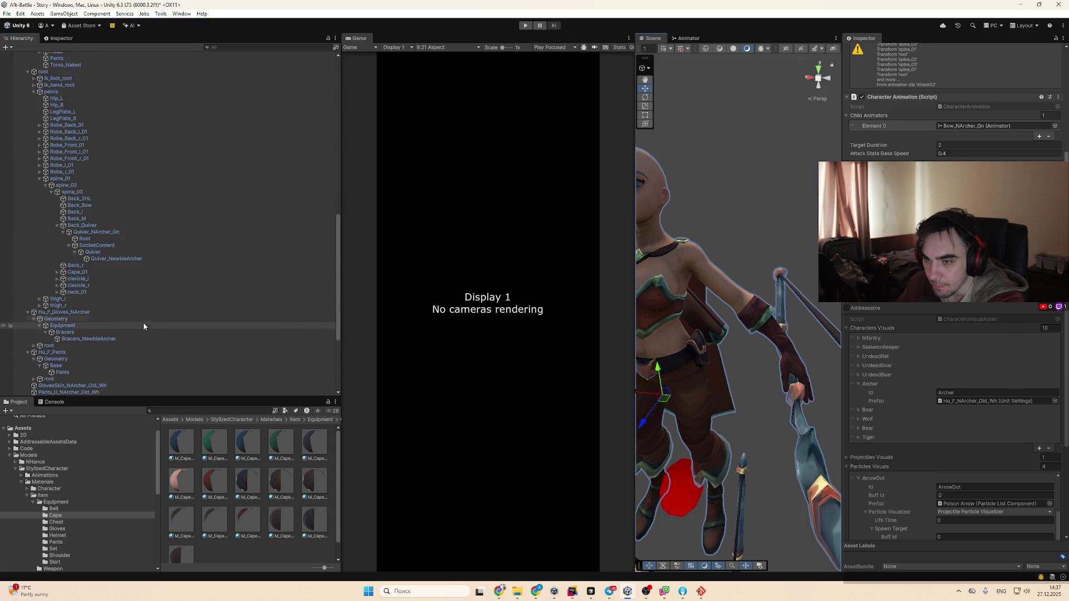
click(125, 352)
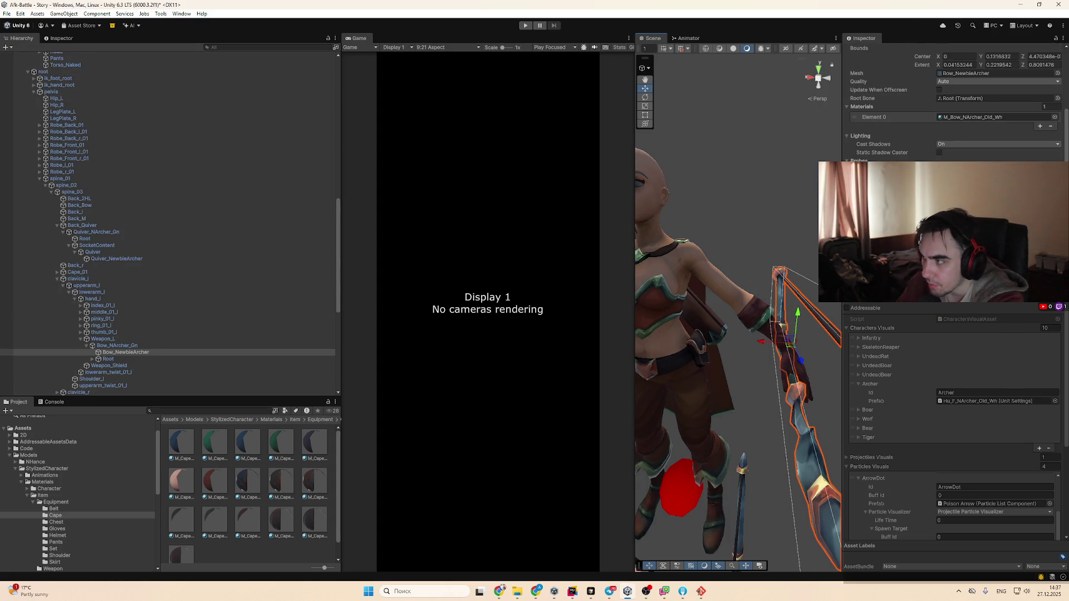
click(972, 118)
drag(187, 516, 973, 117)
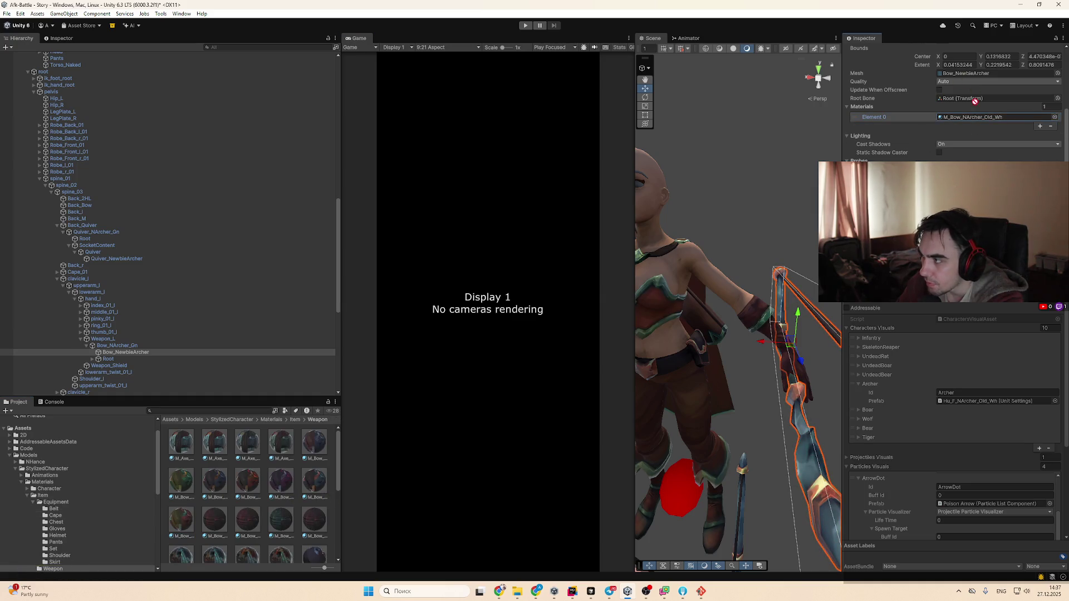
scroll(749, 301, down, 3)
scroll(725, 300, down, 5)
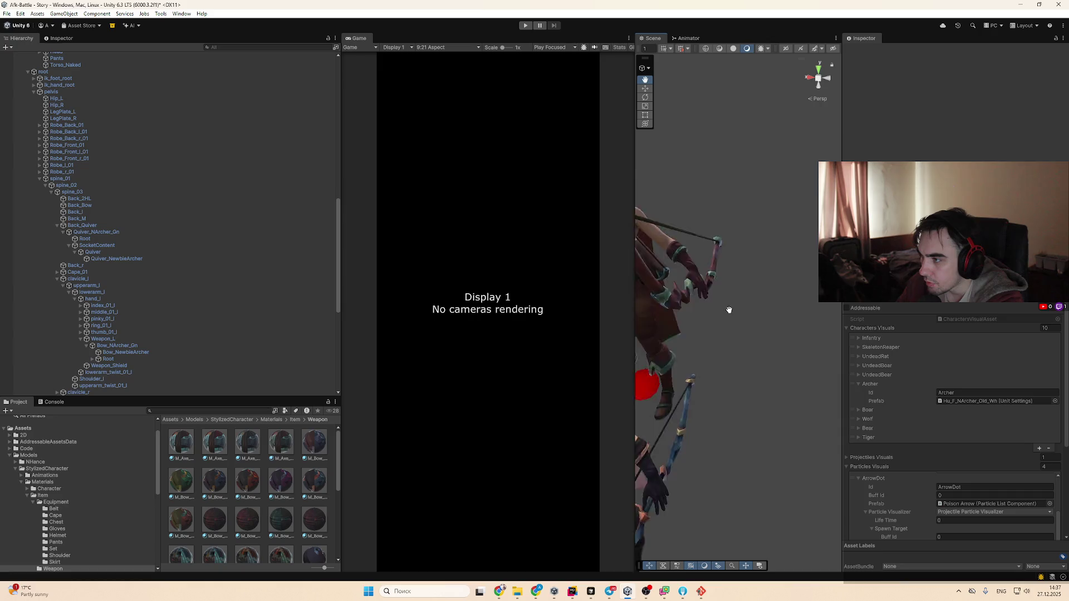
mouse_move(725, 301)
mouse_down()
mouse_move(811, 193)
mouse_move(780, 255)
mouse_move(789, 306)
mouse_up()
scroll(114, 84, up, 10)
Select Hu_F_NArcher_Old_Wh and apply all its overrides to the prefab
click(53, 76)
click(54, 81)
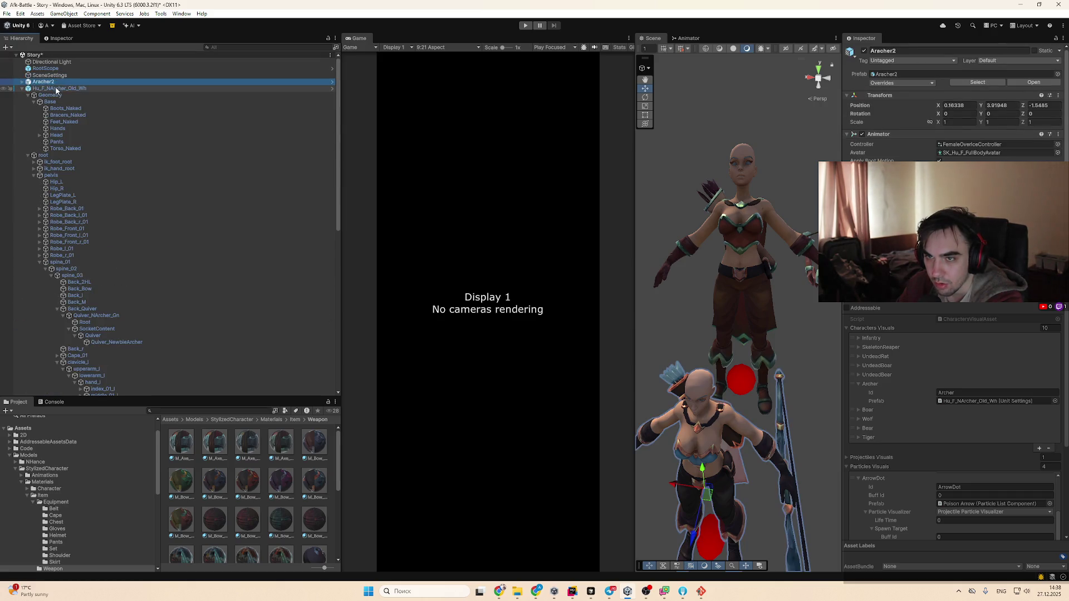
key(Left)
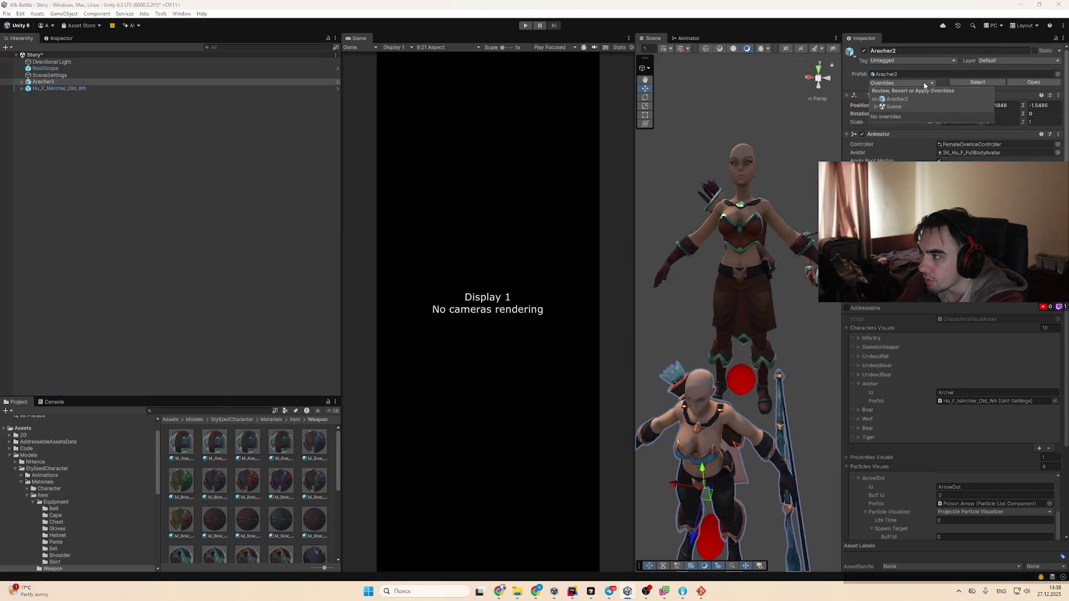
click(83, 89)
click(919, 82)
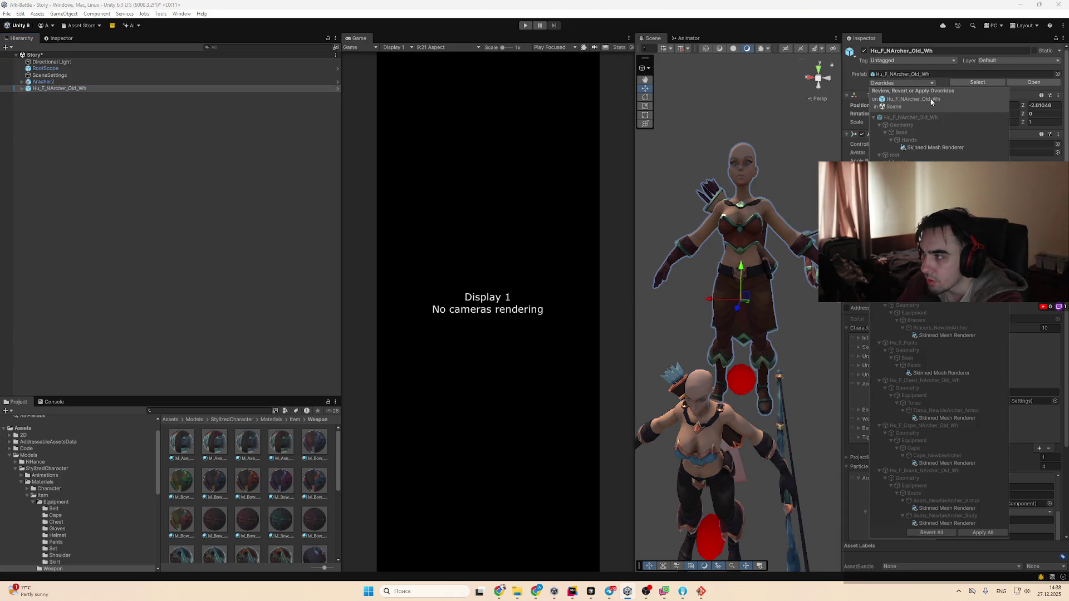
click(983, 533)
Select the rebuilt Aracher2 and its boots armor mesh
mouse_move(721, 386)
mouse_down()
mouse_move(723, 338)
mouse_move(754, 324)
mouse_up()
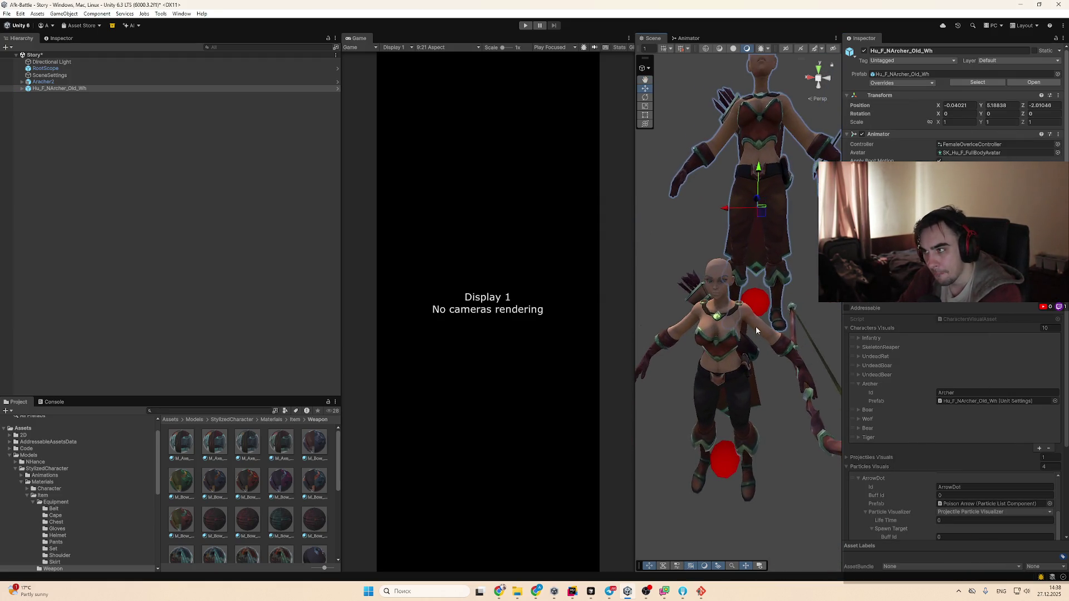
click(75, 82)
drag(762, 518, 764, 357)
click(765, 355)
click(761, 354)
Inspect the second Belt_NewbieArcher, Head 1 and Pants meshes in the filtered list
click(761, 359)
scroll(956, 160, up, 3)
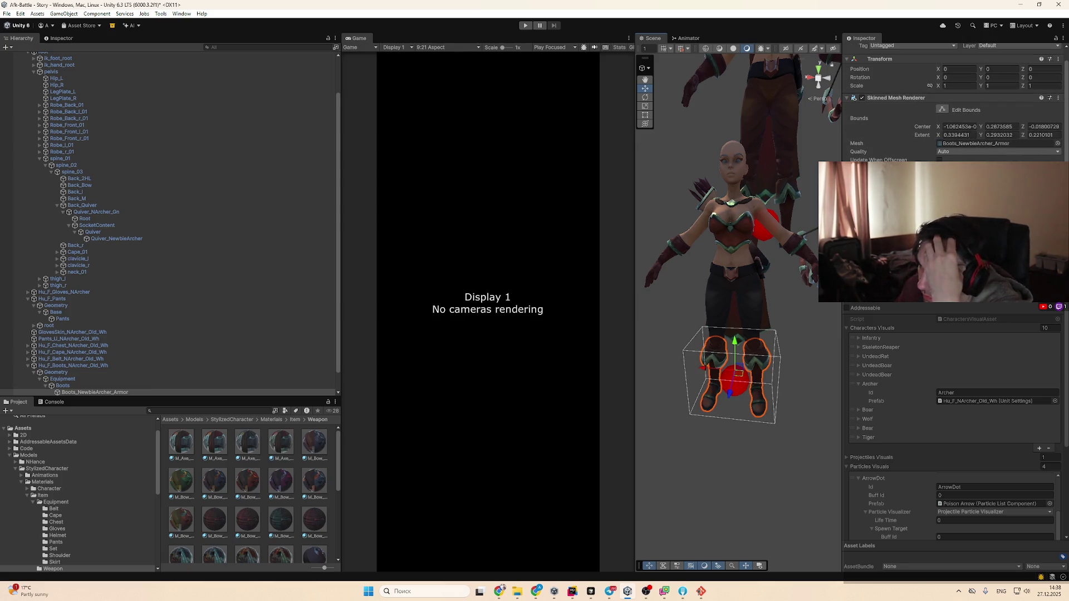
scroll(139, 184, up, 3)
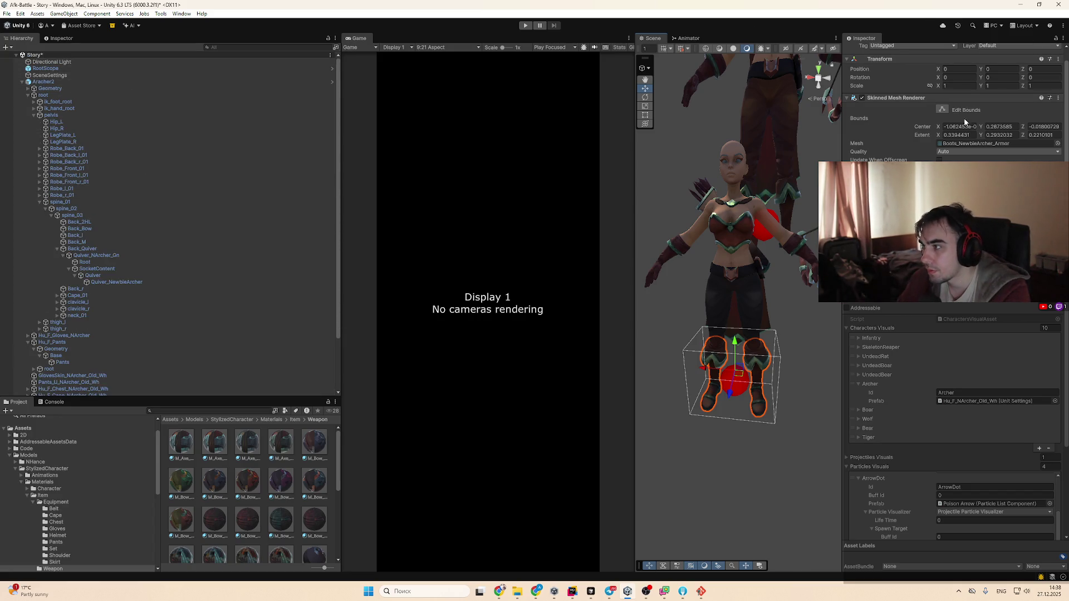
scroll(911, 42, up, 1)
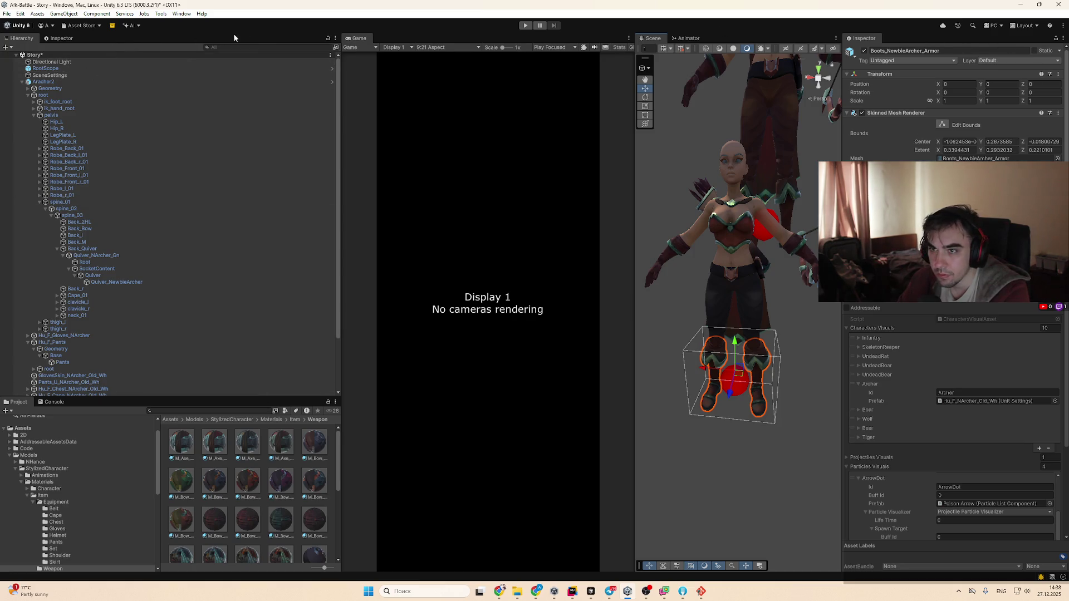
text(bs)
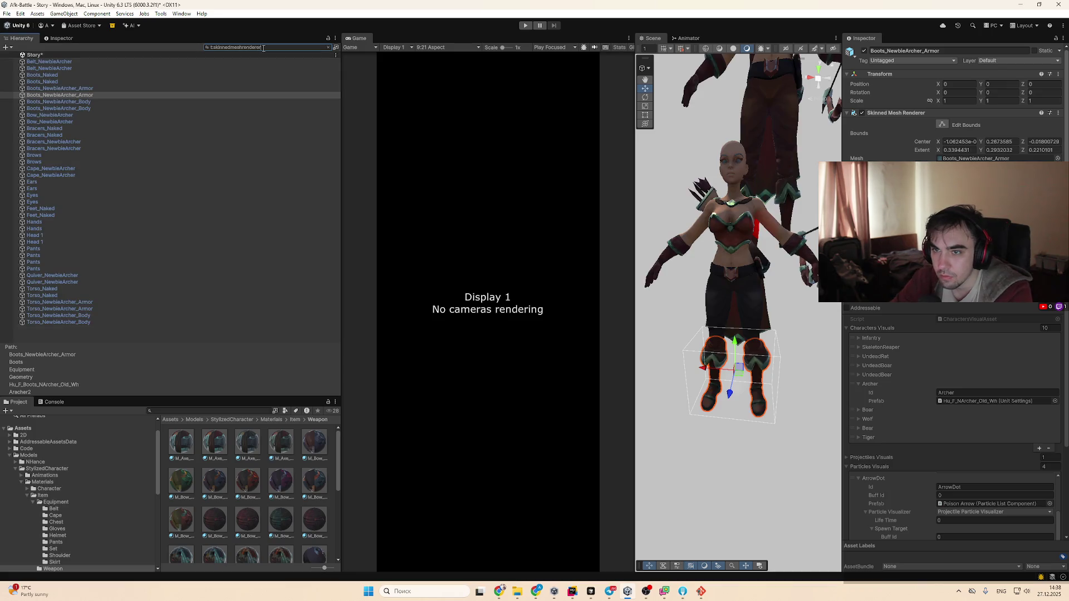
click(64, 69)
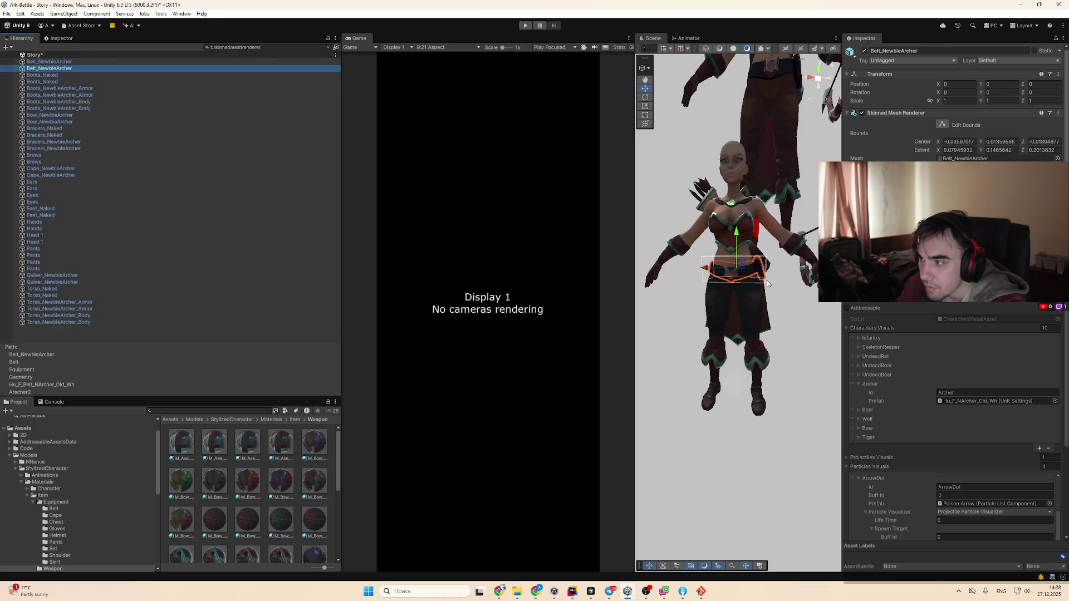
click(56, 234)
key(Down)
key(Down)
key(Down)
key(Down)
key(Down)
Recheck the belt and Boots_NewbieArcher_Armor meshes, then clear the skinned-mesh search filter
scroll(733, 166, up, 3)
scroll(778, 218, down, 3)
drag(757, 262, 771, 302)
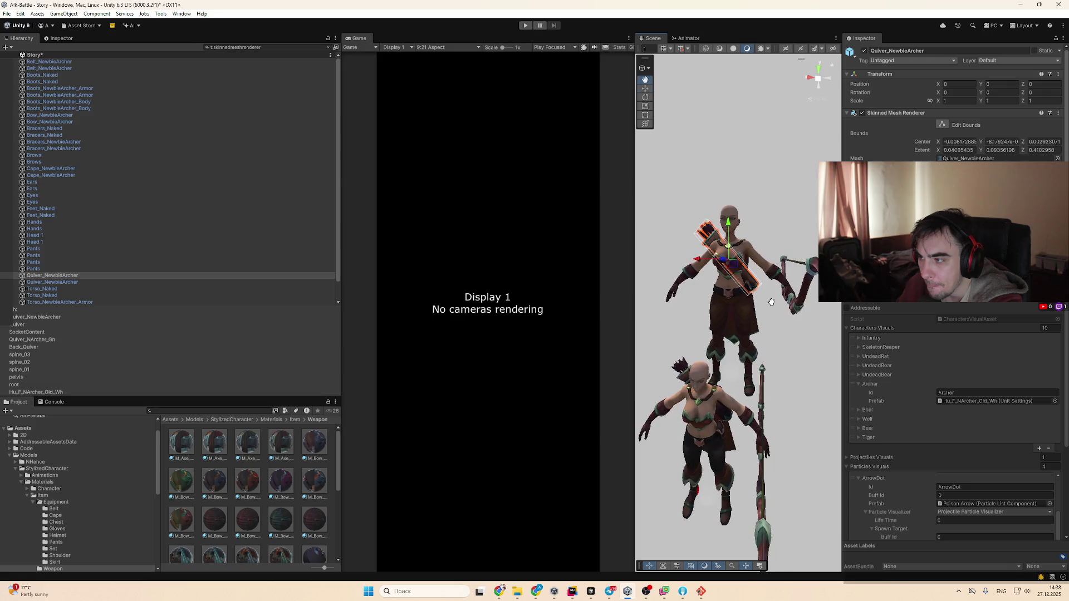
click(129, 67)
key(Down)
key(Down)
key(Down)
drag(651, 292, 646, 342)
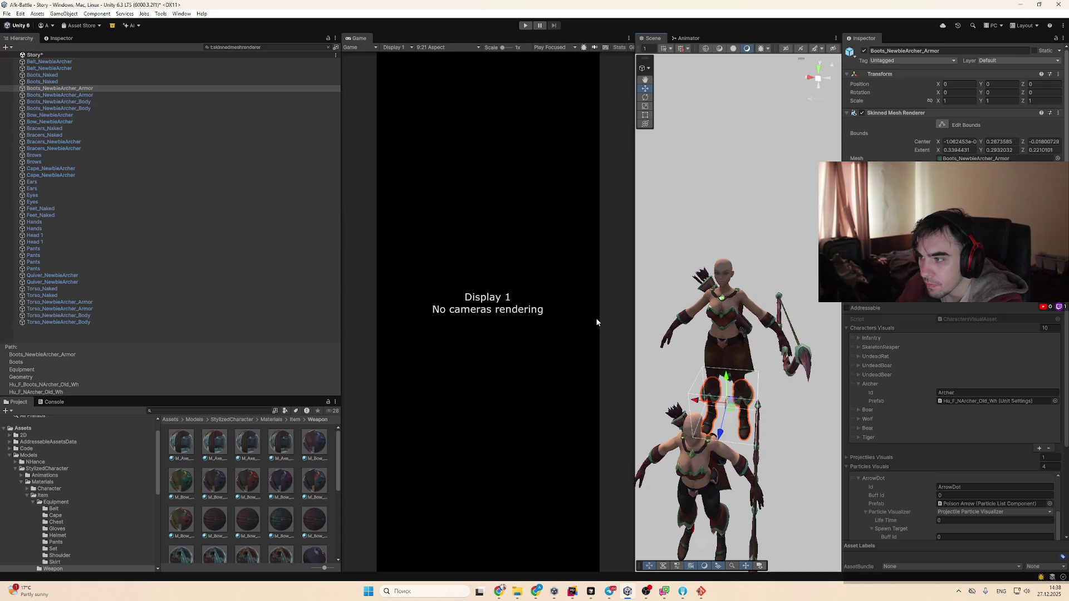
click(328, 47)
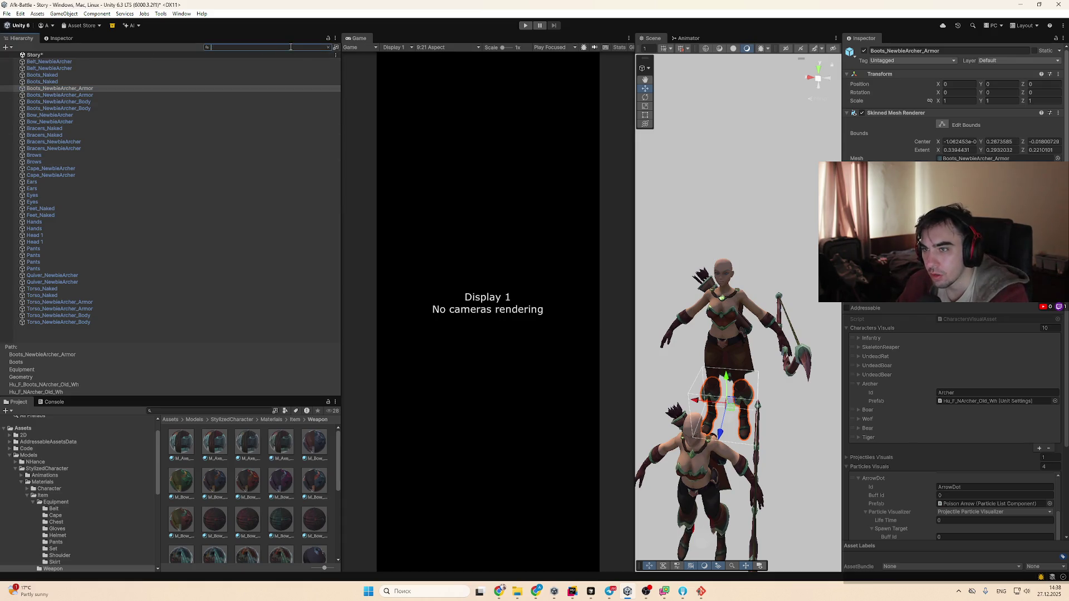
drag(337, 332, 326, 53)
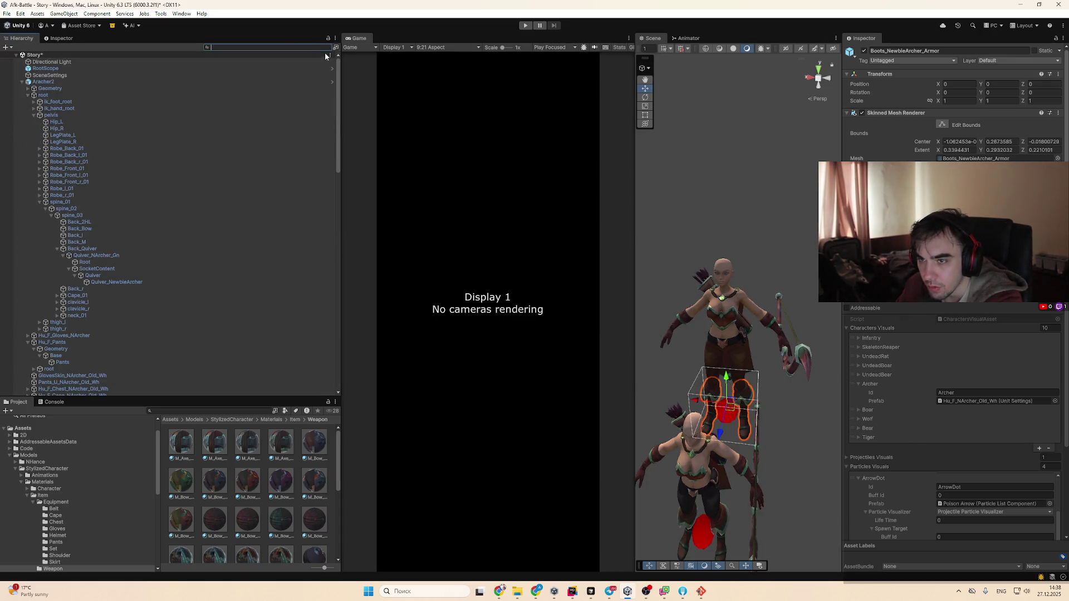
click(76, 83)
Delete the old archer Hu_F_NArcher_Old_Wh from the scene
click(76, 88)
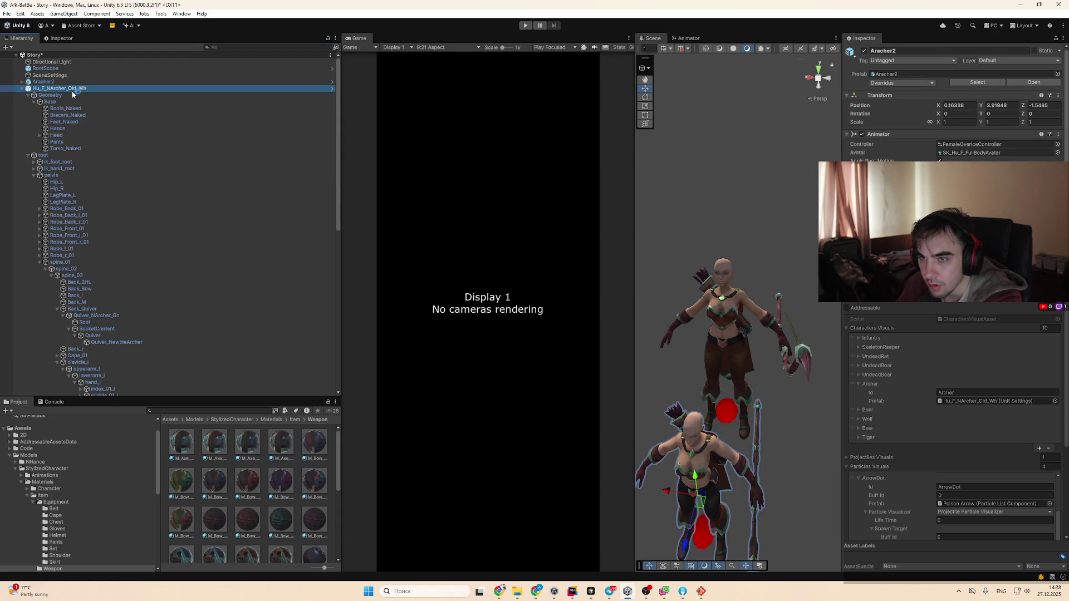
key(Left)
key(Delete)
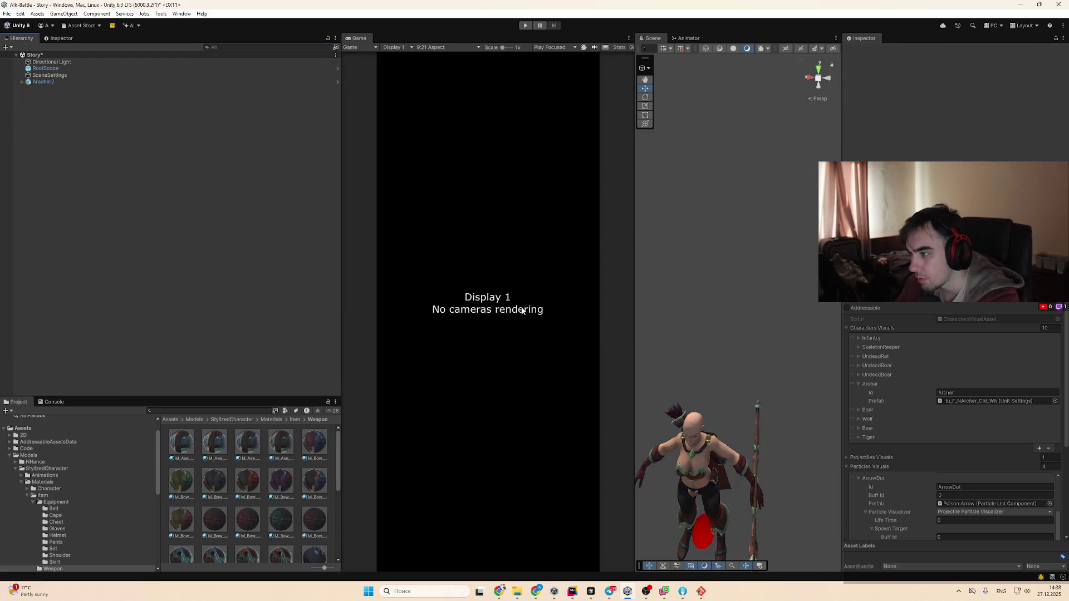
Filter Aracher2 by t:skinnedmeshrenderer and step through belt, boots, feet and torso meshes
click(71, 82)
click(240, 47)
text(t:skinnedmeshrenderer)
click(108, 62)
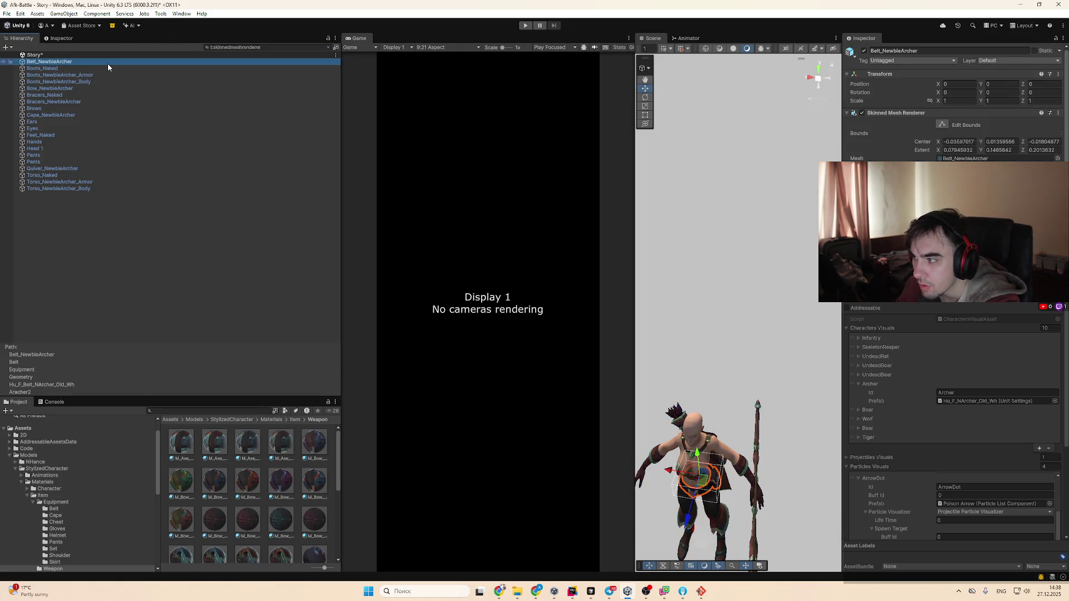
key(Down)
key(Up)
key(Down)
key(Down)
key(Down)
key(Down)
key(Down)
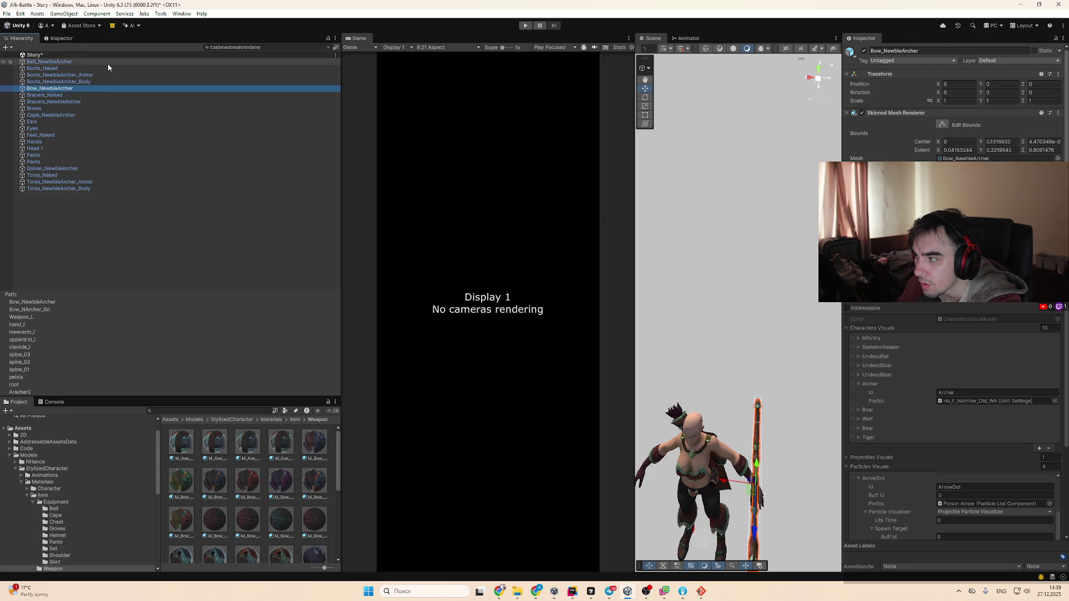
key(Down)
key(Down)
key(Down)
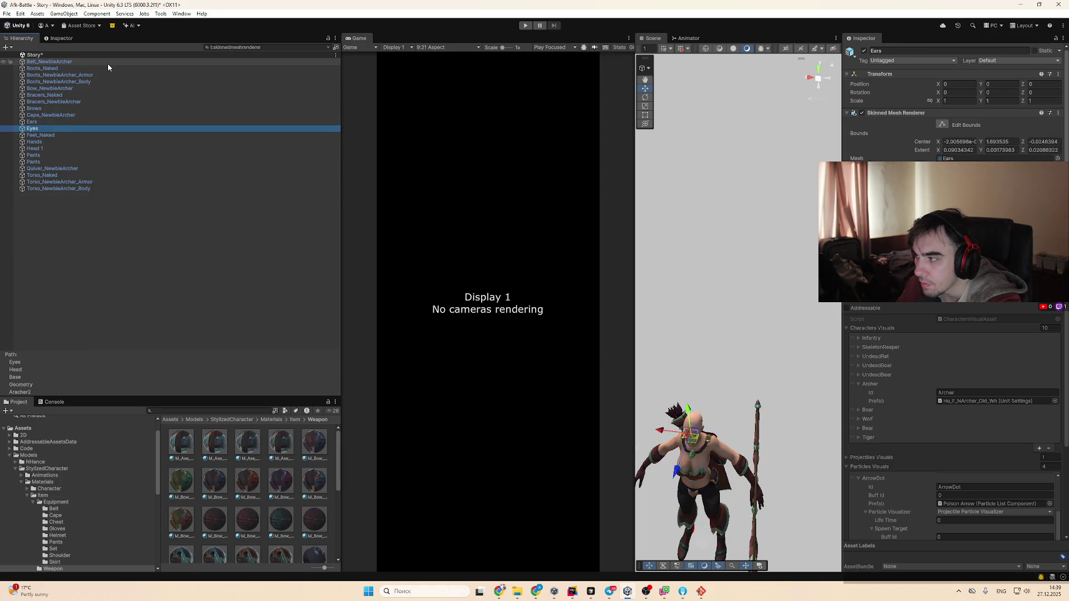
key(Down)
key(Down)
key(Down)
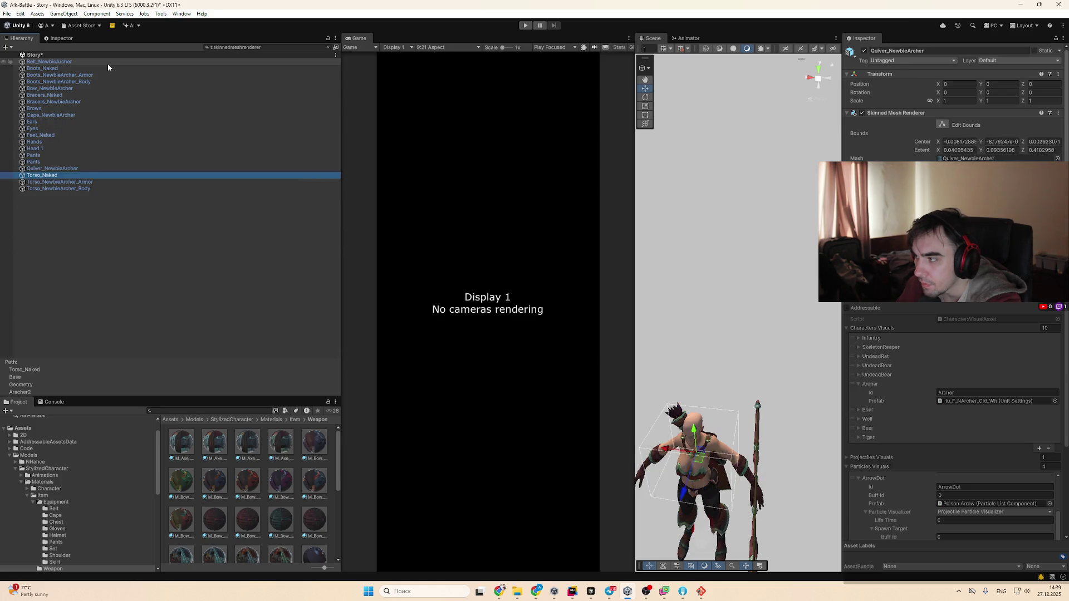
key(Up)
key(Down)
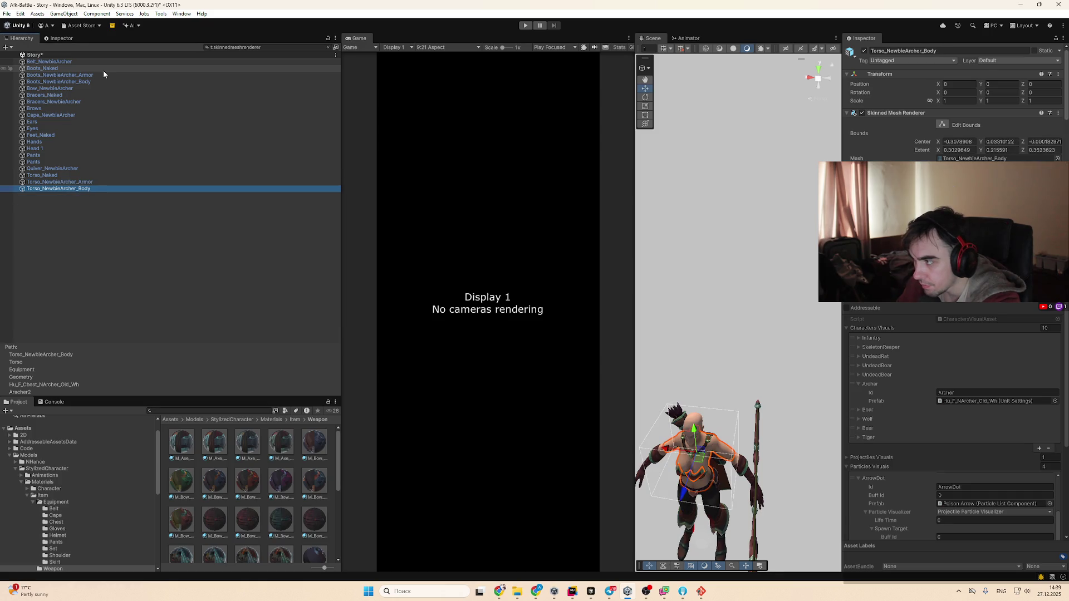
double_click(72, 189)
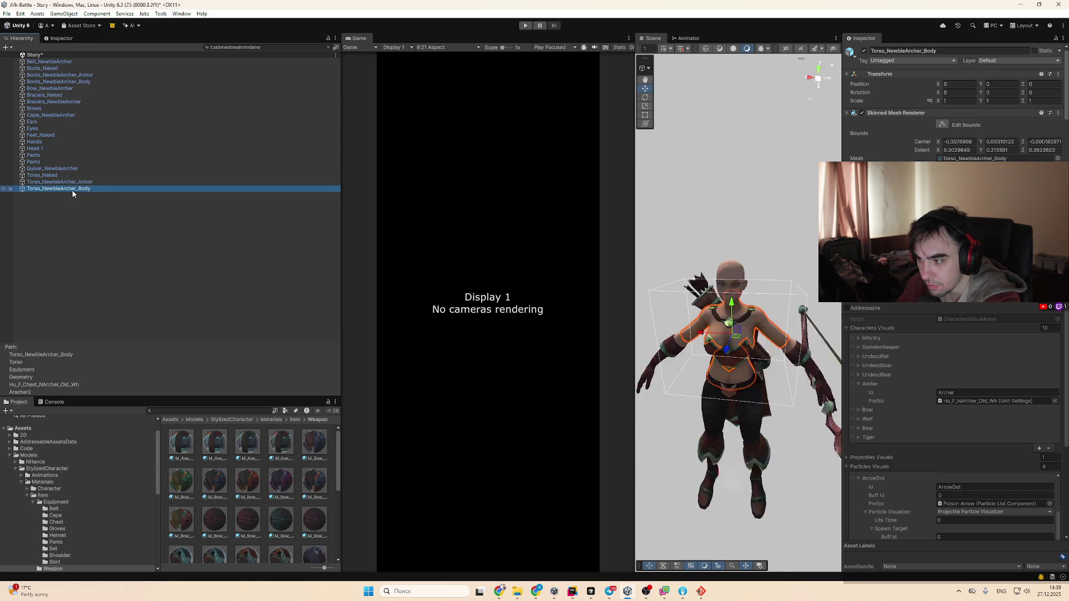
Select Torso_NewbieArcher_Armor, clear the search, and open the Archer prefab asset
scroll(802, 206, up, 3)
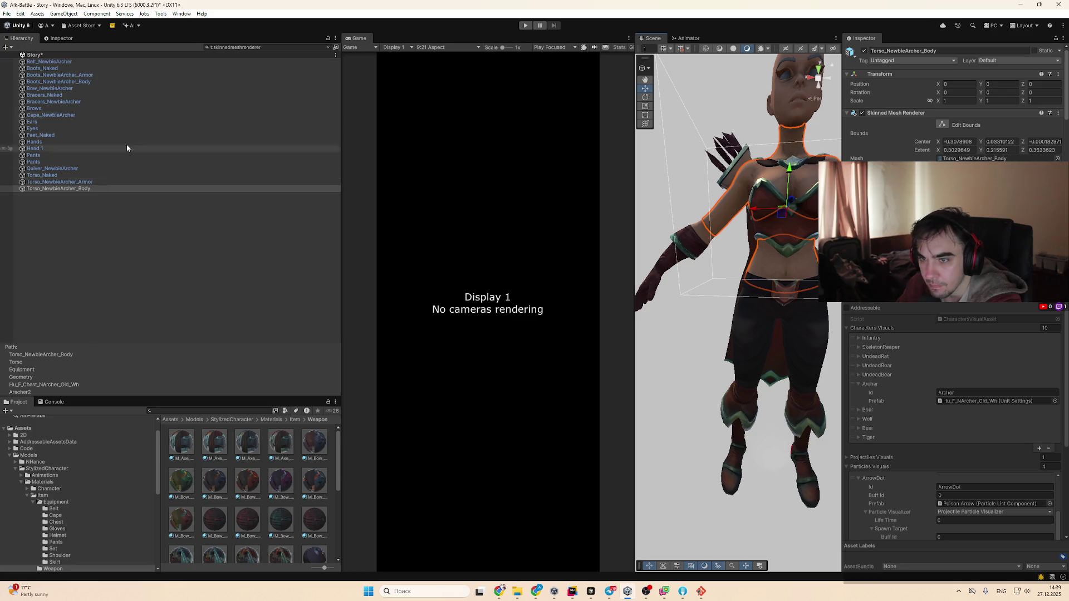
click(87, 182)
click(328, 47)
scroll(983, 490, down, 5)
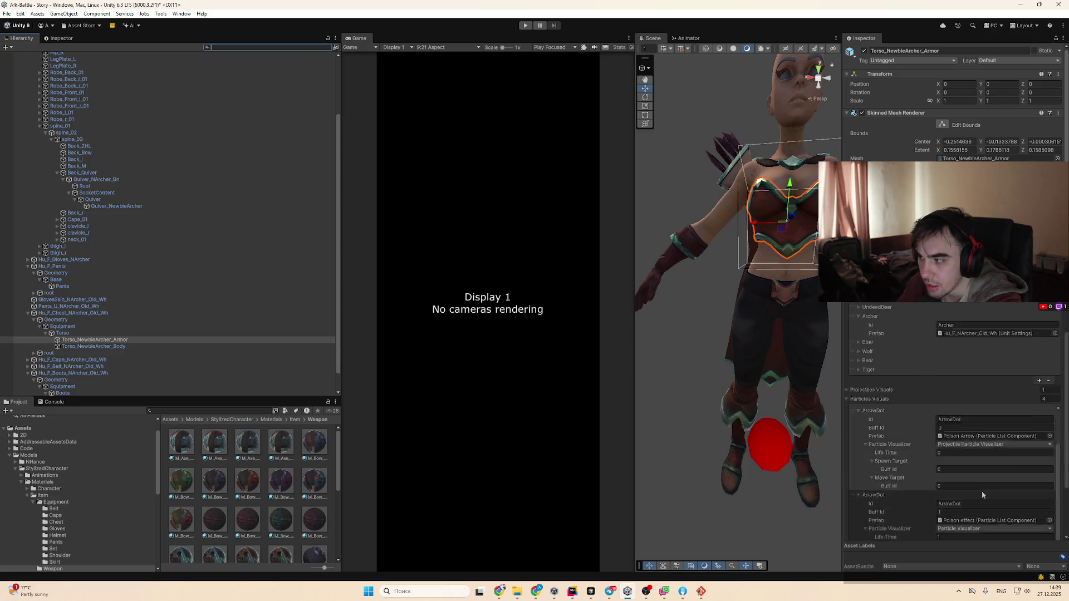
scroll(998, 436, up, 4)
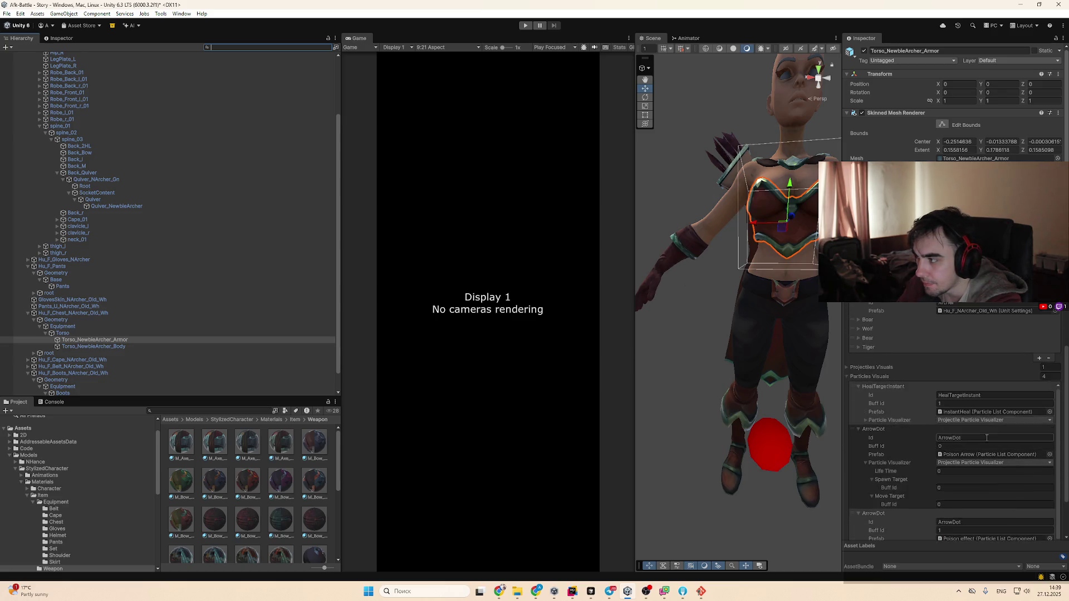
click(994, 312)
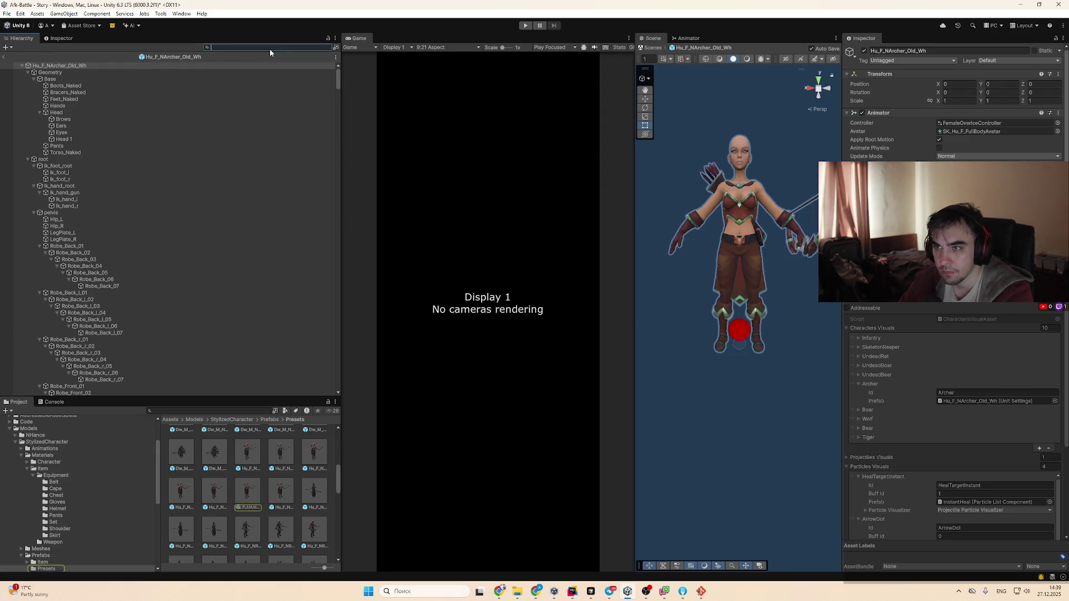
Collapse the old archer prefab's Geometry, root bone and gloves subtrees
click(78, 74)
key(Left)
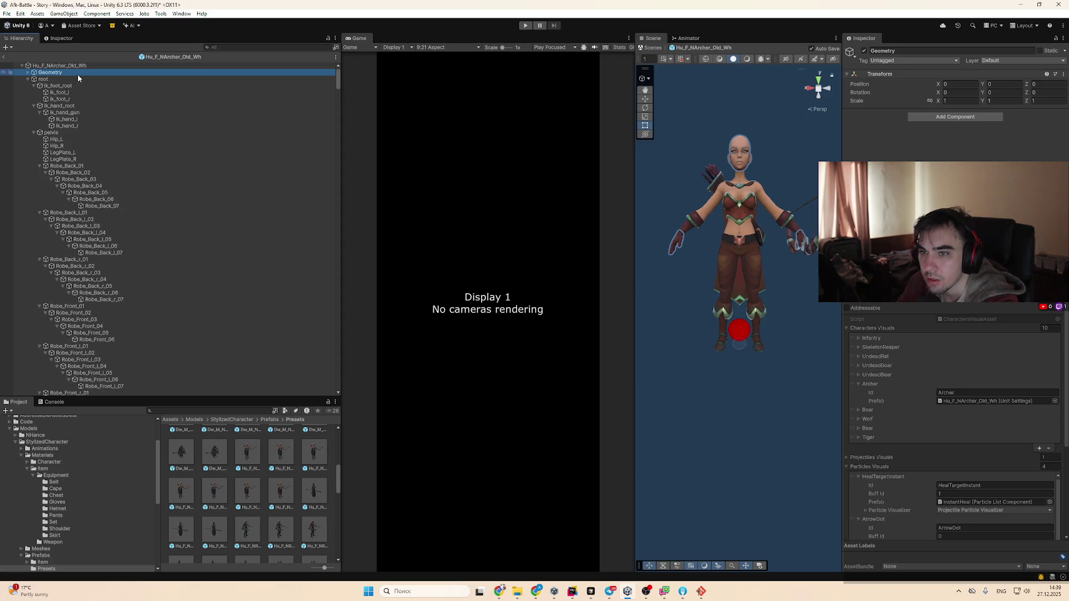
key(Down)
key(Left)
key(Down)
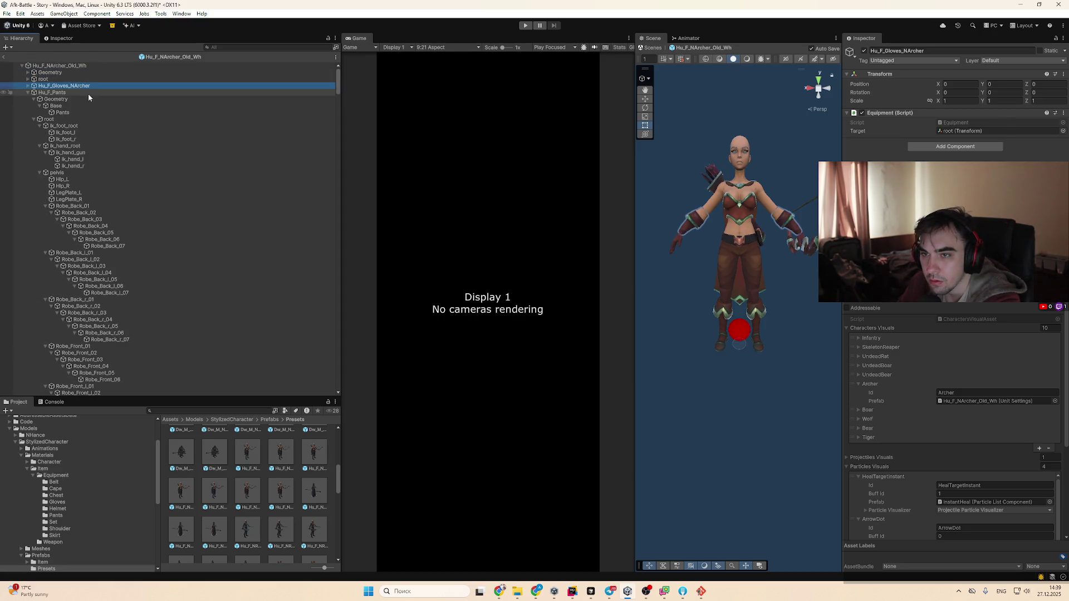
key(Left)
key(Left)
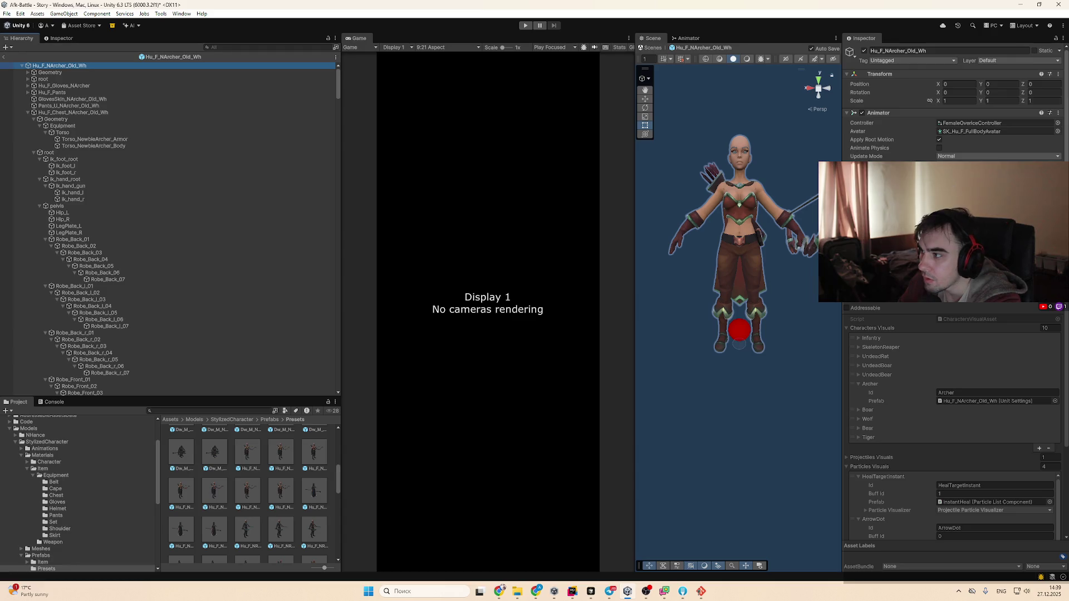
scroll(952, 100, down, 5)
scroll(952, 100, up, 5)
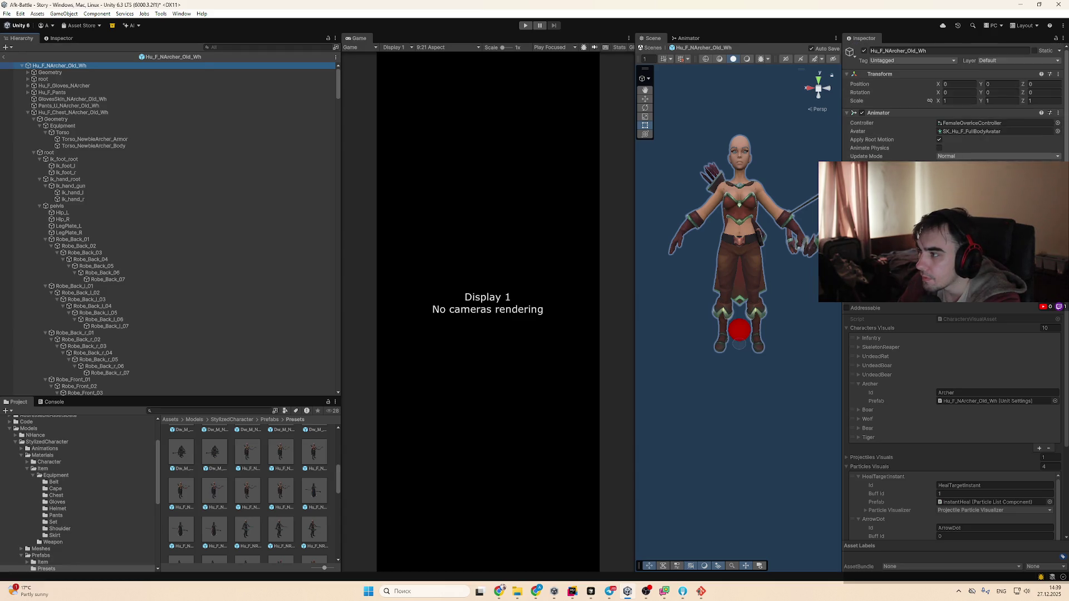
Review the chest, cape, belt and boots equipment, collapsing each subtree
click(120, 117)
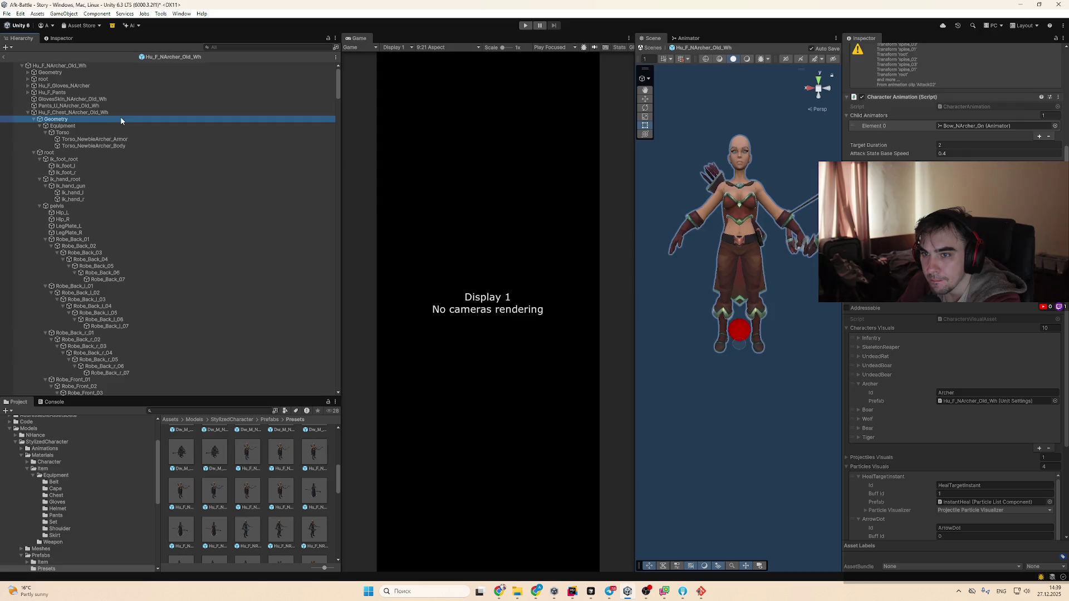
key(Left)
key(Left)
key(Left)
key(Left)
key(Left)
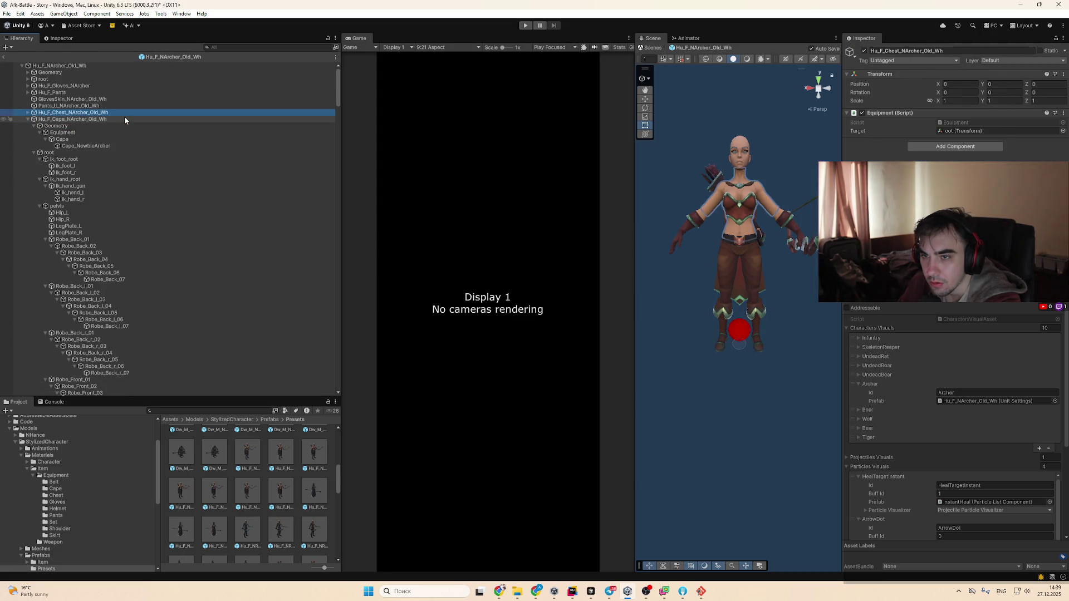
key(alt+Right)
click(94, 119)
key(Left)
click(94, 126)
key(Left)
click(100, 135)
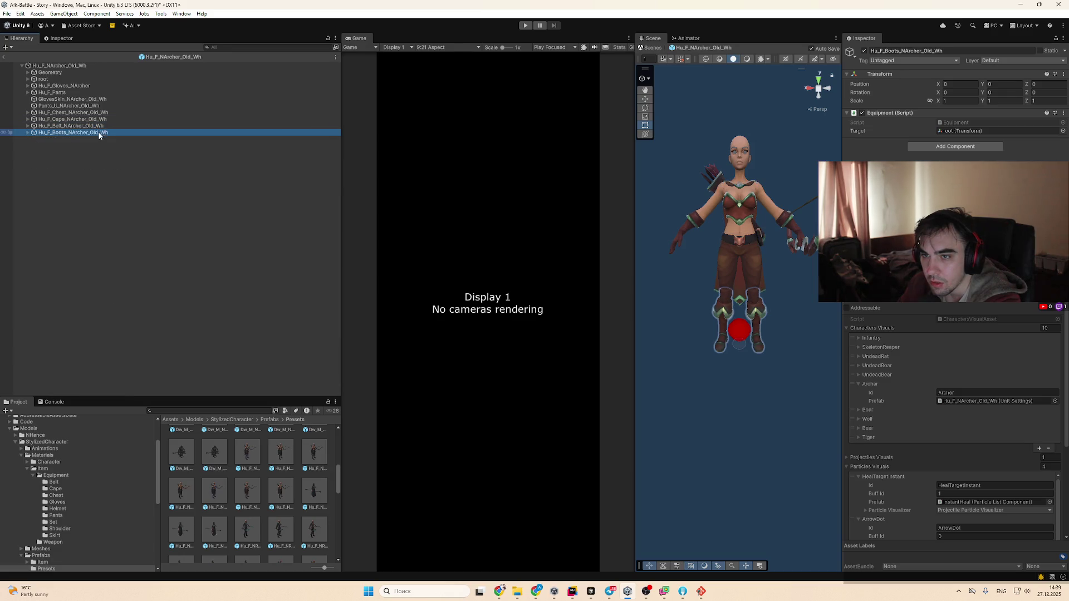
drag(763, 278, 732, 308)
click(72, 65)
scroll(952, 100, down, 5)
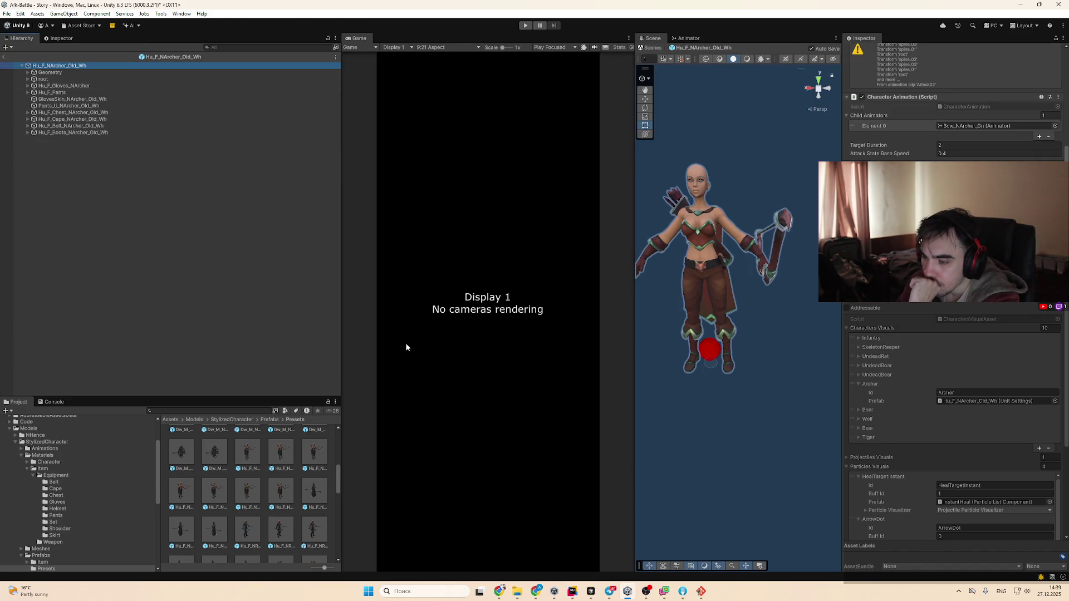
Open the Hu_F_NArcher_Gn, Old_Bl, Old_Gn and Bl prefabs, then reopen Hu_F_NArcher_Old_Wh
double_click(247, 451)
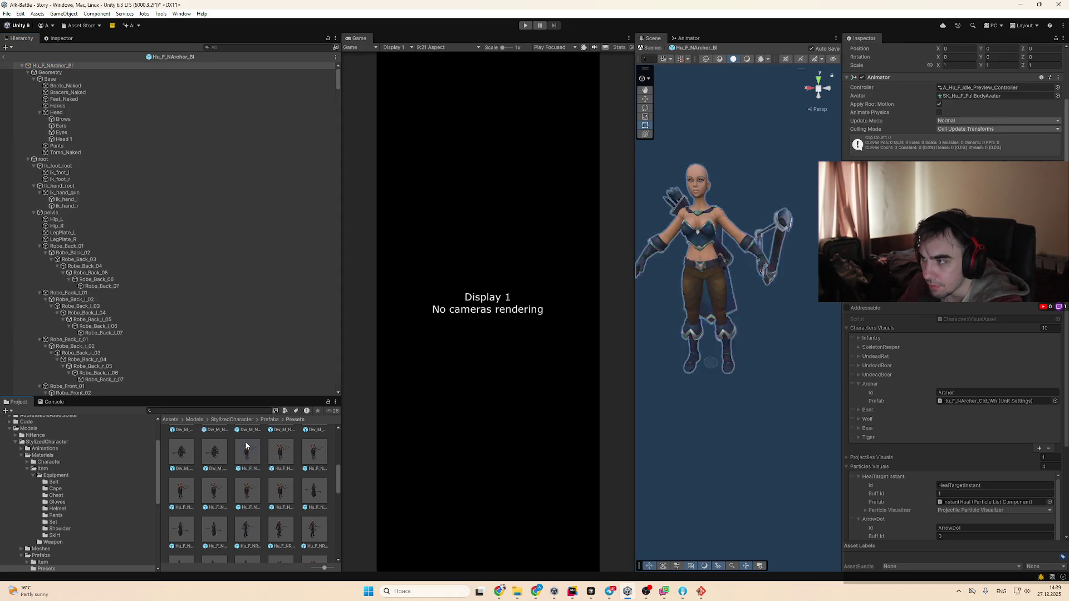
double_click(292, 456)
double_click(175, 497)
click(90, 66)
key(Left)
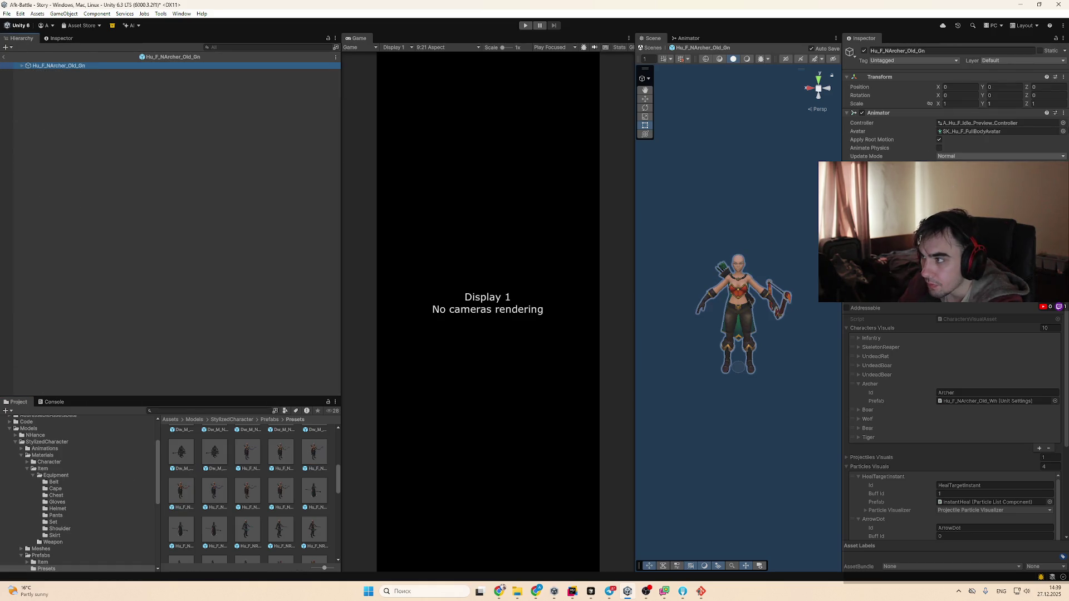
double_click(255, 449)
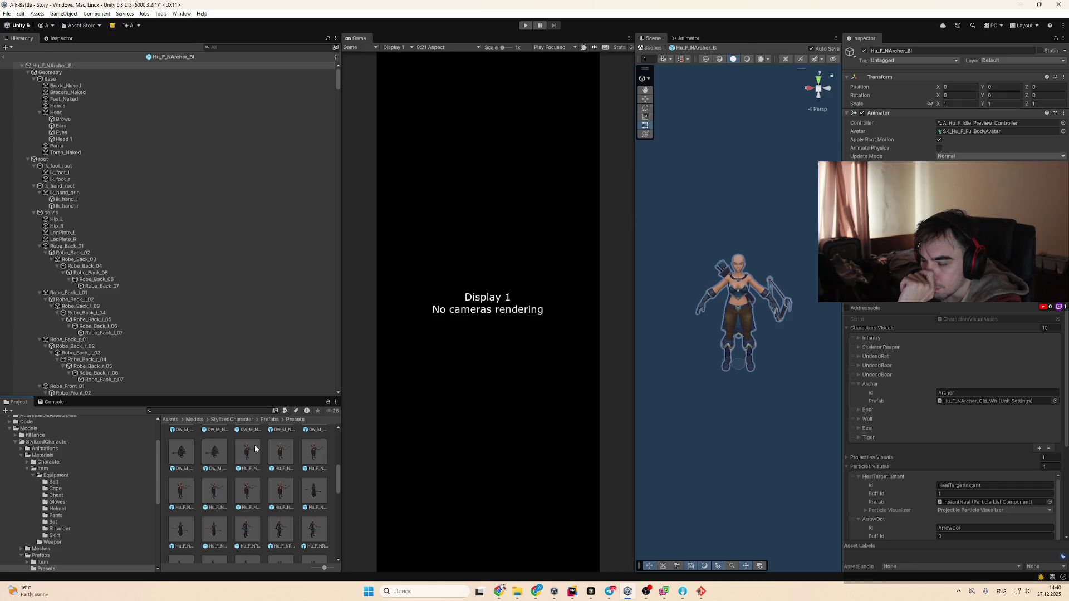
double_click(247, 490)
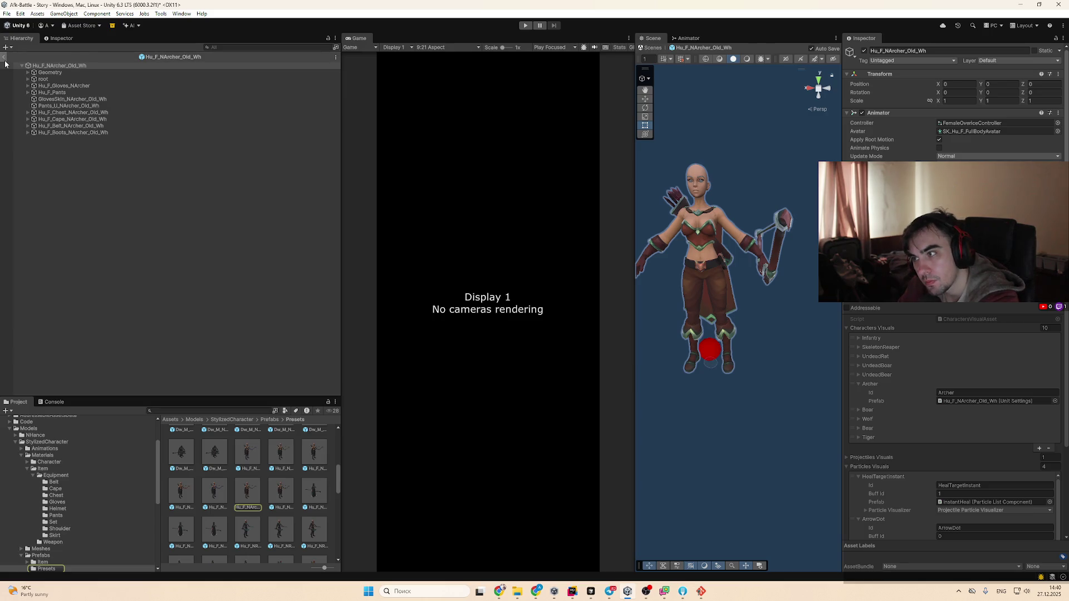
Exit Prefab Mode to the Story scene and collapse Aracher2's hierarchy
click(699, 228)
key(f)
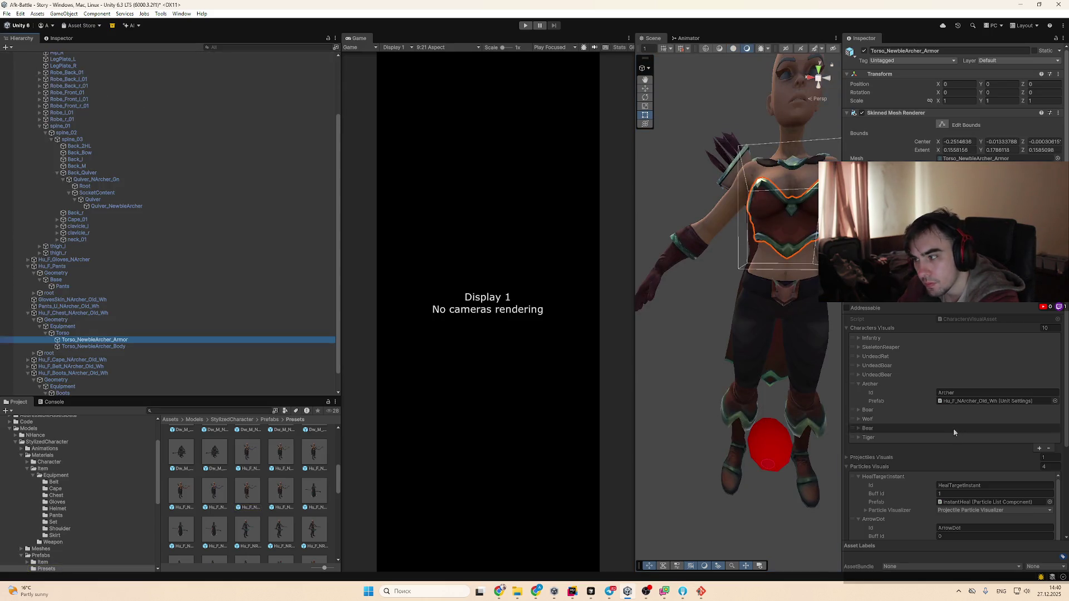
click(974, 400)
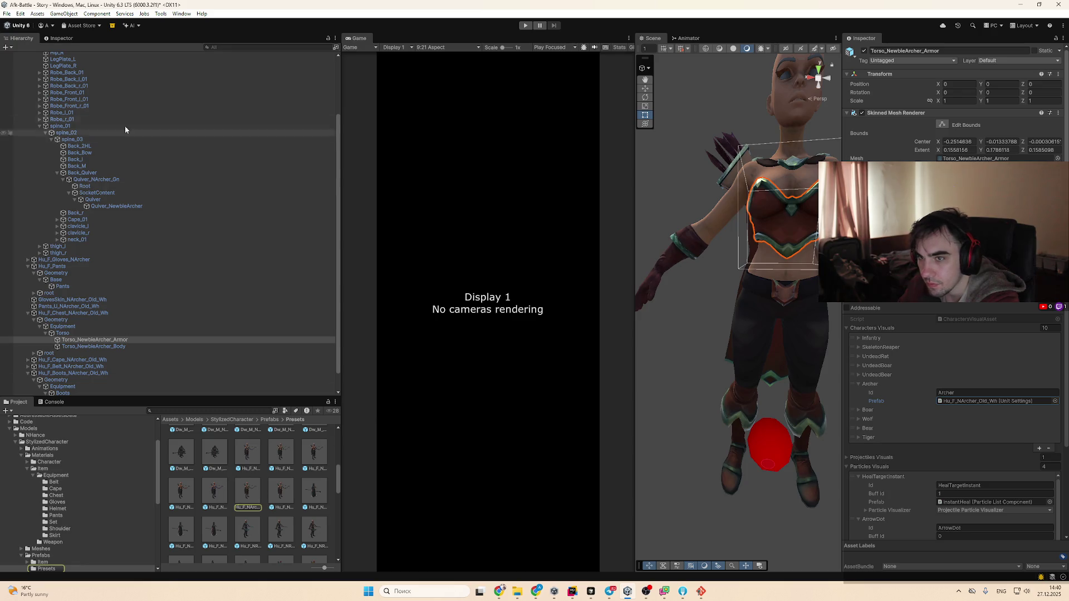
scroll(134, 138, up, 5)
click(29, 81)
click(21, 81)
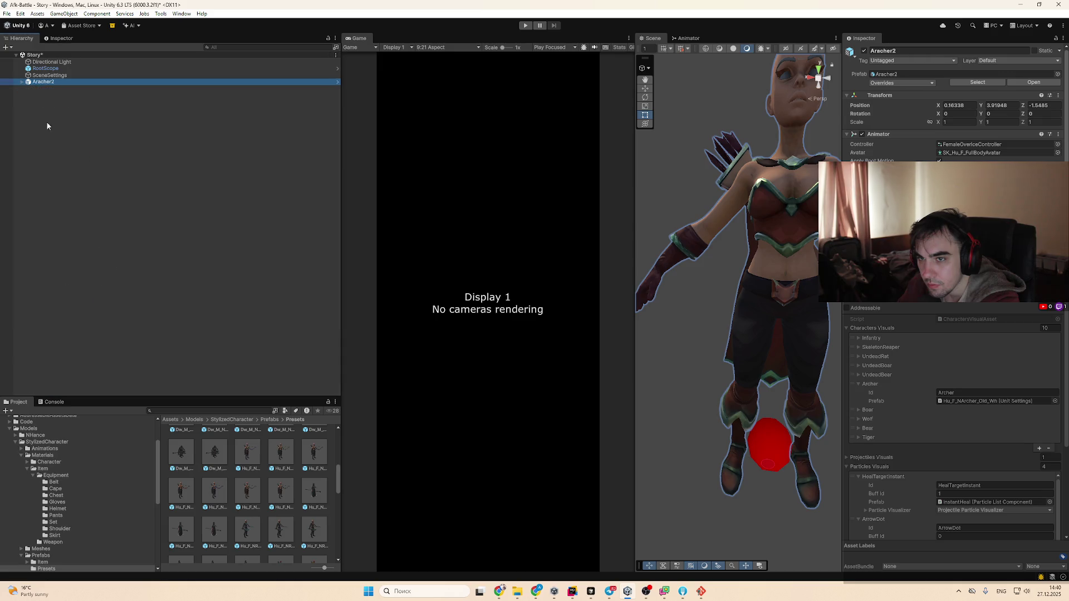
Add the Hu_F_NArcher_Old_Wh prefab to the scene beside the new archer and frame it
click(974, 400)
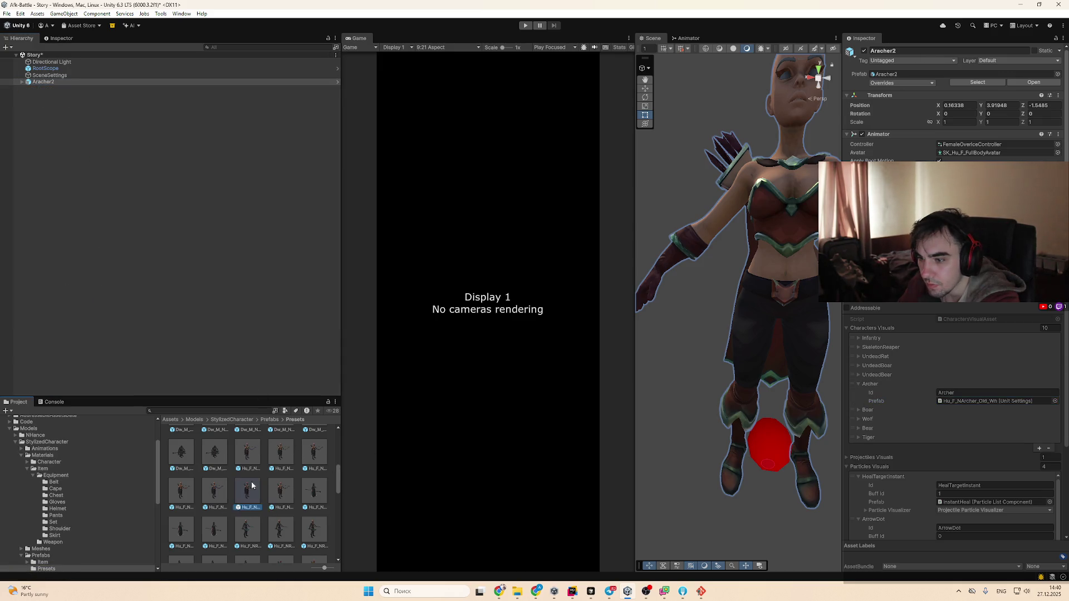
drag(248, 489, 87, 89)
double_click(71, 88)
drag(731, 219, 715, 352)
scroll(715, 355, down, 3)
double_click(59, 88)
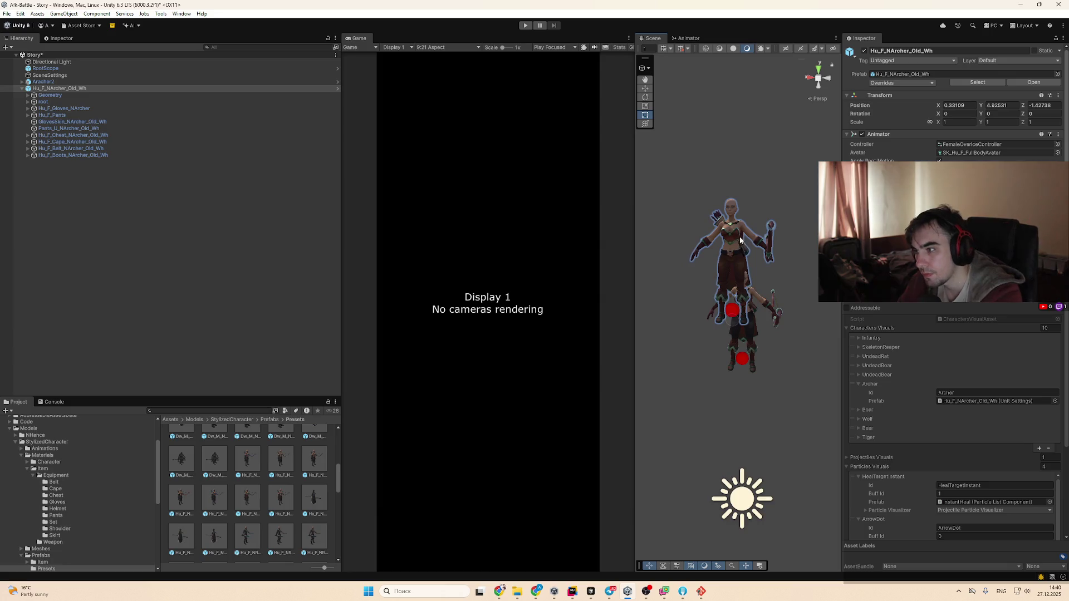
drag(705, 269, 603, 255)
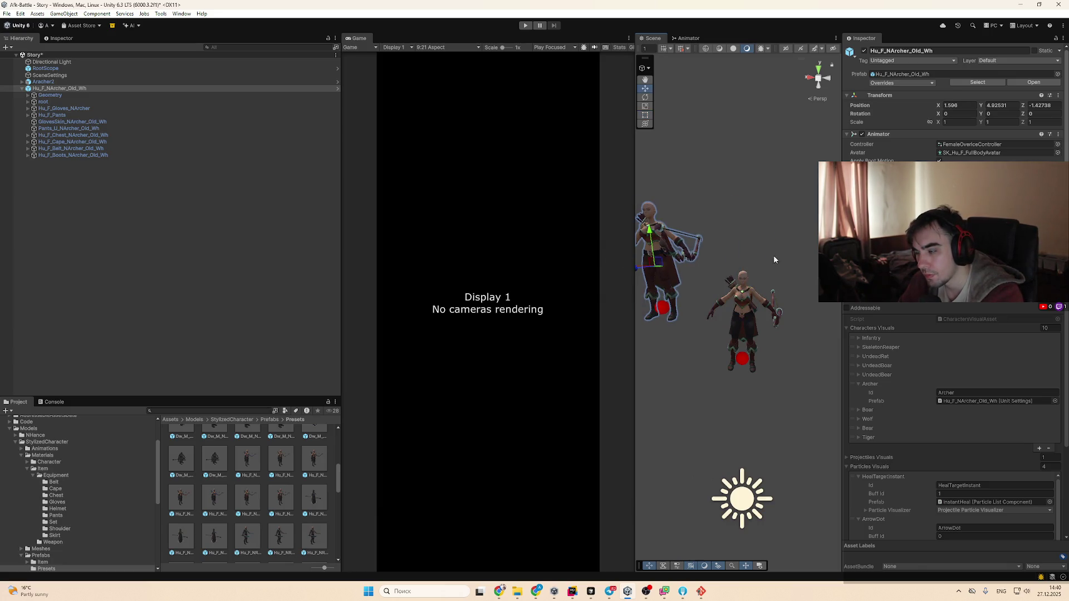
drag(773, 255, 802, 267)
scroll(952, 112, down, 3)
scroll(952, 101, down, 3)
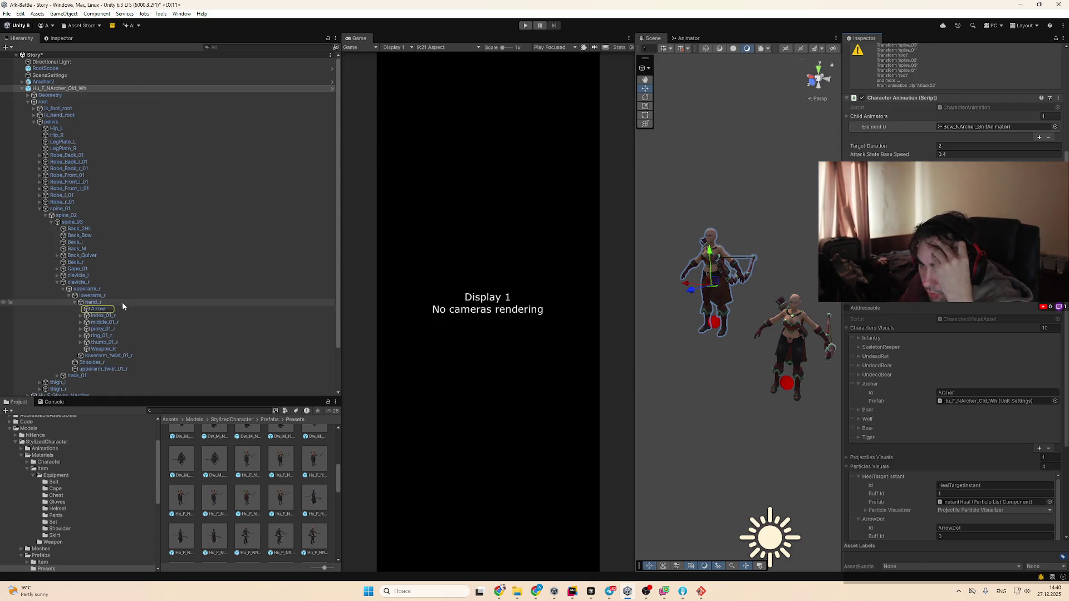
Select the Arrow bone under hand_r and filter the Hierarchy by the name Arrow
click(135, 310)
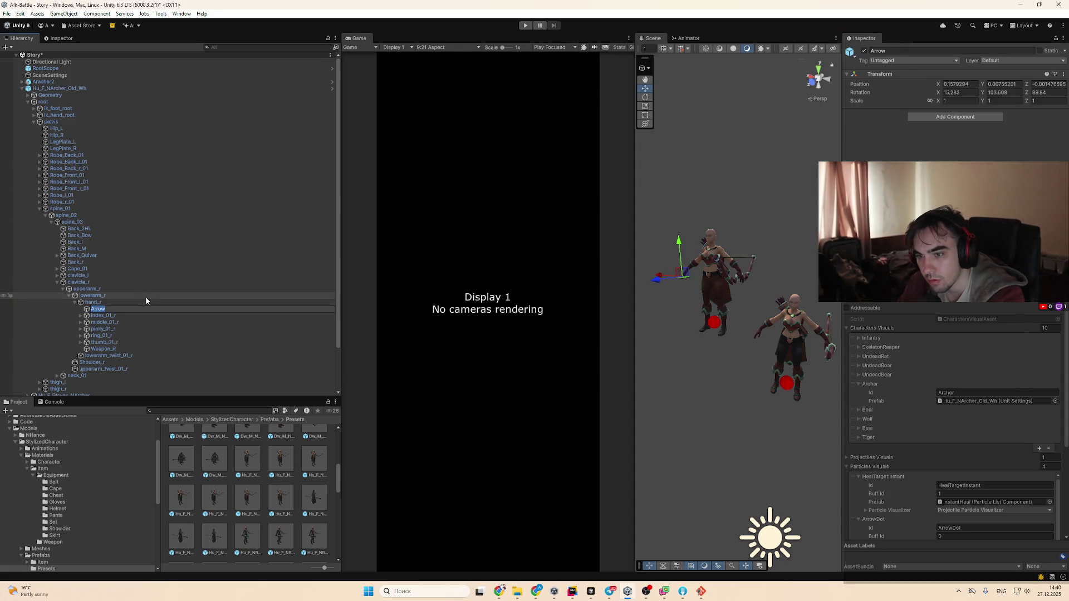
key(ctrl+z)
click(135, 309)
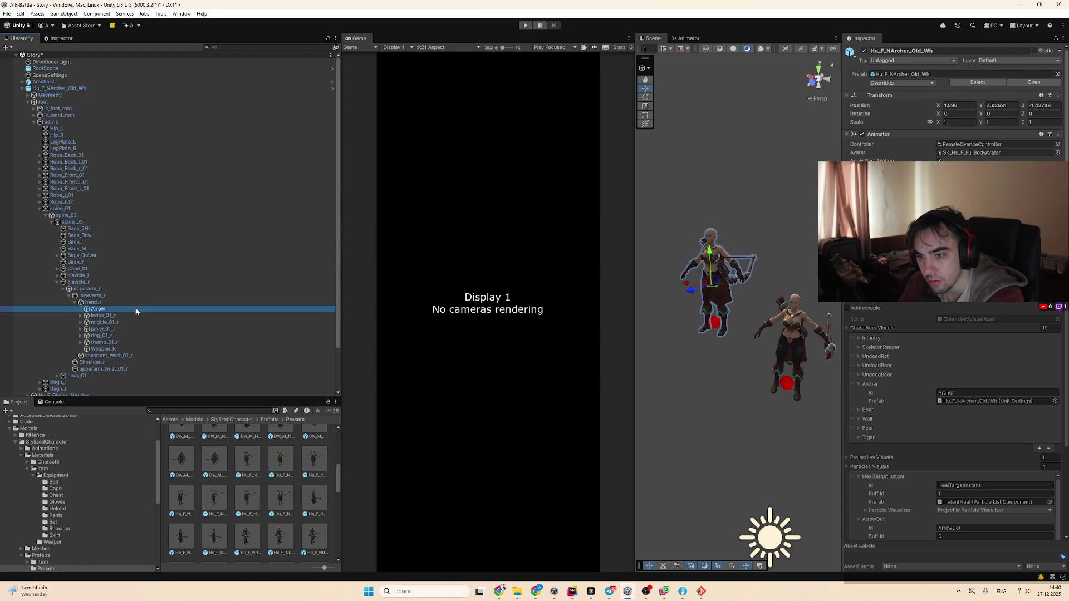
key(Escape)
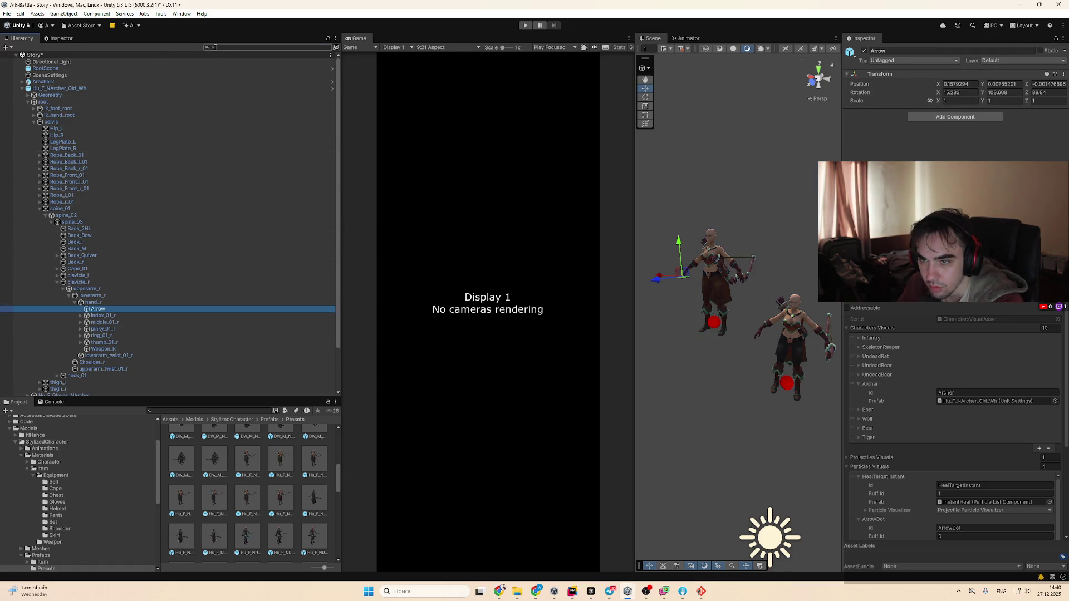
click(215, 48)
text(Arrow)
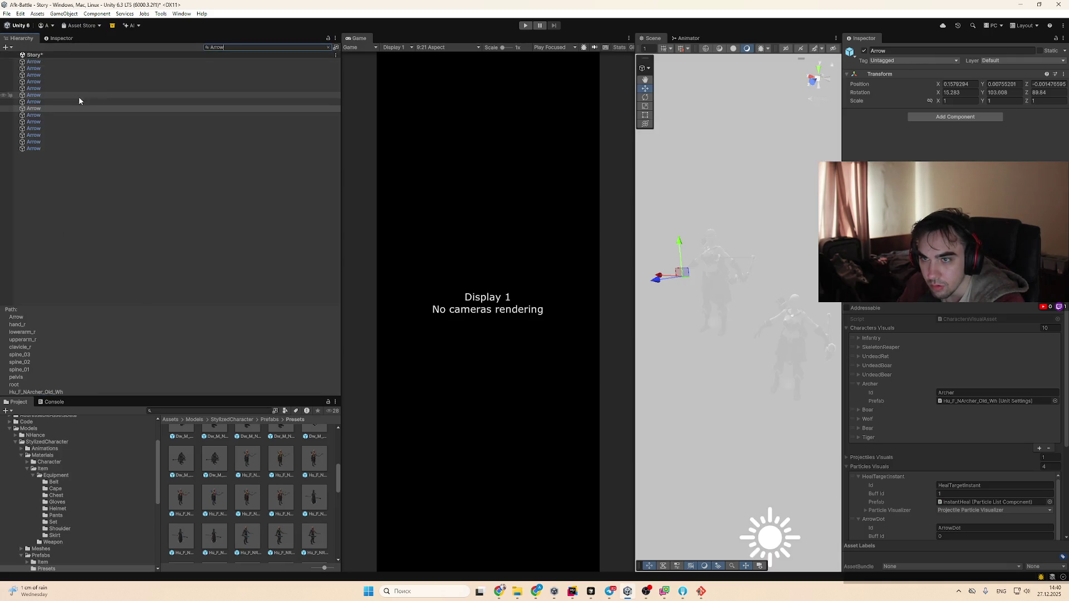
key(Down)
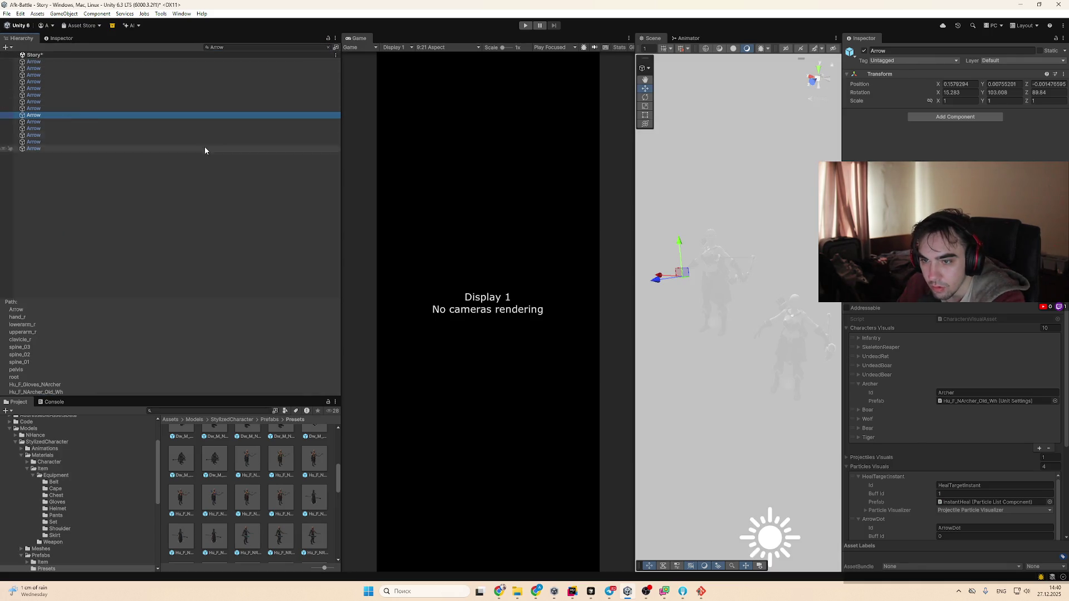
key(Down)
key(Up)
key(Down)
key(Up)
key(Down)
key(Up)
key(Down)
key(Up)
key(Down)
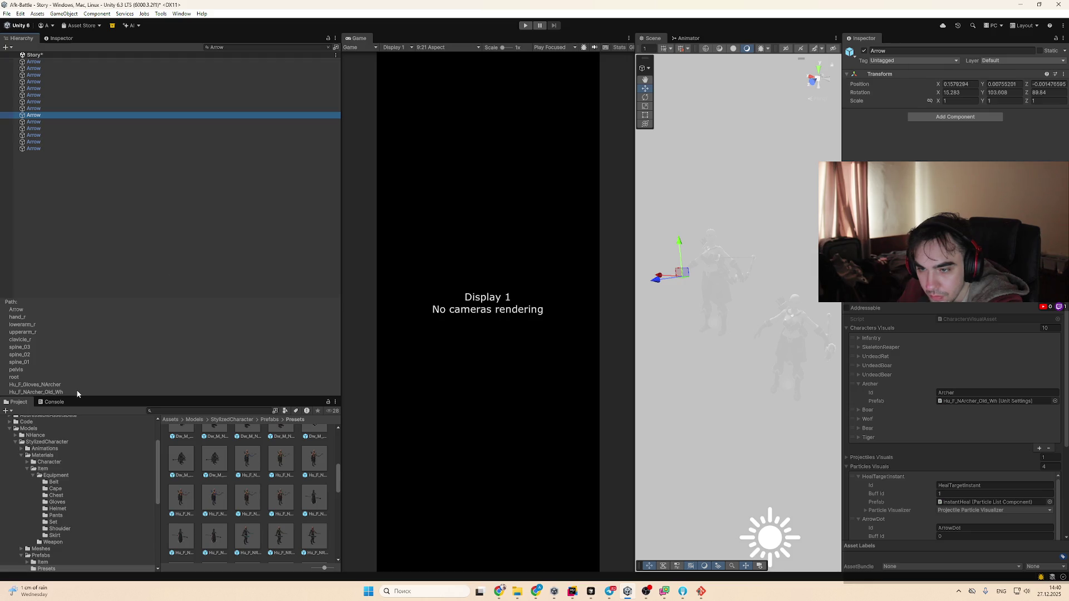
key(Up)
key(Down)
key(Up)
key(Down)
click(328, 47)
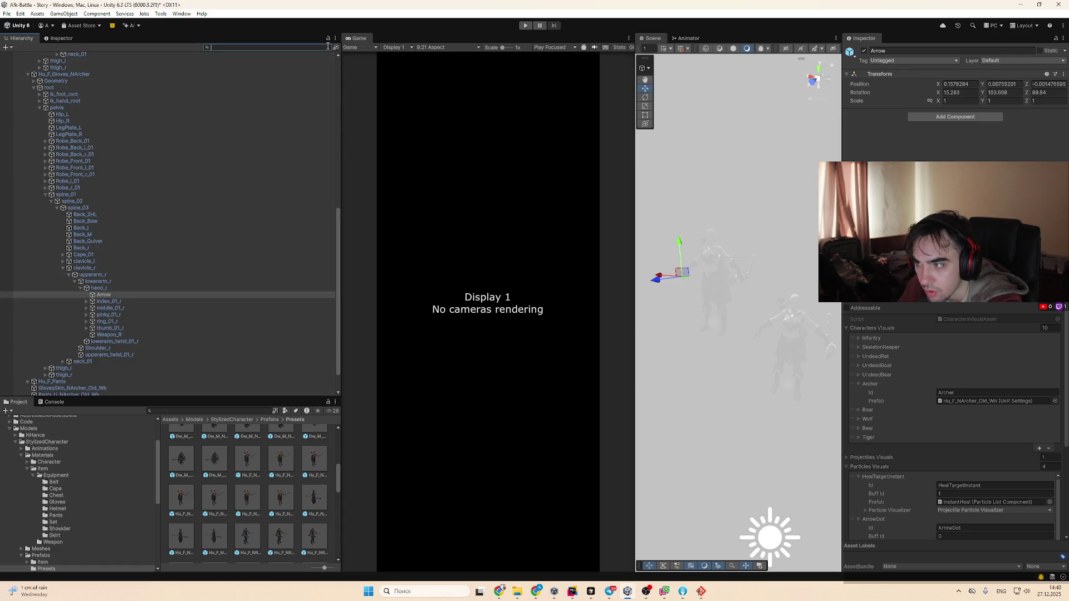
scroll(757, 336, up, 10)
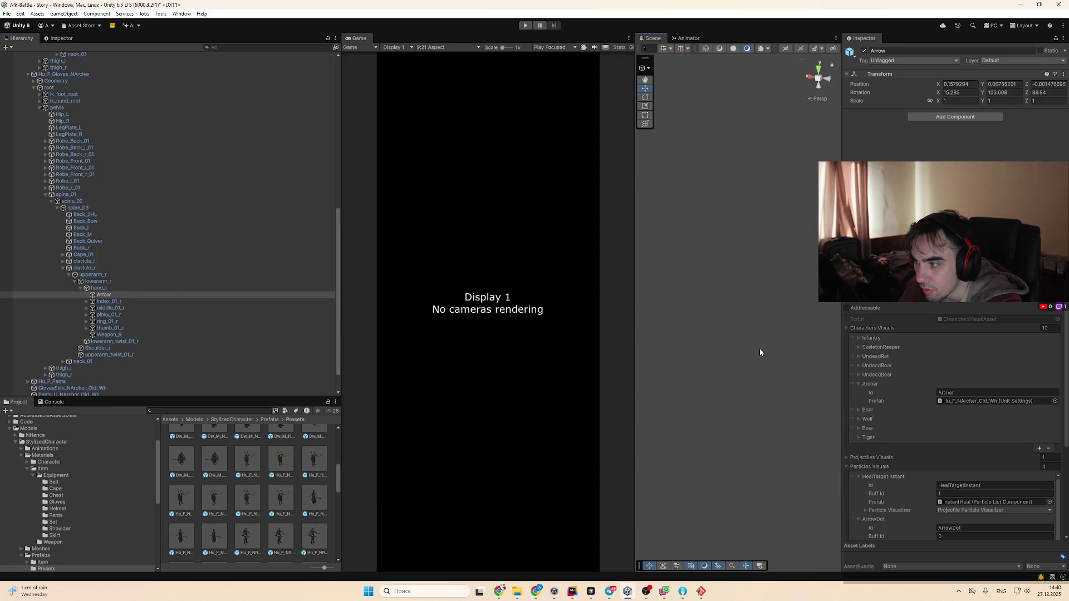
scroll(760, 348, down, 10)
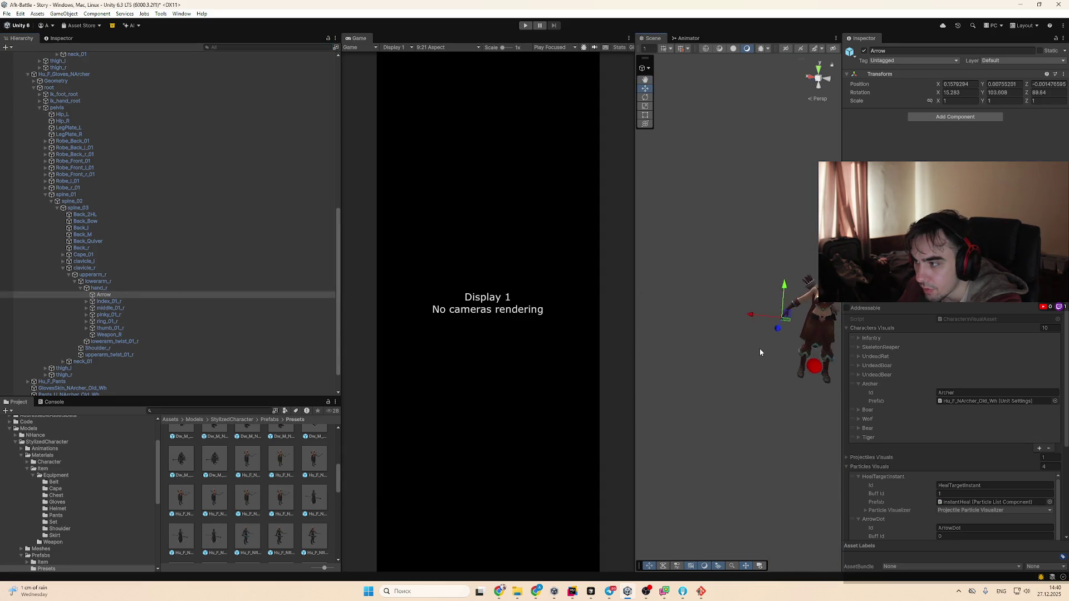
key(f)
scroll(128, 262, up, 2)
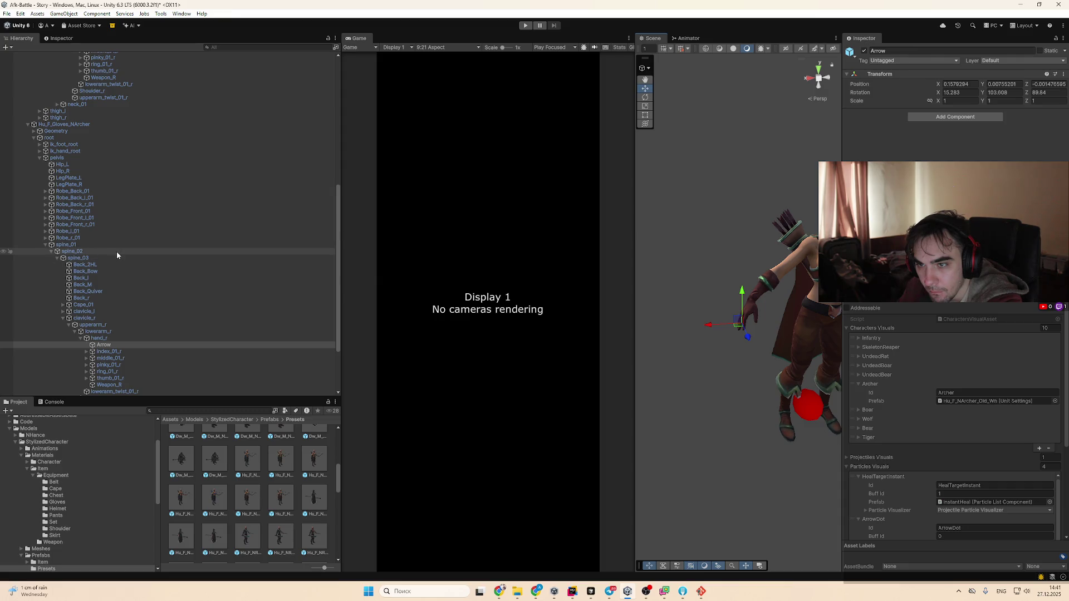
scroll(135, 343, down, 1)
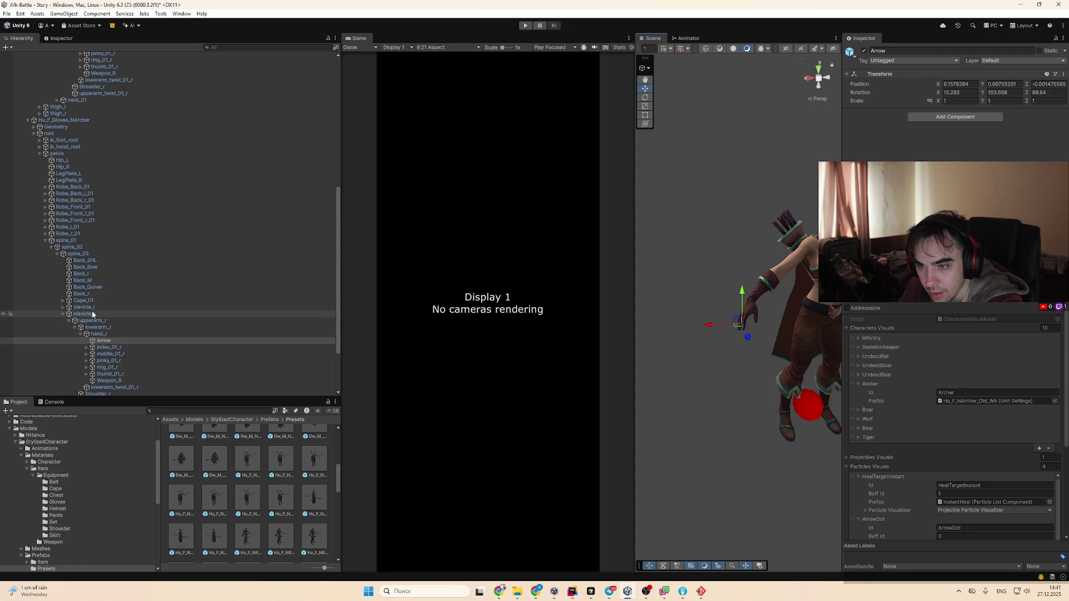
scroll(118, 337, up, 4)
scroll(122, 333, up, 7)
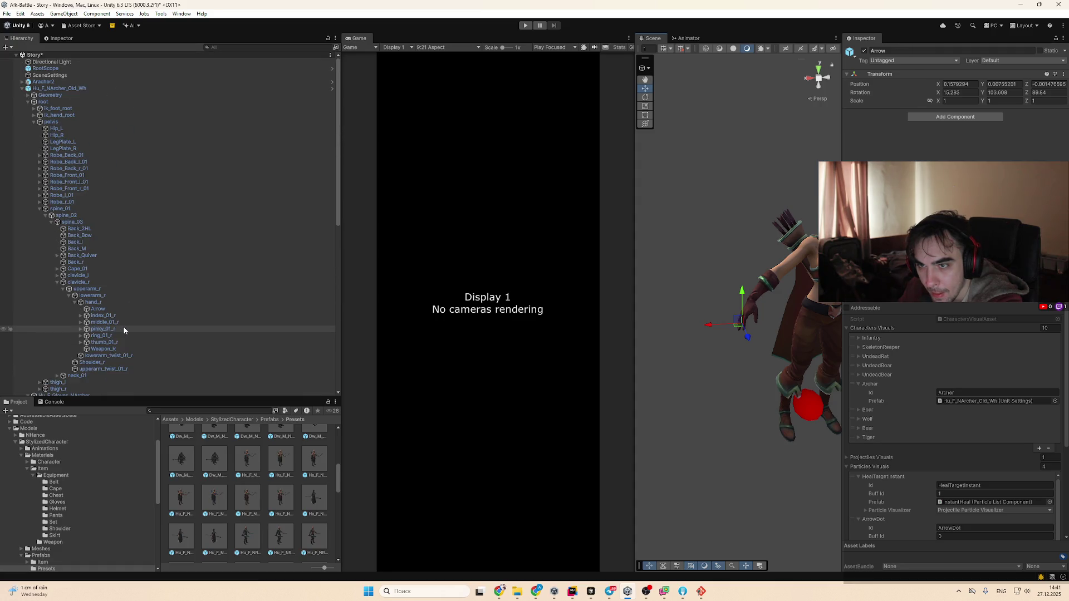
click(125, 310)
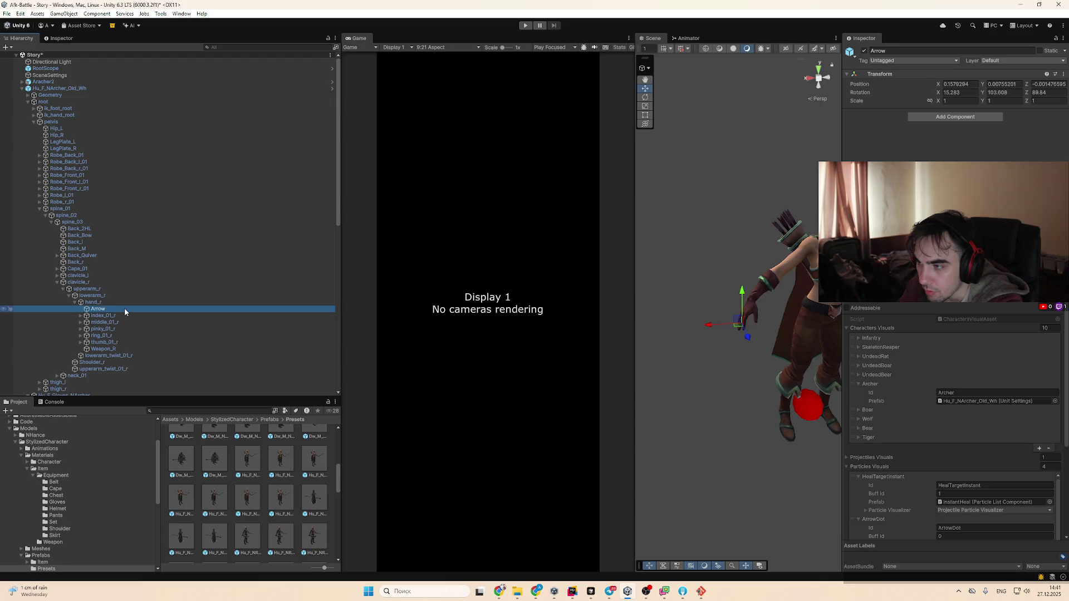
scroll(125, 308, down, 10)
click(122, 365)
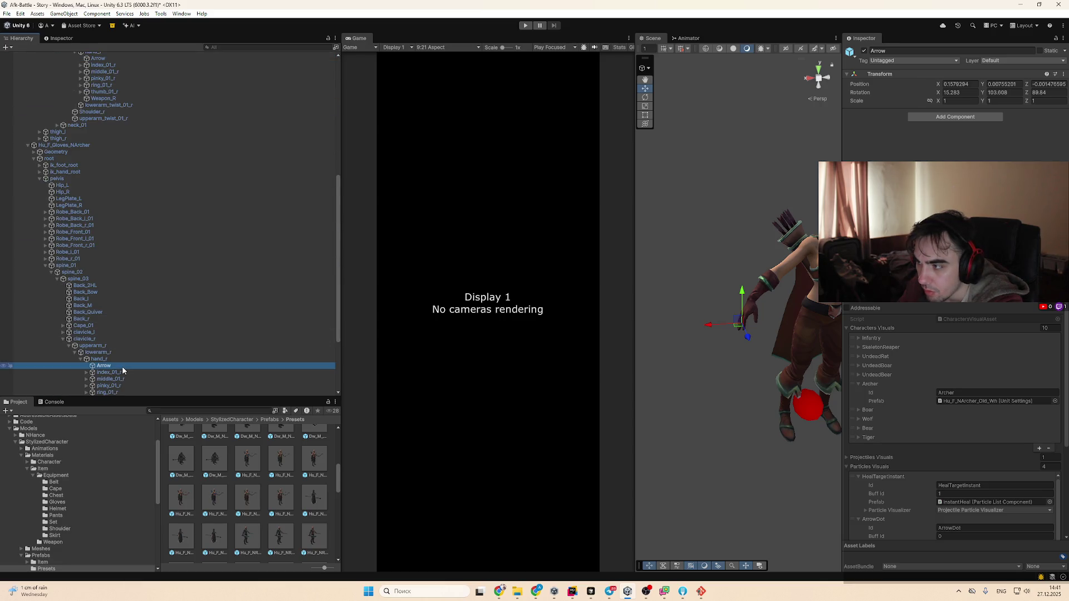
scroll(122, 365, up, 4)
click(124, 166)
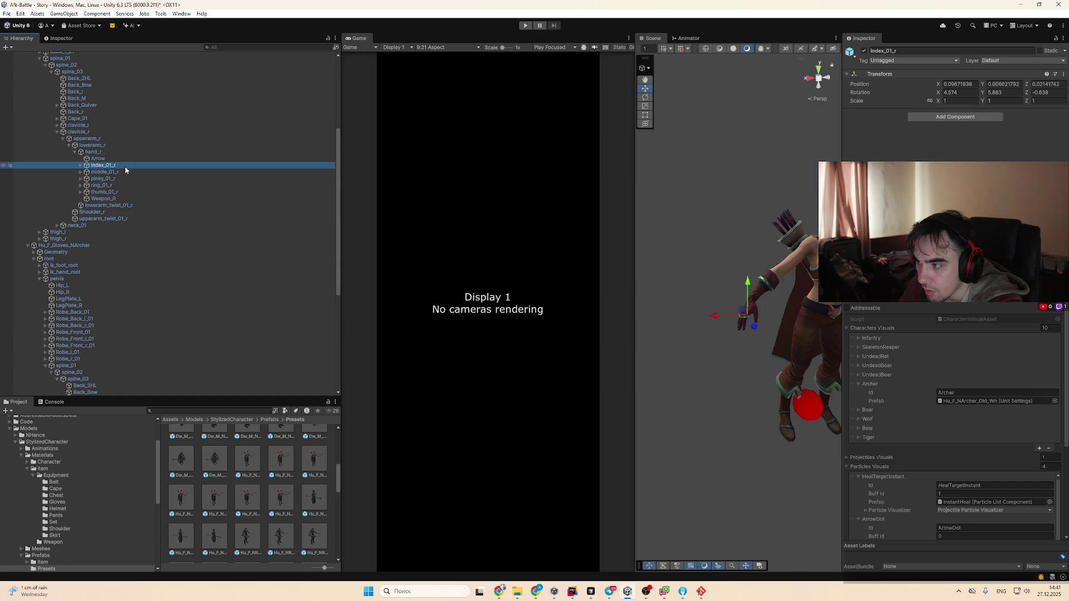
click(122, 152)
key(Left)
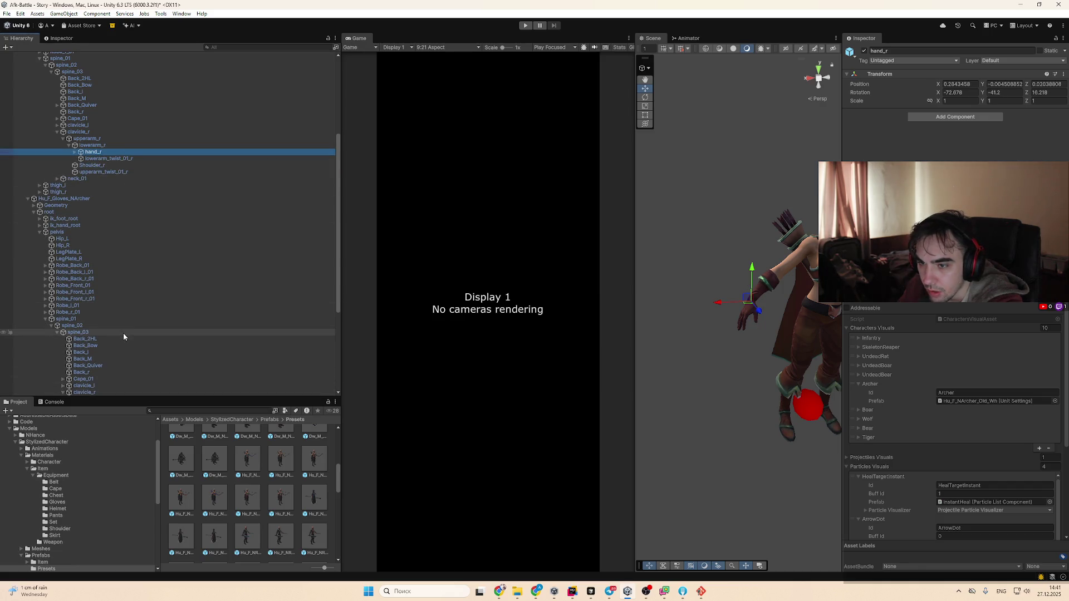
scroll(123, 336, down, 4)
click(128, 313)
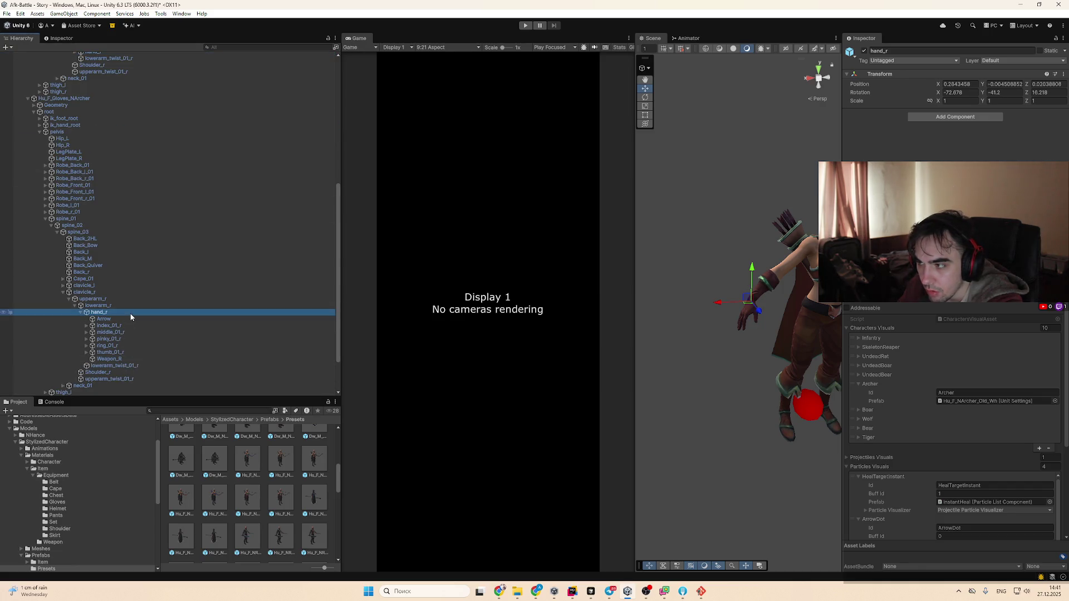
key(Left)
key(Down)
key(Down)
key(Up)
key(Up)
key(Up)
click(85, 105)
key(Left)
key(Up)
scroll(147, 195, up, 10)
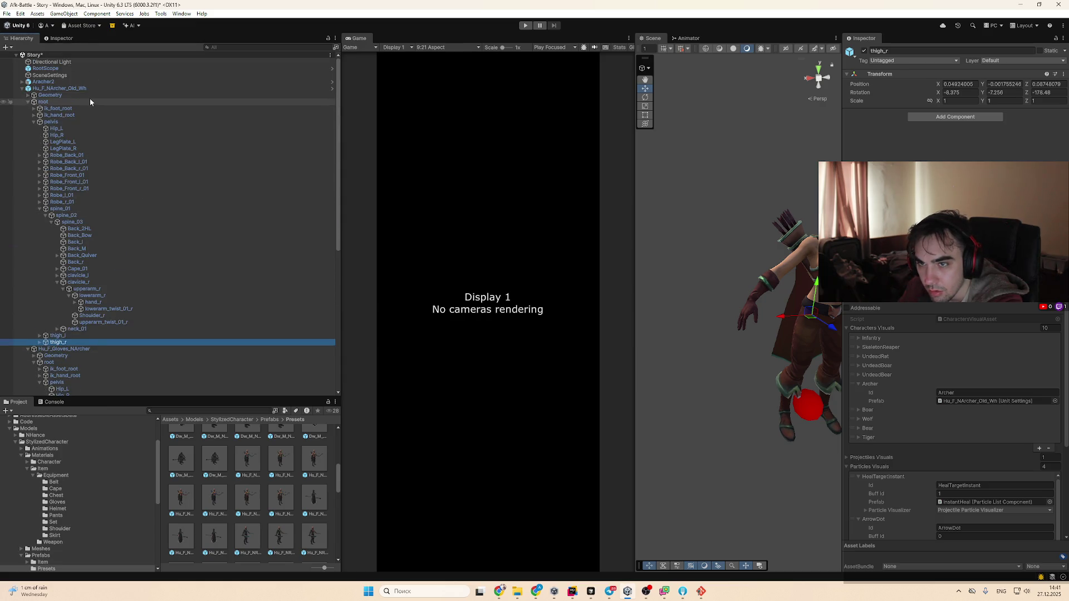
click(108, 347)
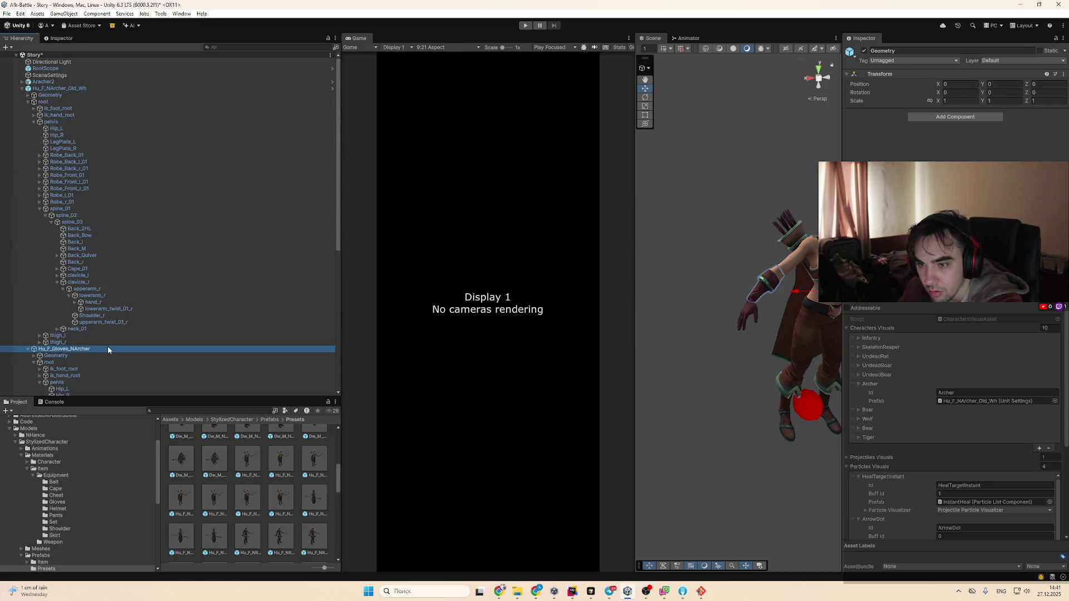
double_click(79, 88)
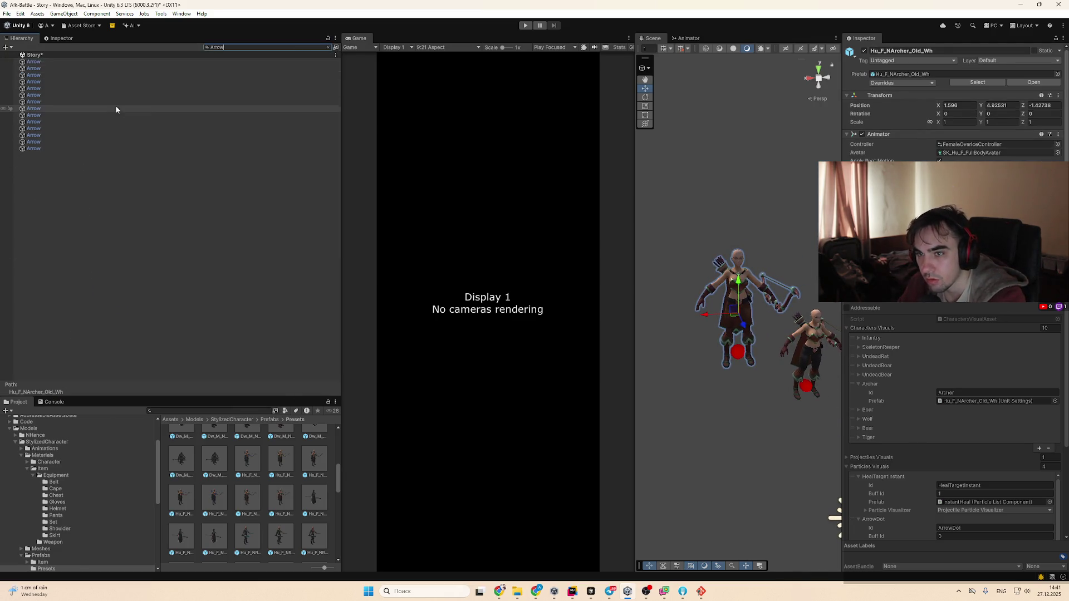
click(88, 128)
click(88, 141)
key(Up)
key(Down)
key(Down)
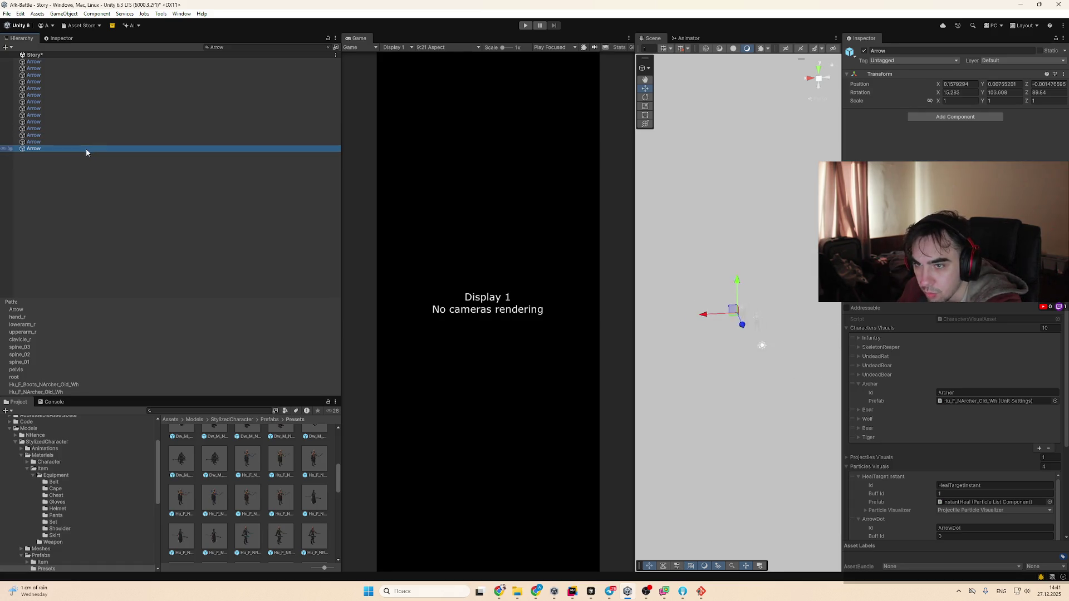
click(328, 47)
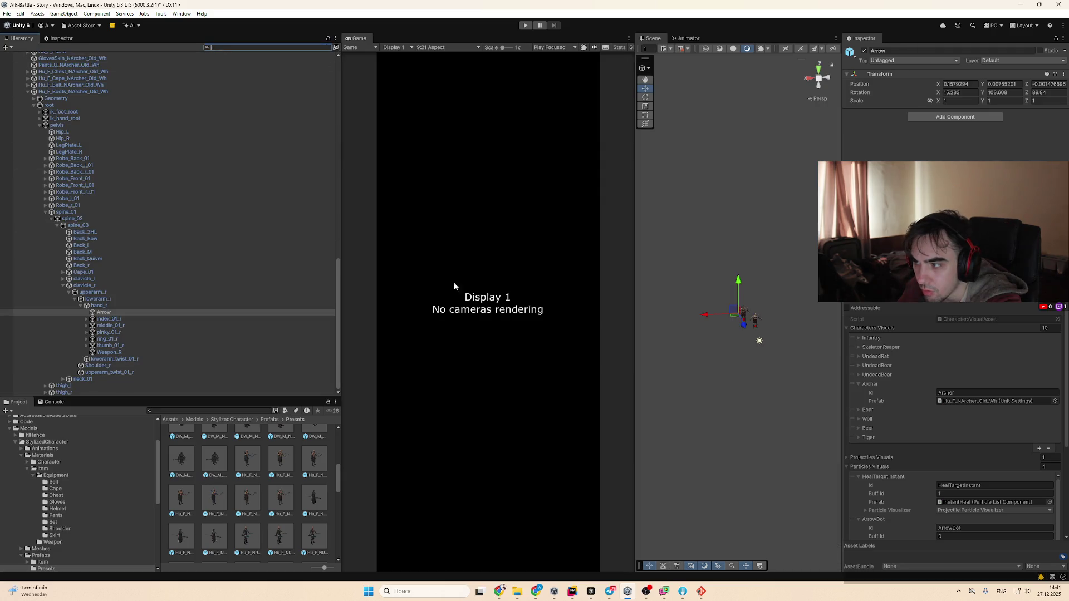
double_click(131, 314)
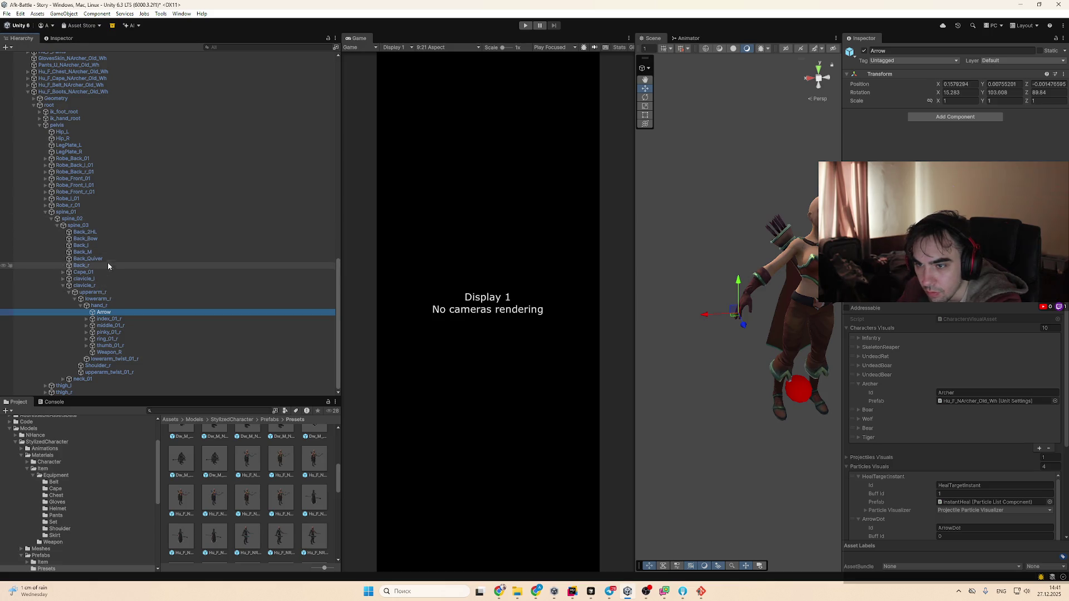
double_click(78, 91)
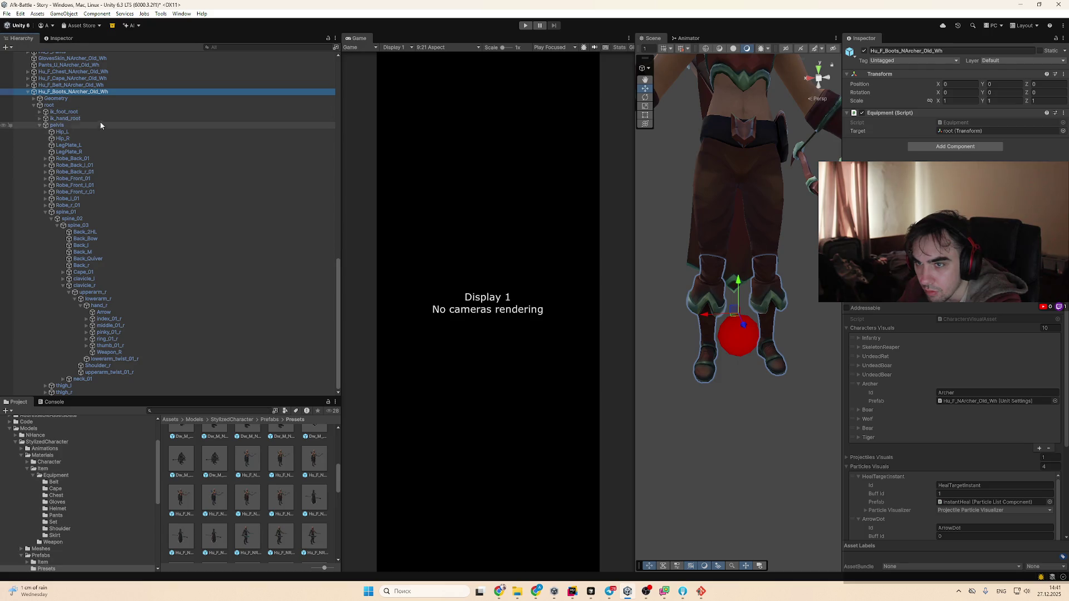
click(102, 105)
scroll(102, 103, up, 10)
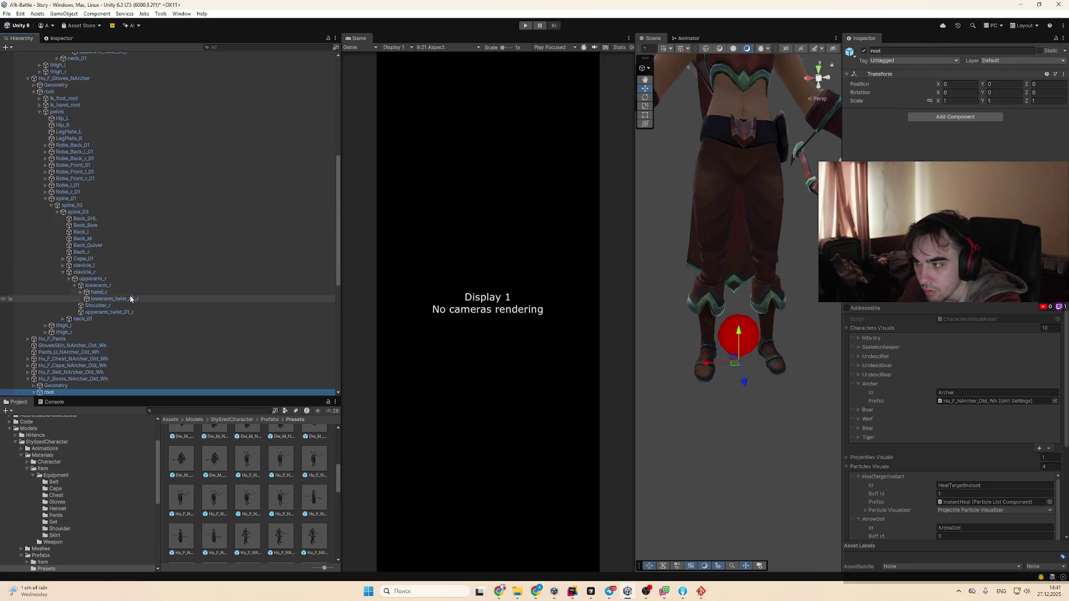
Step through the boots' pelvis, robe, spine_01, thigh_r and root bones
scroll(118, 301, down, 5)
click(110, 314)
key(Down)
key(Down)
key(Down)
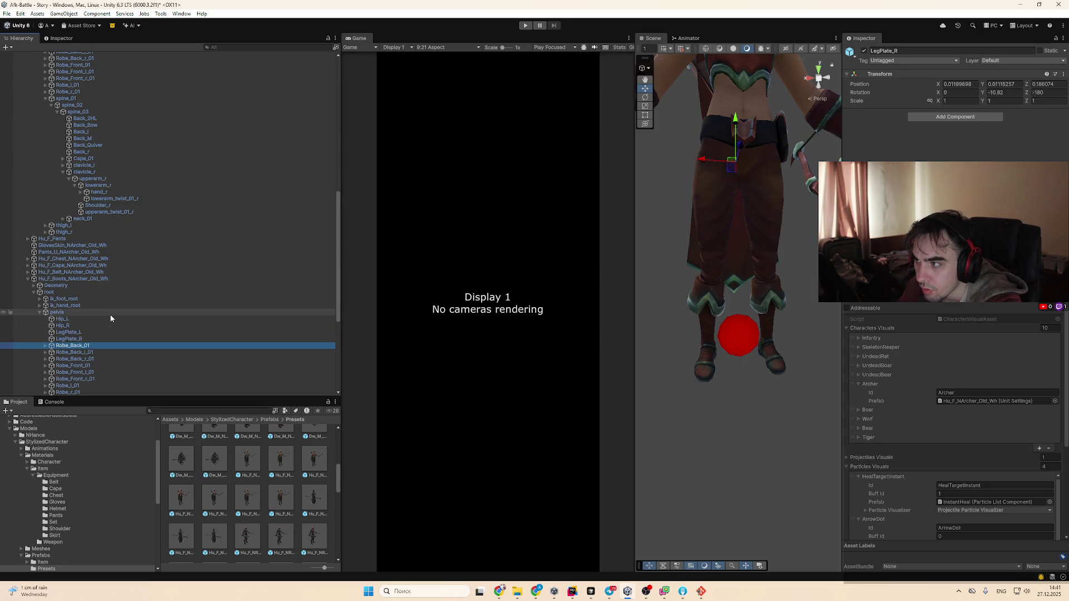
key(Down)
key(Down)
key(Down)
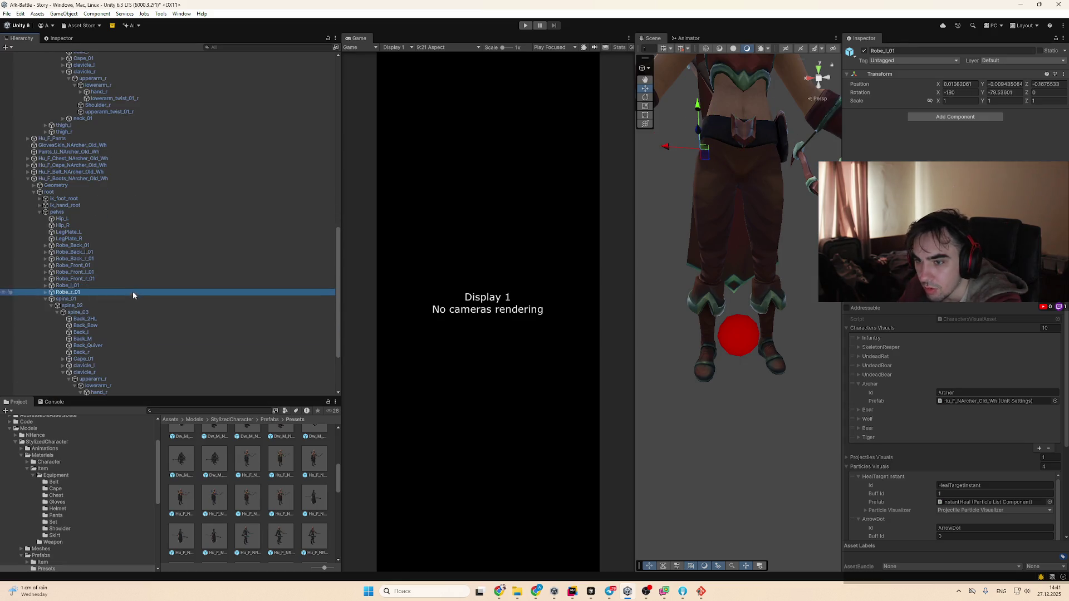
key(Down)
key(Down)
key(Up)
key(Up)
key(Up)
key(Up)
key(Up)
key(Up)
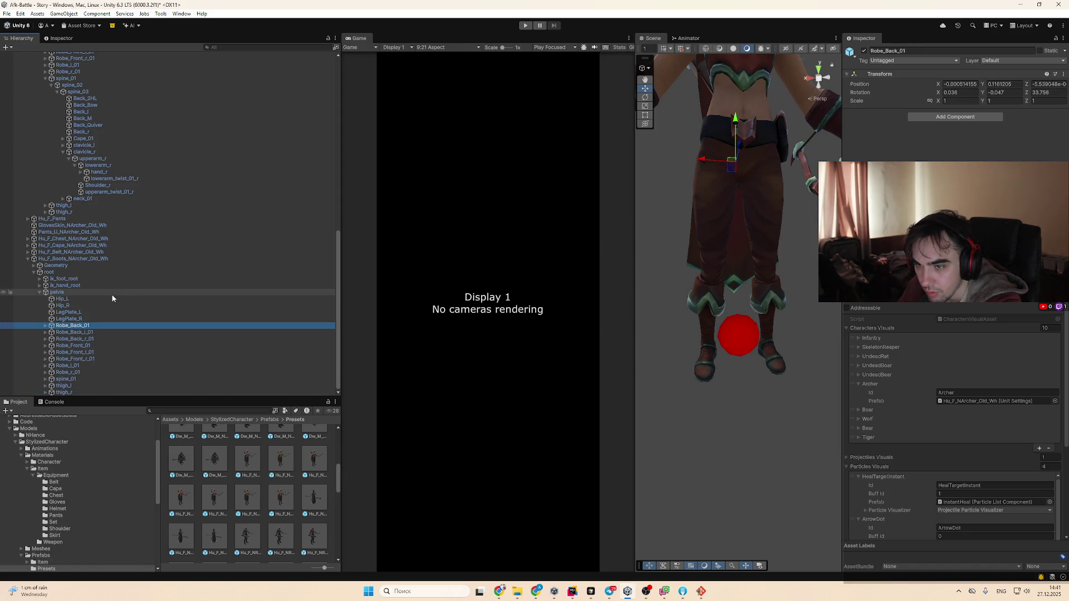
key(Down)
key(Down)
key(Down)
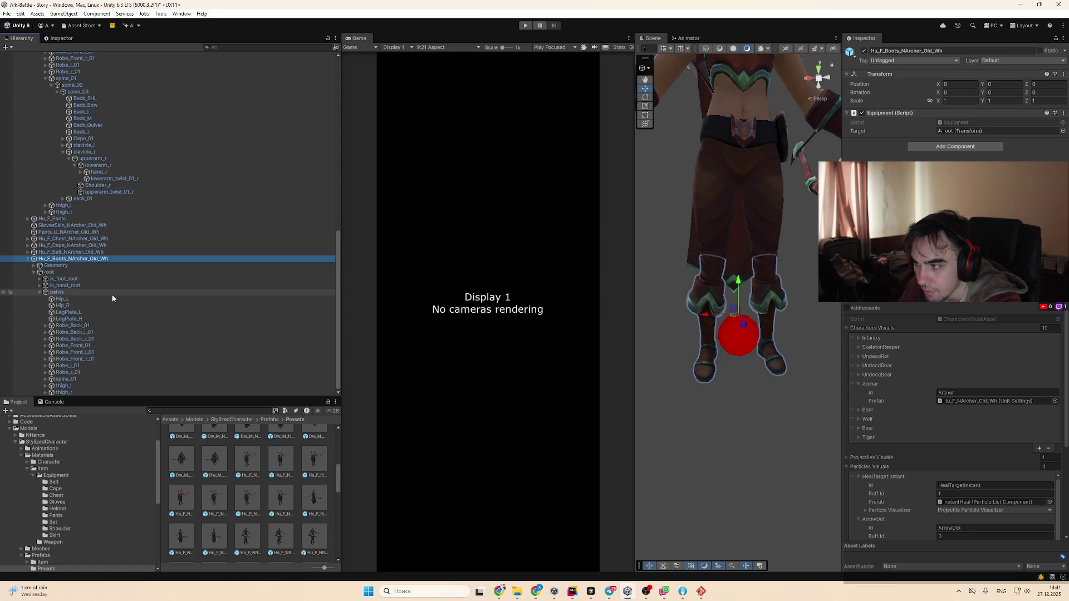
key(Up)
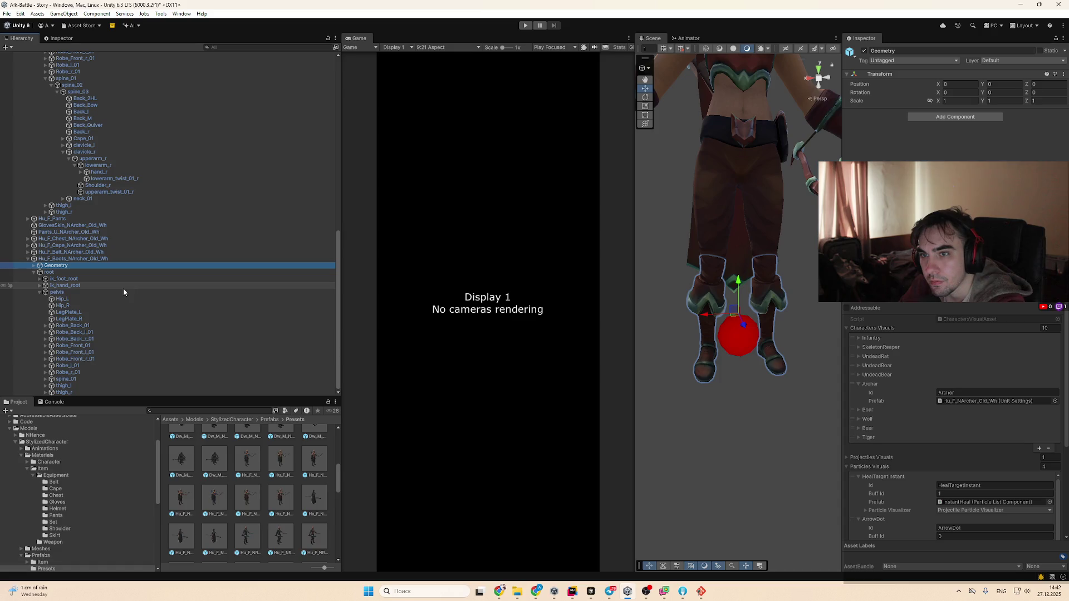
scroll(62, 242, up, 10)
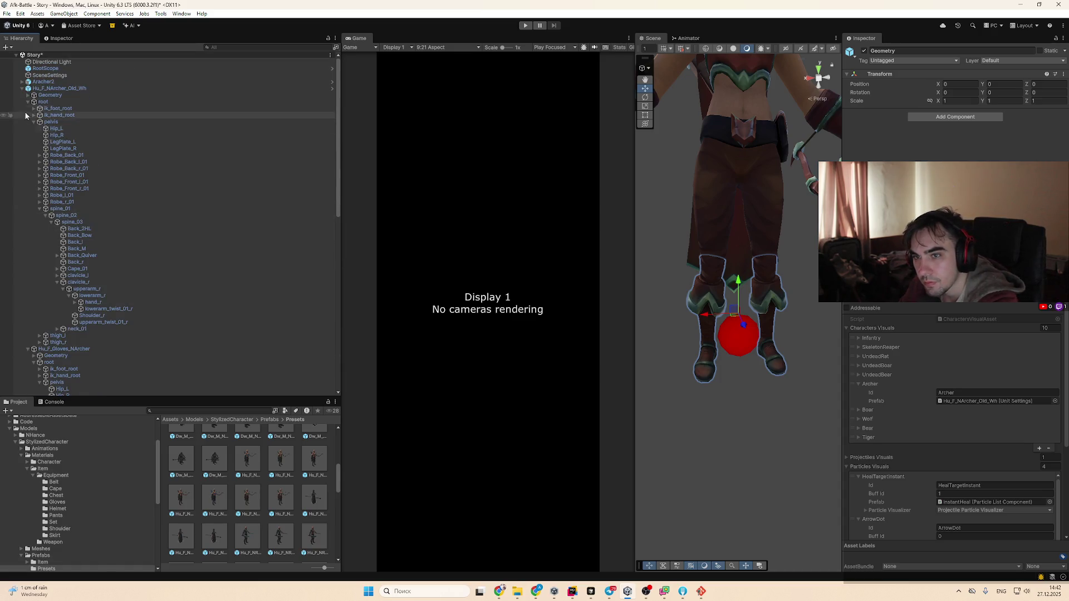
Select the old archer, fold its root skeleton, and select its belt and boots pieces
click(48, 89)
key(Left)
key(Right)
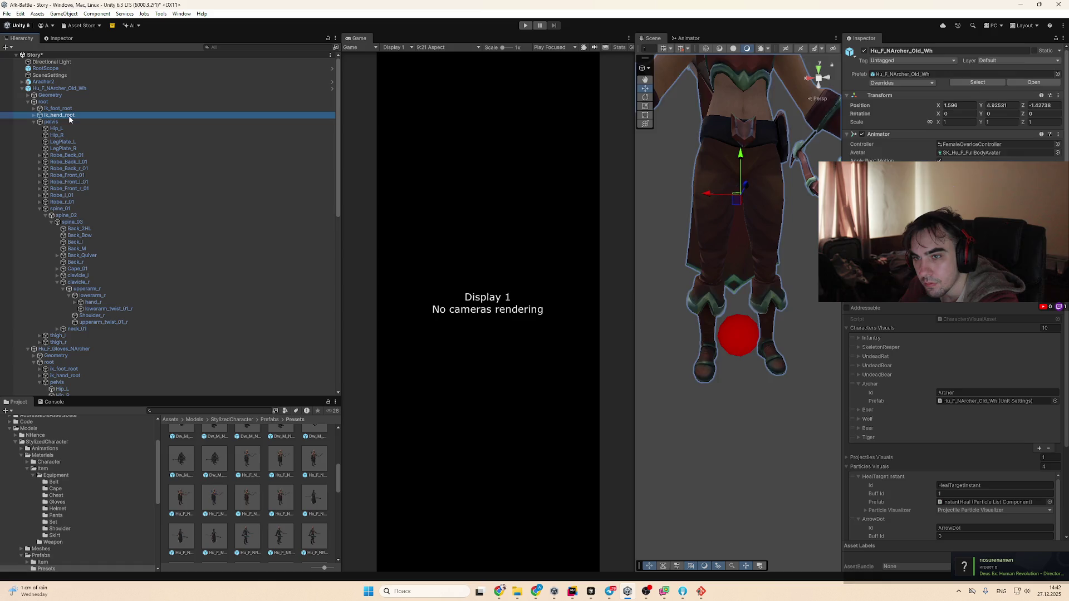
click(85, 101)
key(Left)
click(87, 112)
click(108, 149)
click(106, 156)
key(Left)
key(Right)
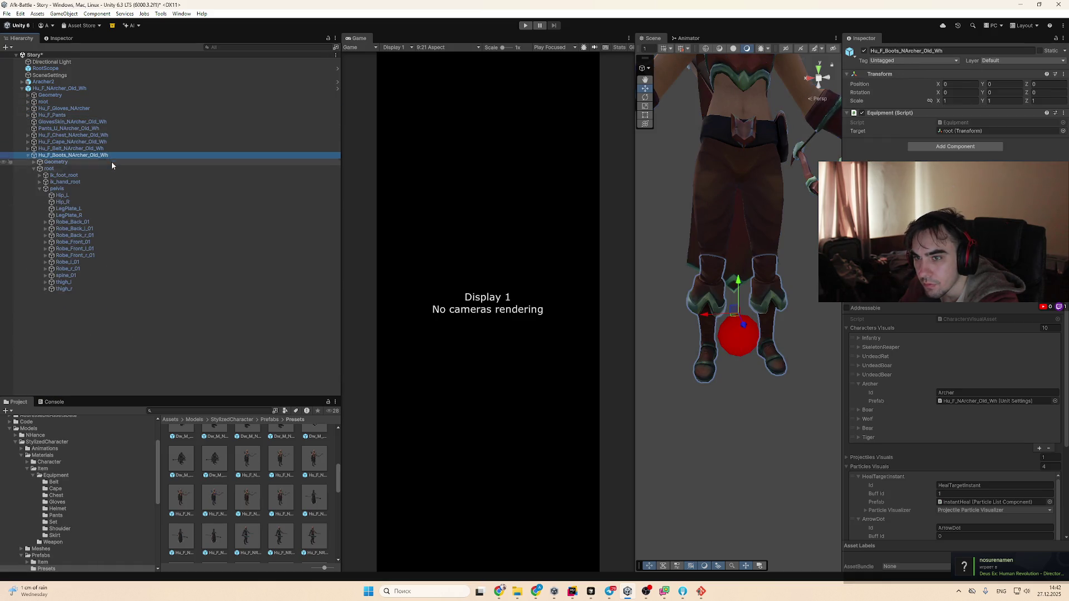
Inspect the boots' hand IK root, Hip_R, spine_01 and foot IK root bones
click(102, 165)
click(95, 183)
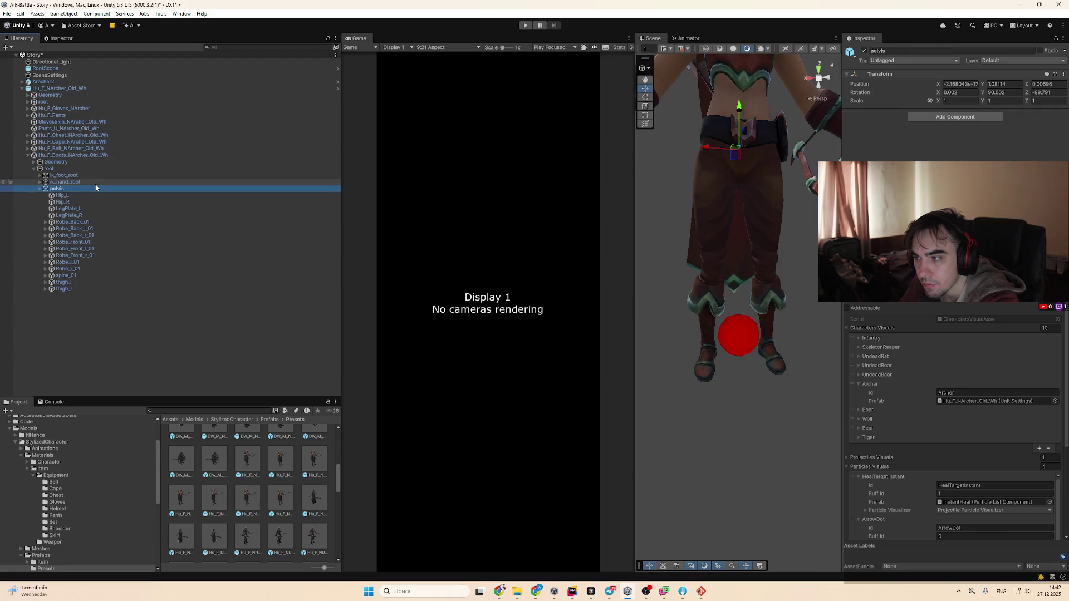
key(Down)
key(Down)
key(Down)
click(95, 201)
key(Down)
key(Down)
key(Down)
key(Down)
key(Down)
key(Down)
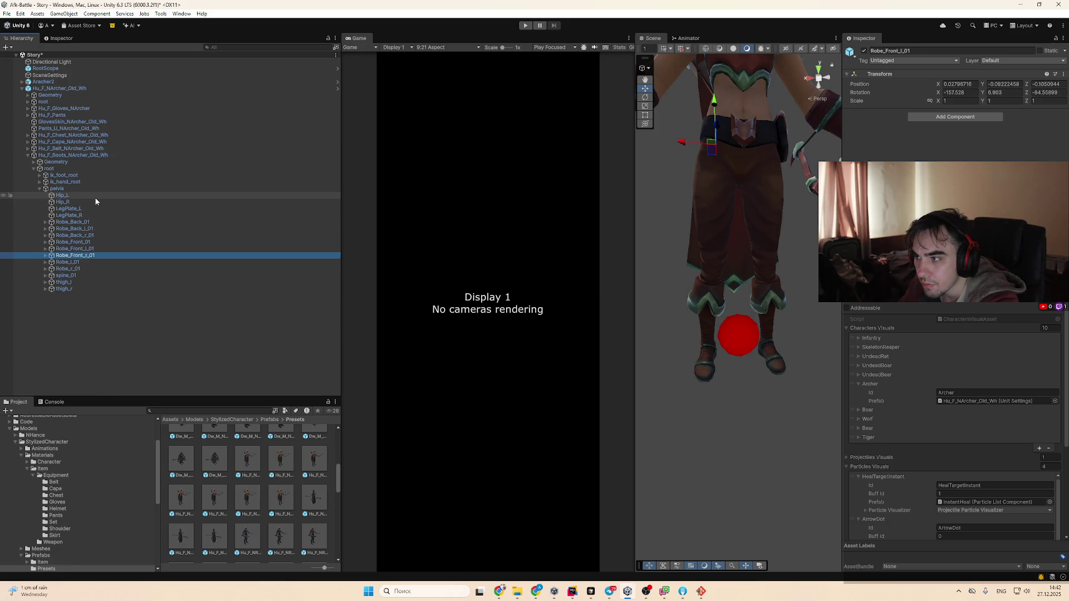
key(Down)
key(Down)
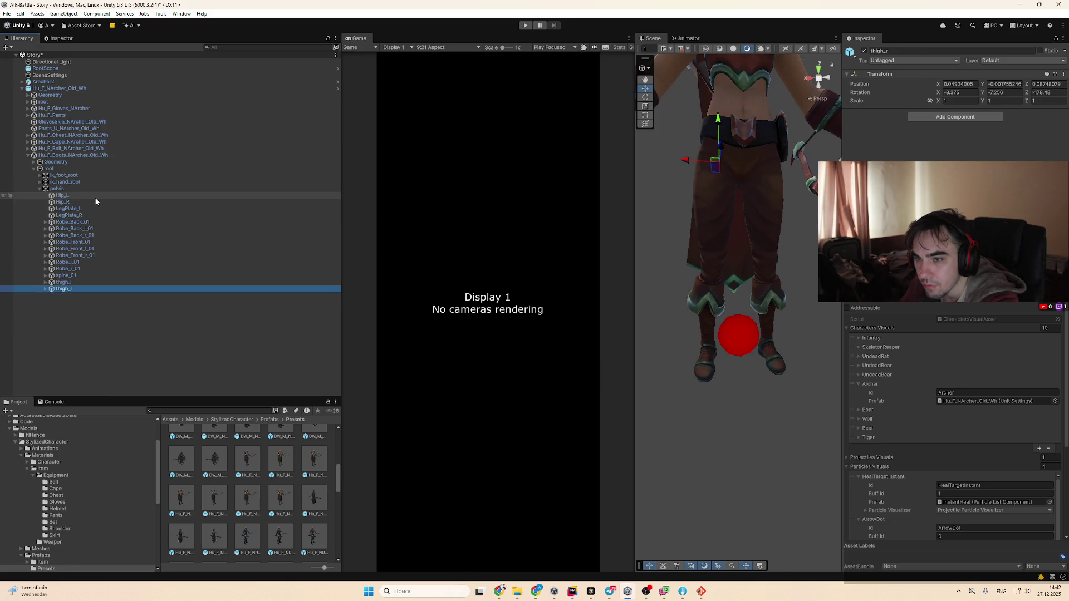
click(93, 176)
key(Right)
key(Left)
key(Down)
key(Down)
key(Left)
key(Up)
key(Up)
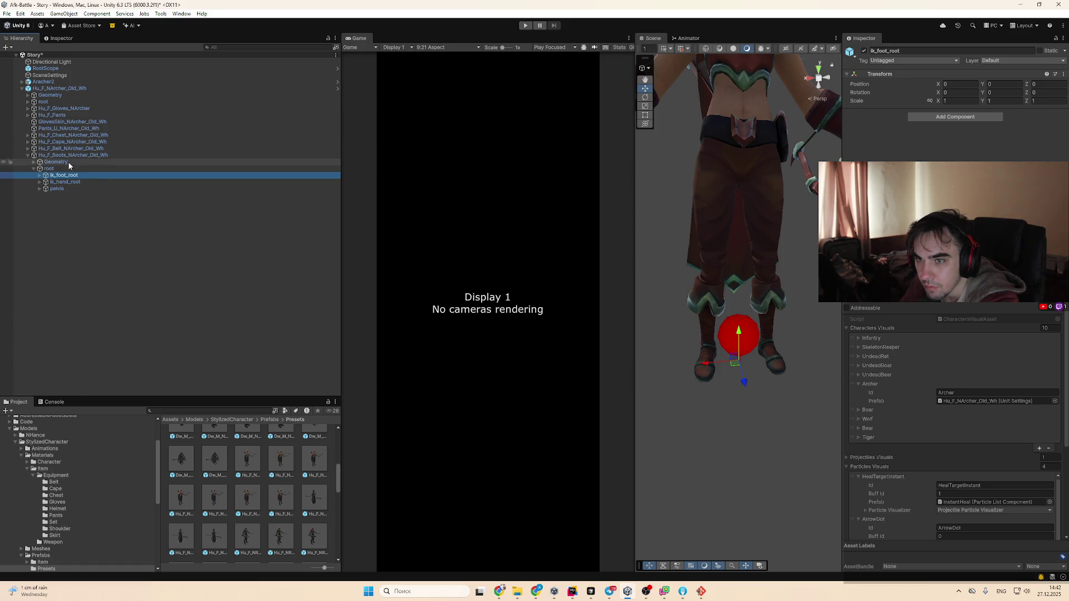
Collapse the boots piece's children and pan the Scene view to see the whole character
click(83, 161)
click(86, 155)
key(Left)
mouse_move(672, 157)
mouse_down()
mouse_move(628, 227)
mouse_move(776, 254)
mouse_move(777, 340)
mouse_move(777, 326)
mouse_up()
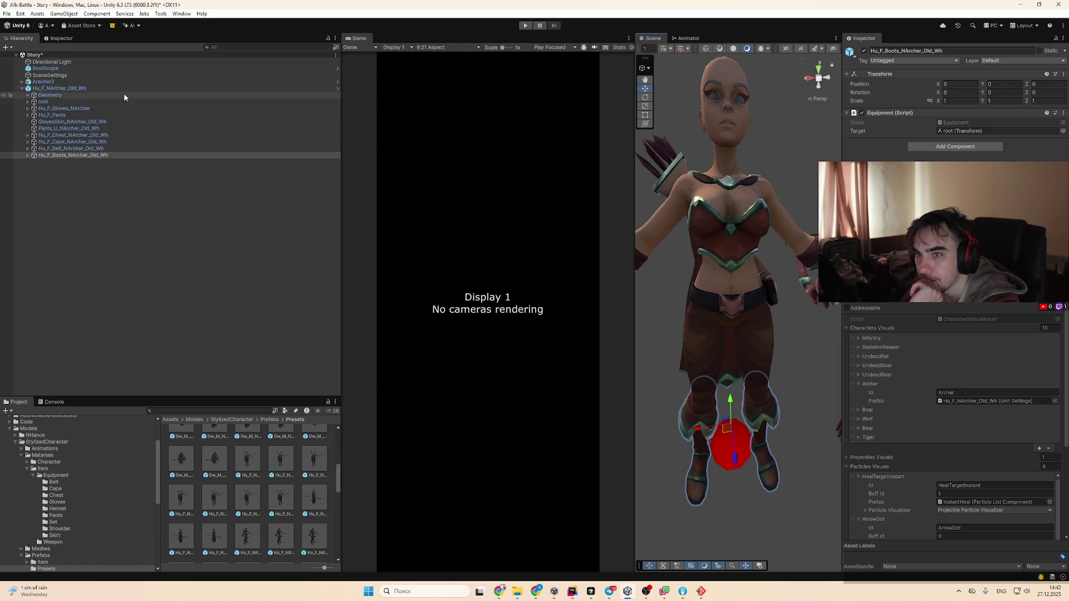
click(63, 155)
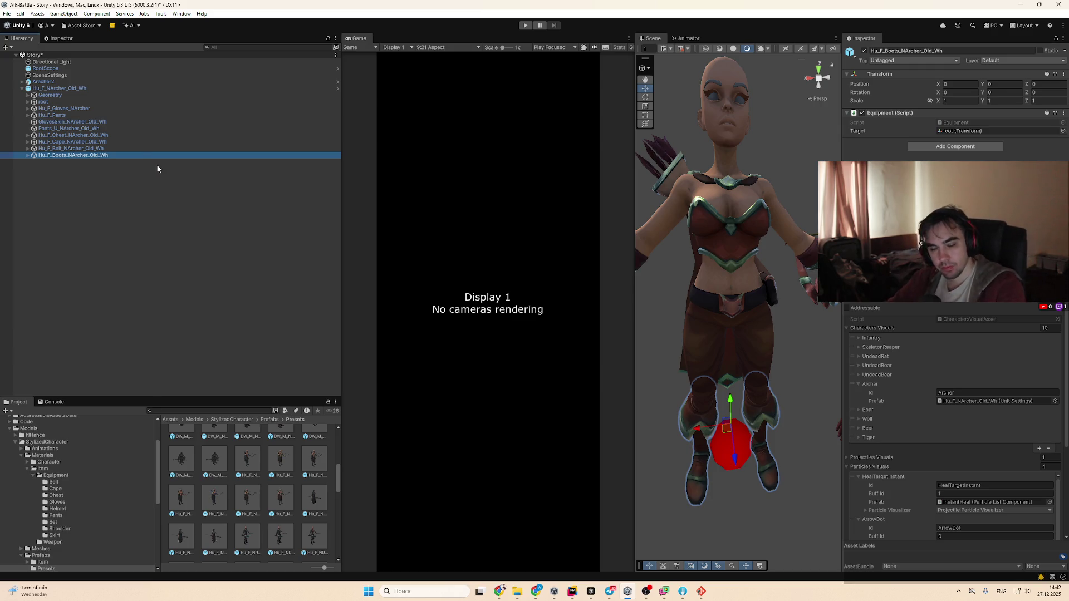
double_click(155, 96)
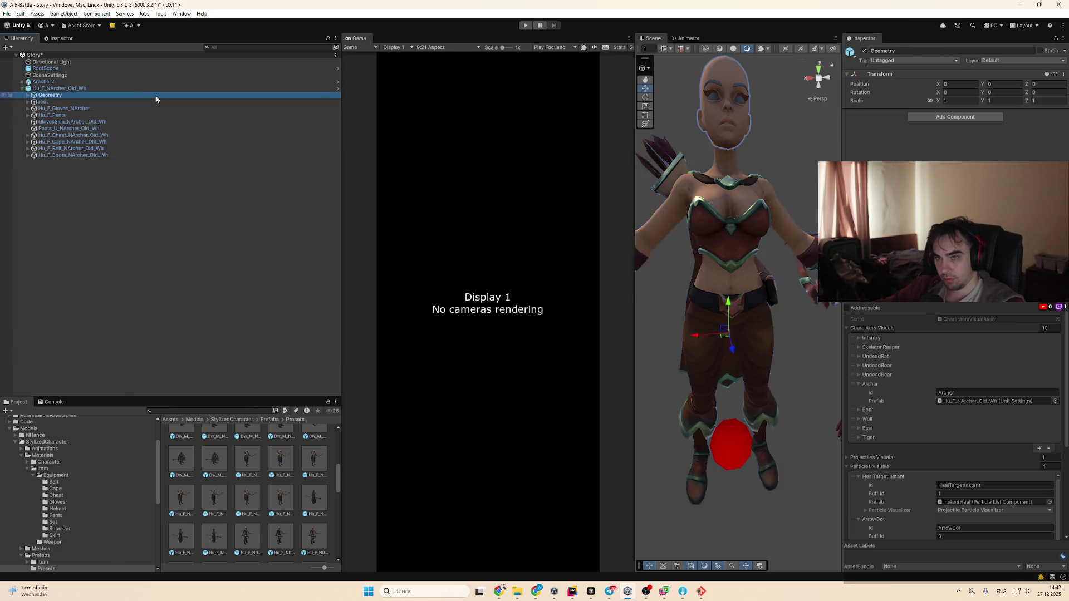
key(Right)
key(Right)
key(Right)
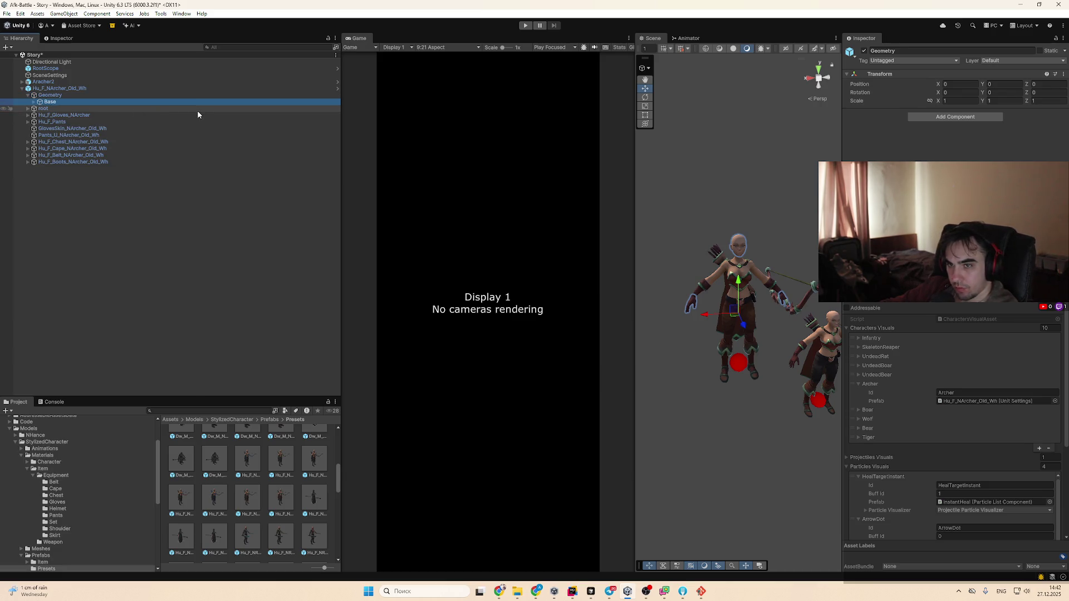
key(Down)
key(Down)
key(Down)
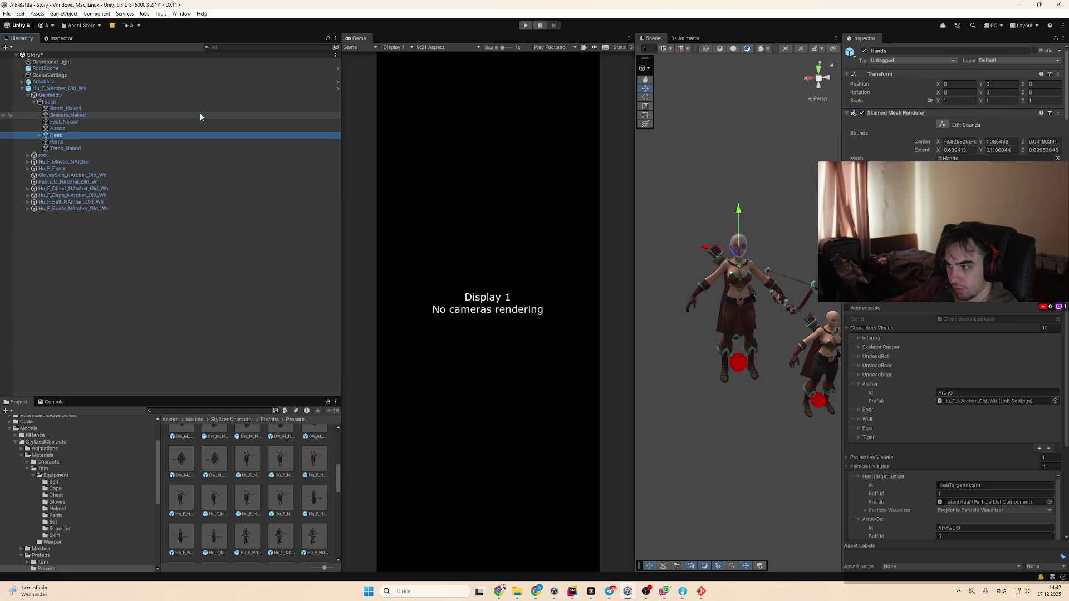
key(Down)
key(Down)
key(Down)
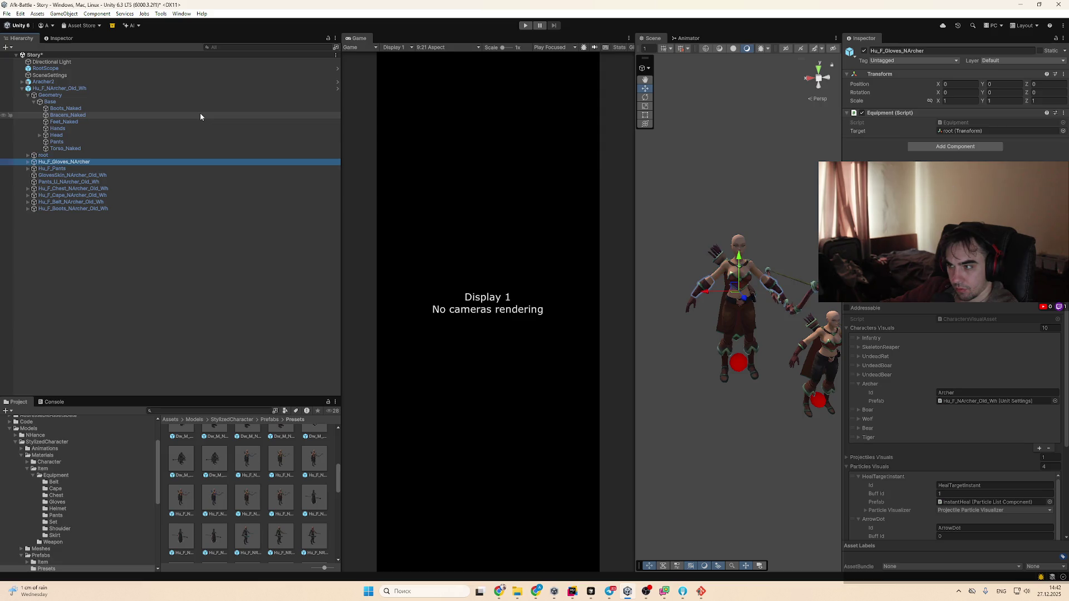
key(Left)
key(Left)
key(Right)
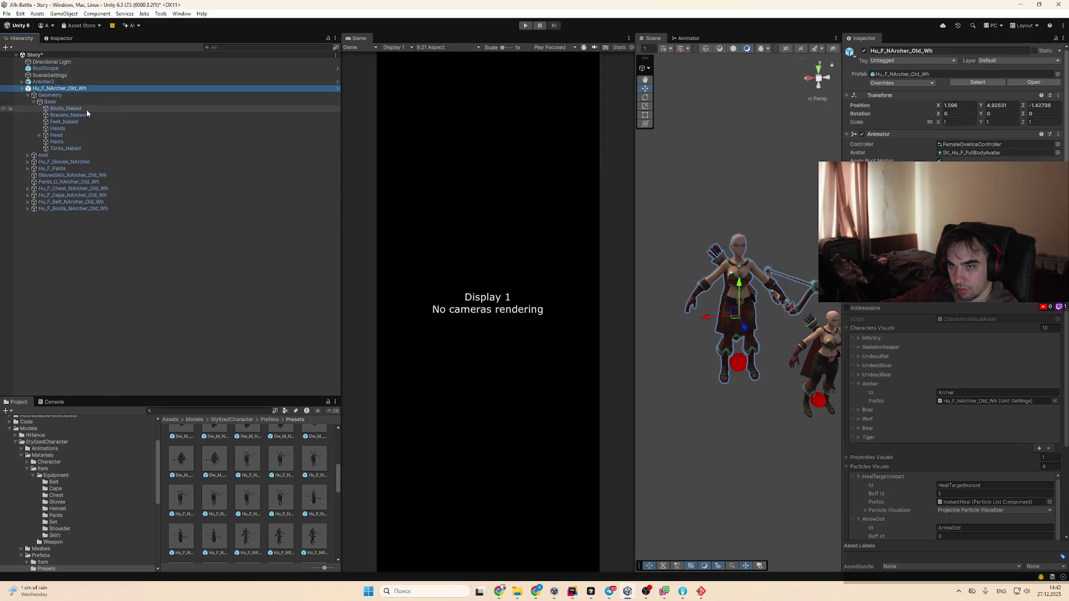
key(Down)
key(Left)
click(85, 89)
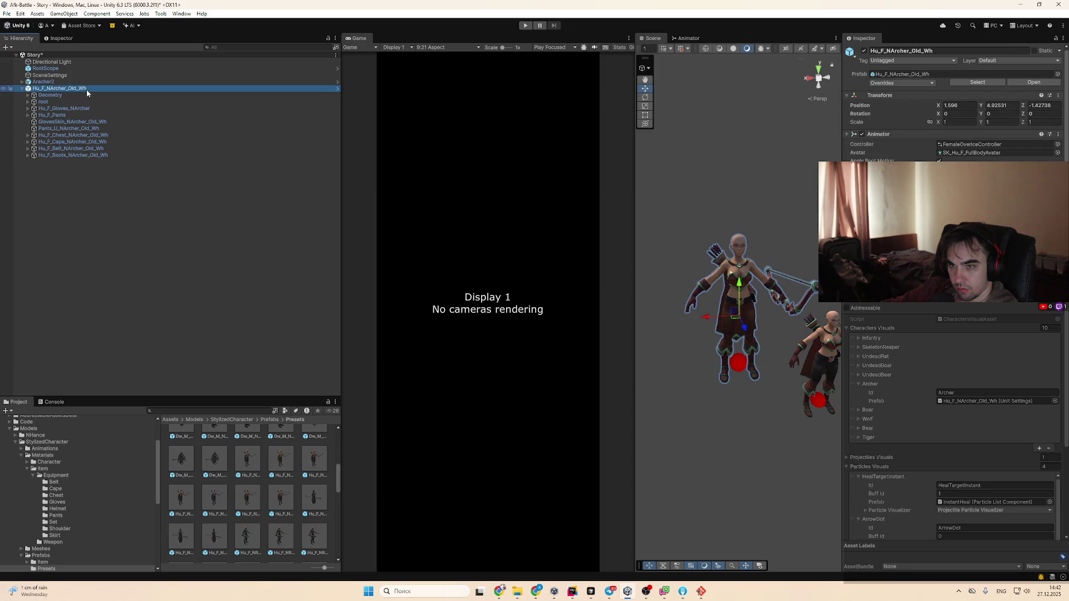
double_click(261, 463)
Collapse the Hu_F_NArcher_Bl root bone and list its equipment pieces, including Gloves and boots
key(Down)
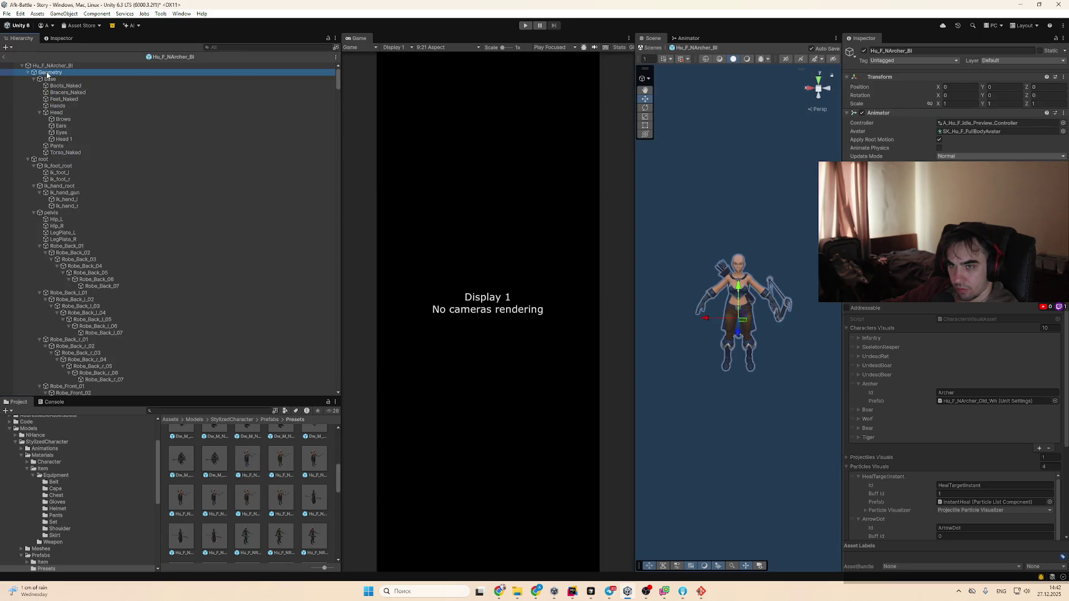
click(56, 81)
key(Left)
key(Down)
key(Down)
key(Down)
key(Right)
key(Home)
click(84, 99)
key(Left)
key(Down)
key(Down)
key(Down)
key(Right)
key(Left)
Toggle the active state of the body Geometry and root skeleton to check the meshes
click(102, 132)
key(Up)
key(Up)
key(Up)
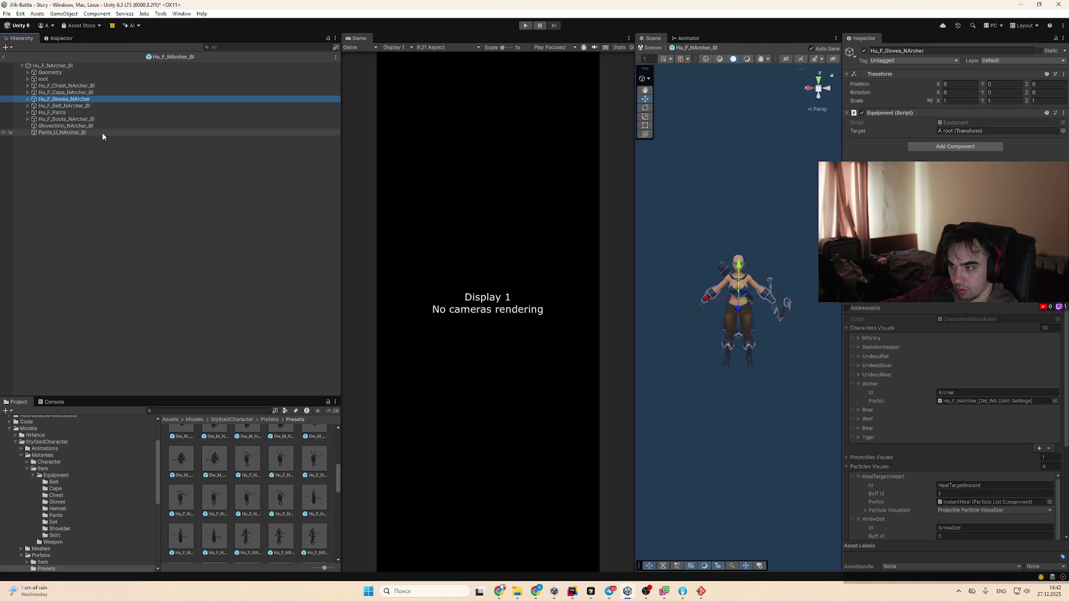
key(Up)
key(Up)
key(Up)
key(alt+Right)
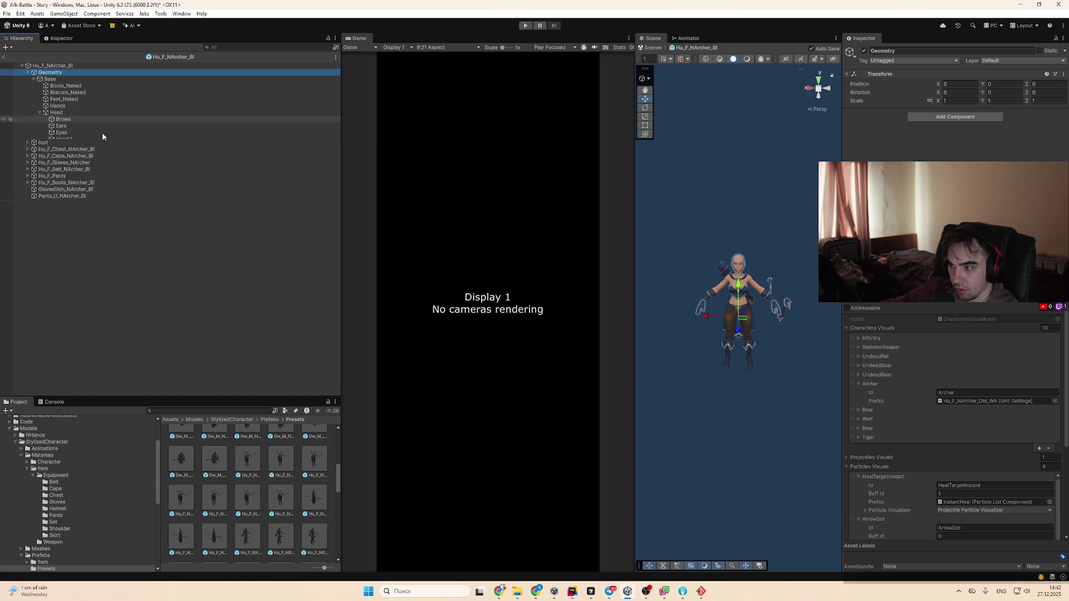
key(alt+Left)
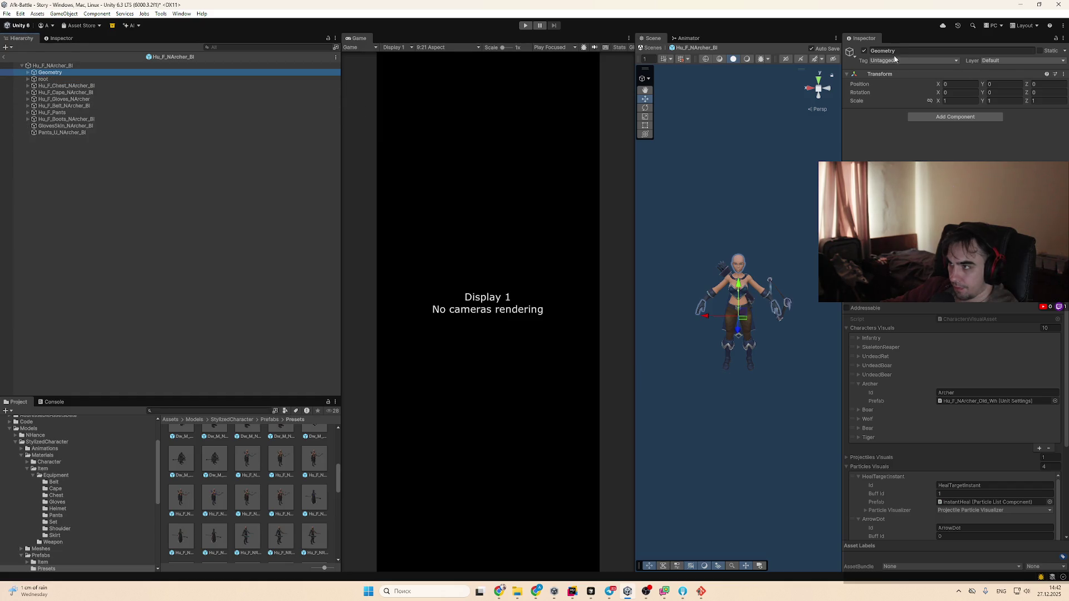
click(865, 51)
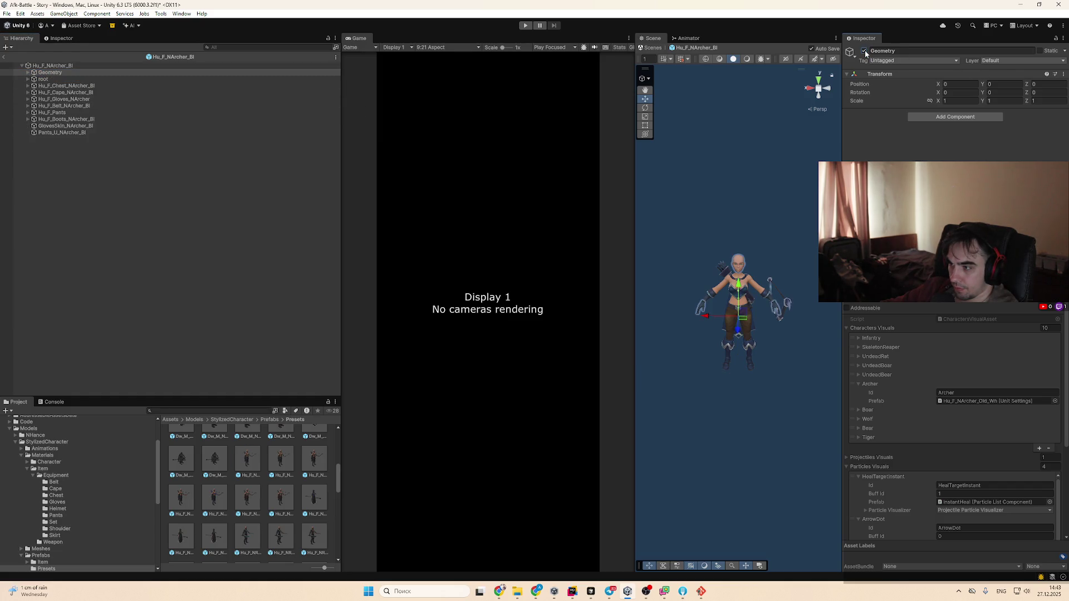
click(865, 51)
click(239, 80)
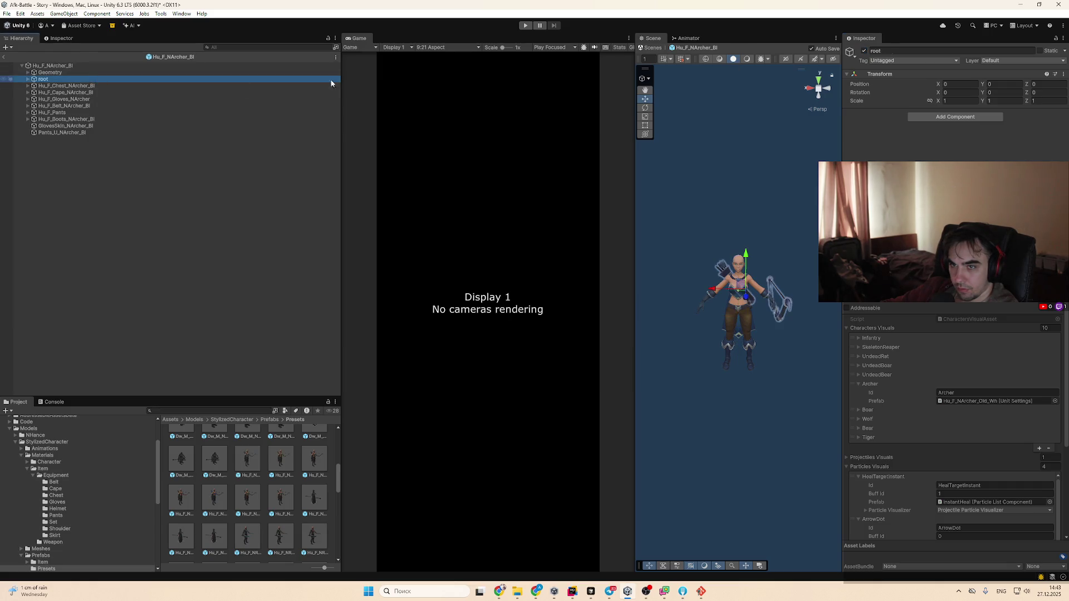
click(864, 51)
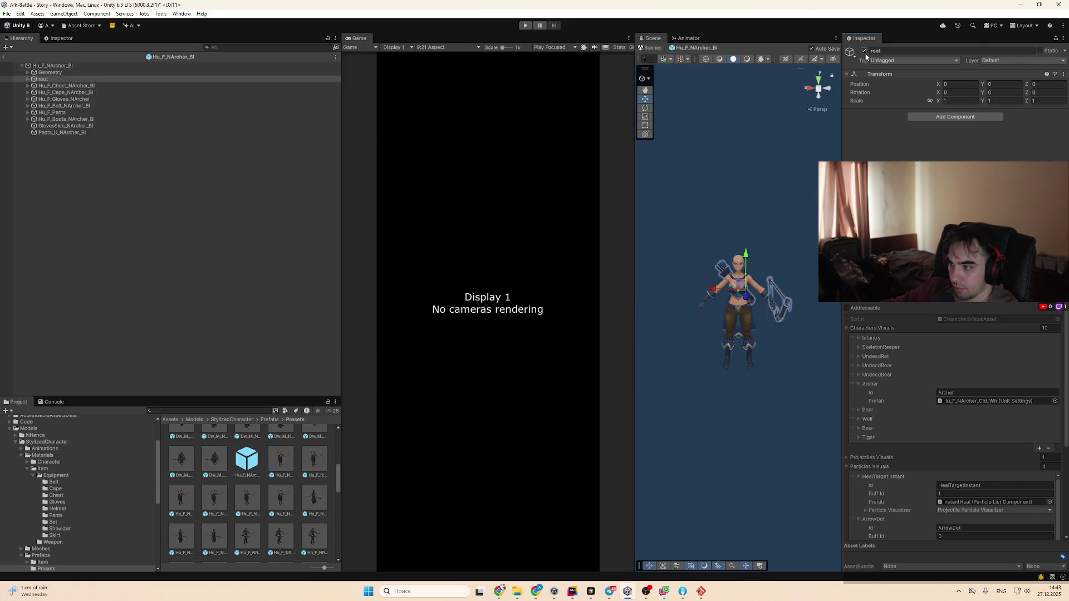
click(167, 86)
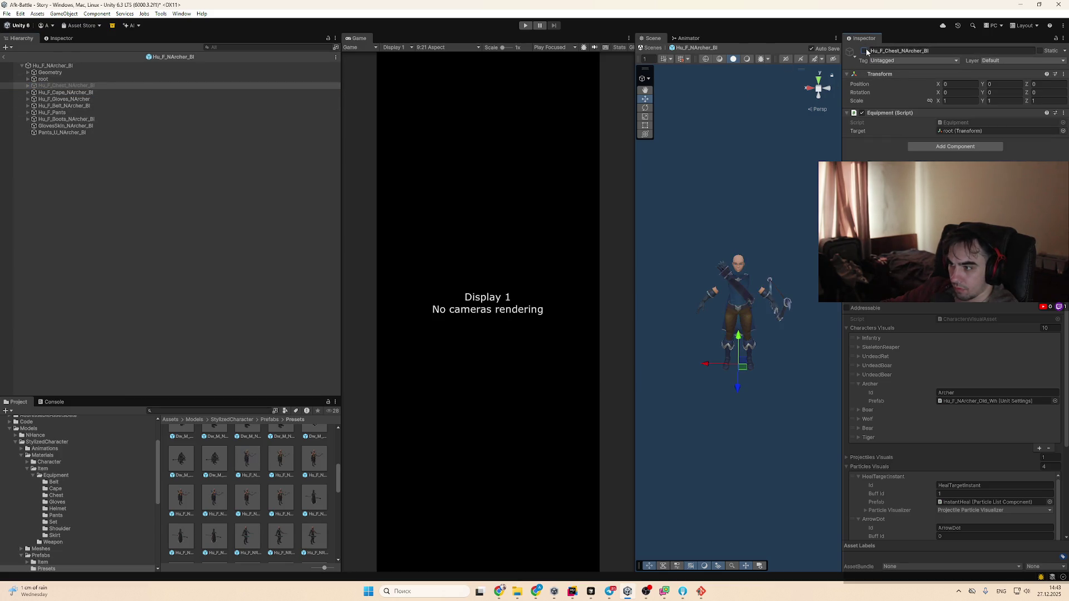
click(92, 72)
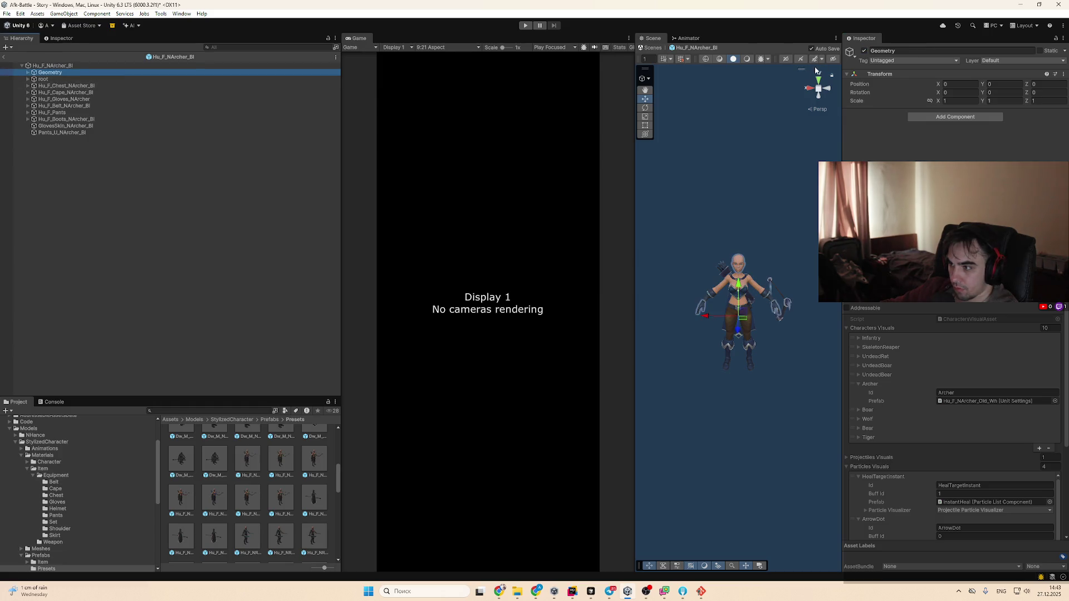
click(864, 50)
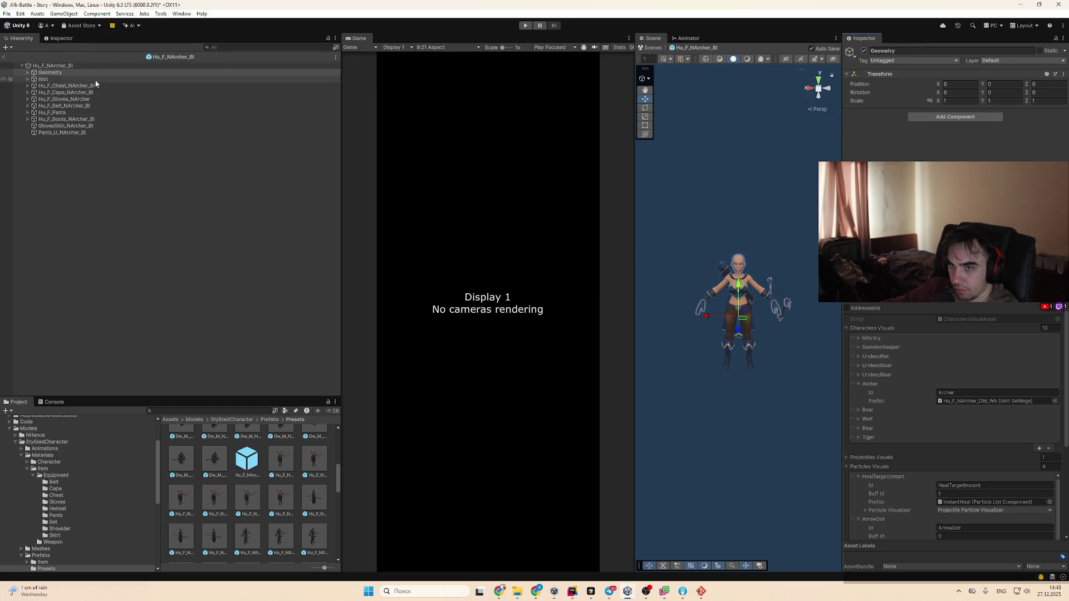
Frame the Hu_F_Chest_NArcher_Bl piece and peek at its Geometry and bone tree
double_click(98, 85)
key(alt+Right)
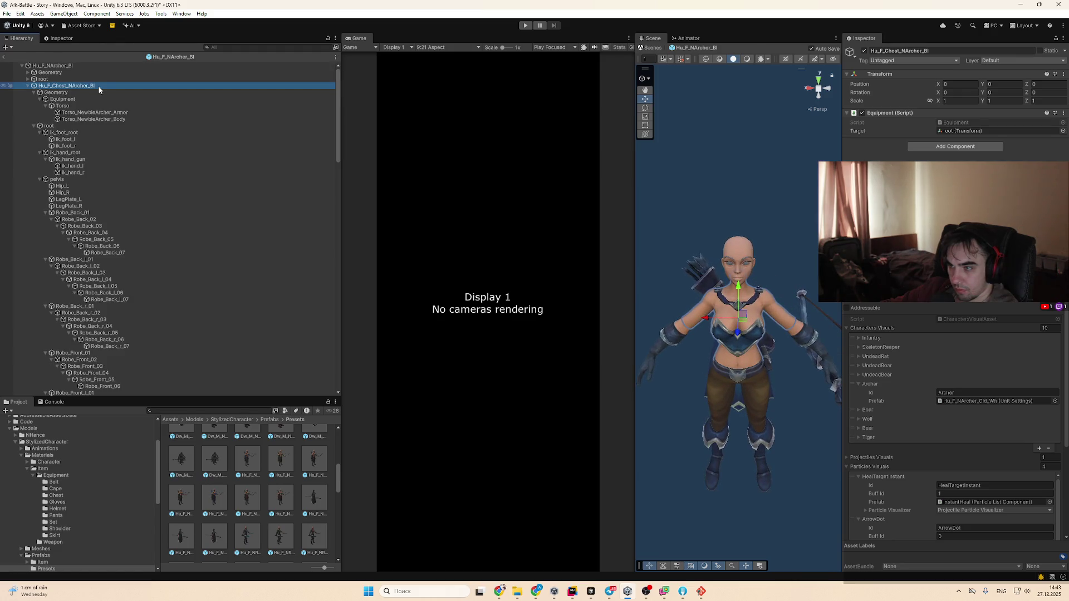
click(100, 98)
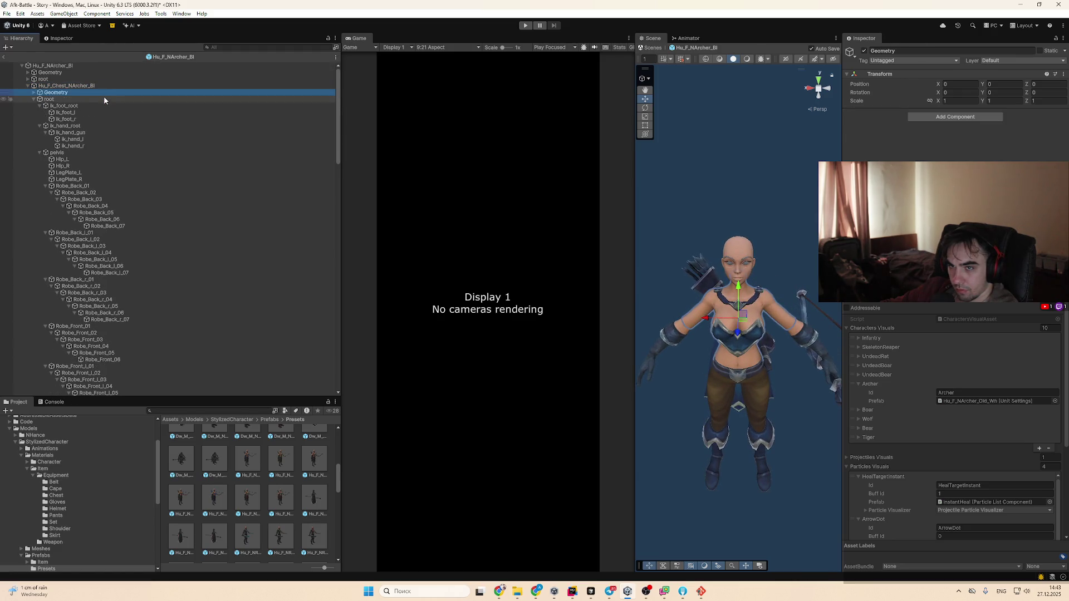
key(alt+Left)
click(67, 80)
key(alt+Right)
key(alt+Left)
click(72, 99)
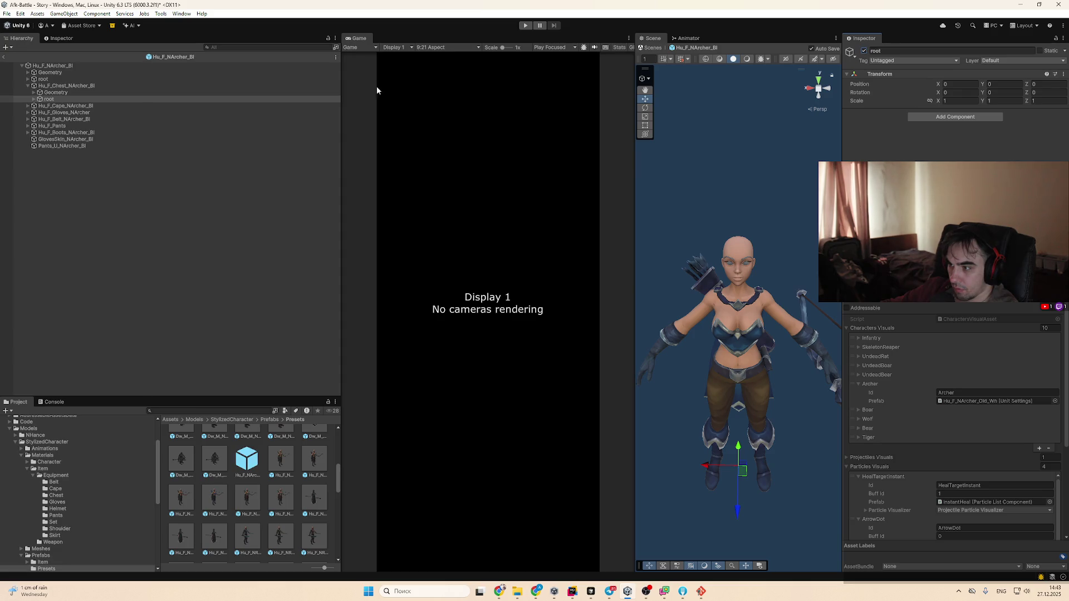
key(alt+Right)
key(alt+Left)
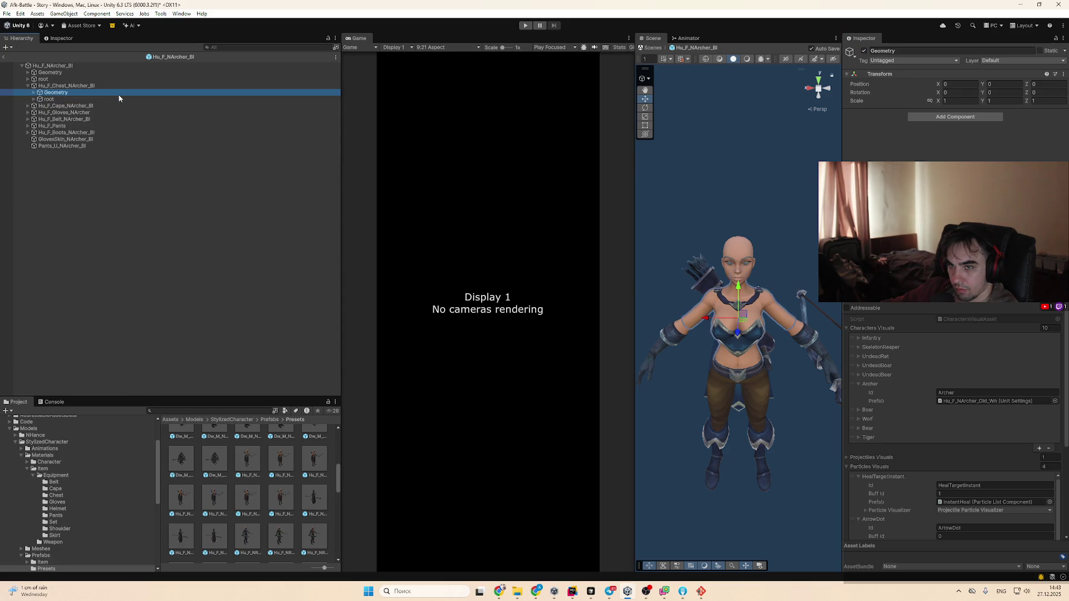
key(Left)
key(Down)
key(Down)
key(Down)
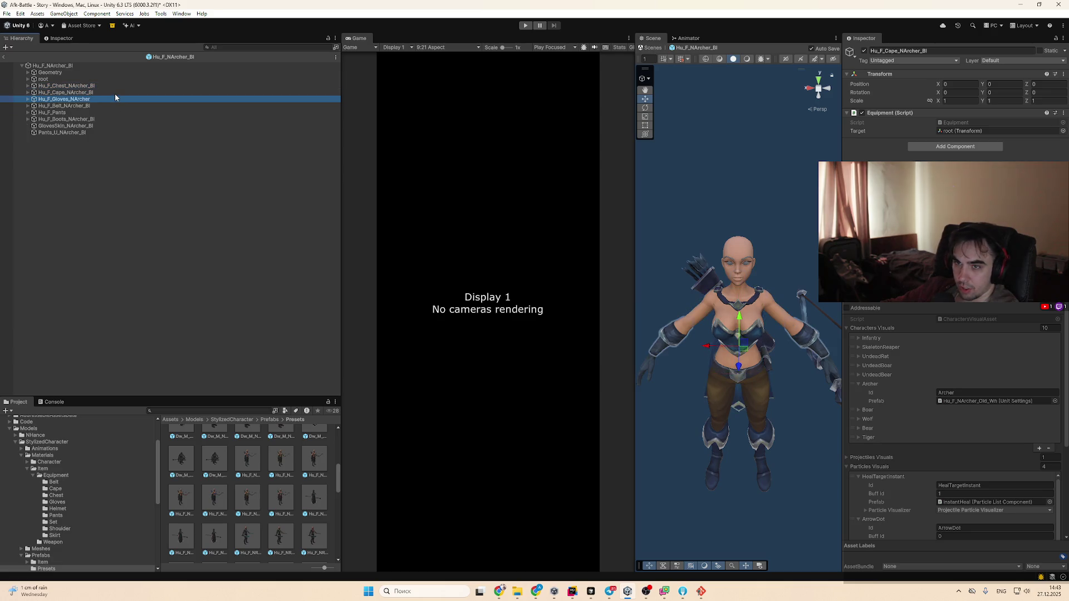
Deactivate the Bracers_NewbieArcher bracers under the archer's Geometry group
click(103, 63)
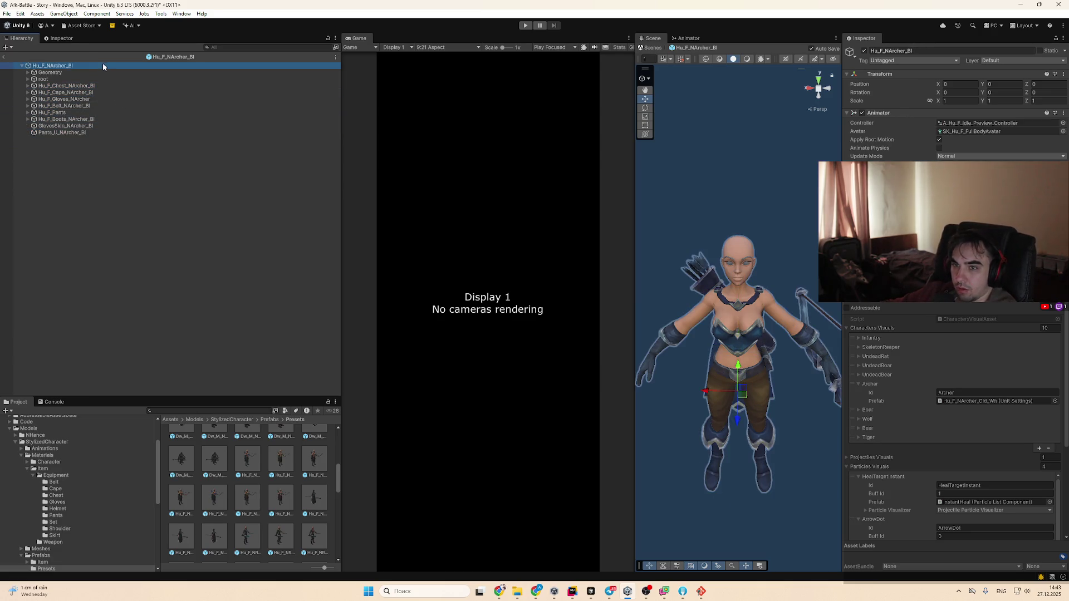
key(Down)
key(Right)
key(Down)
key(Down)
key(Down)
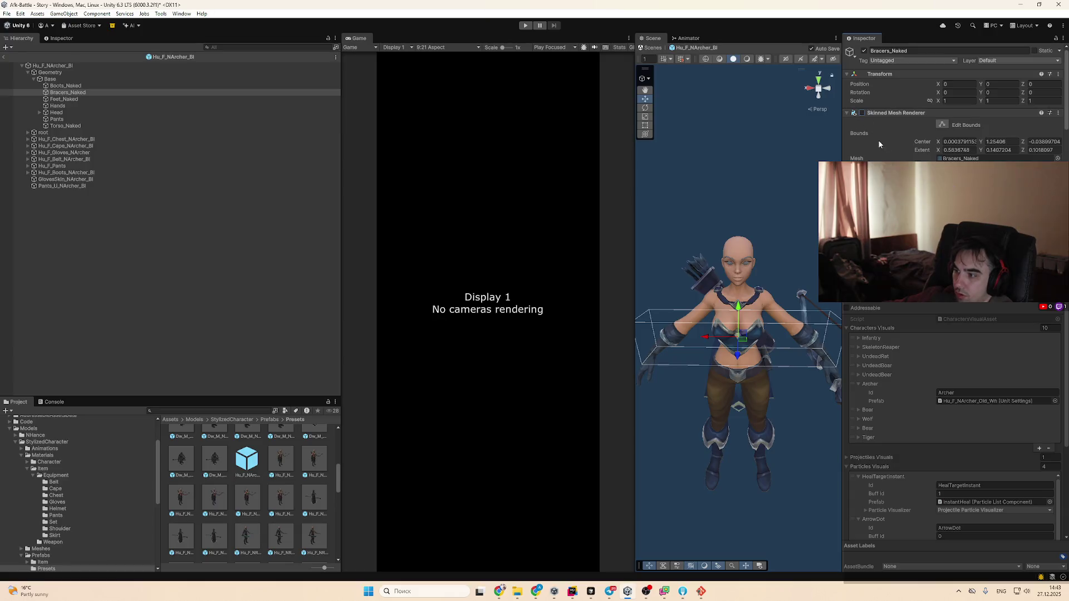
click(808, 335)
click(865, 52)
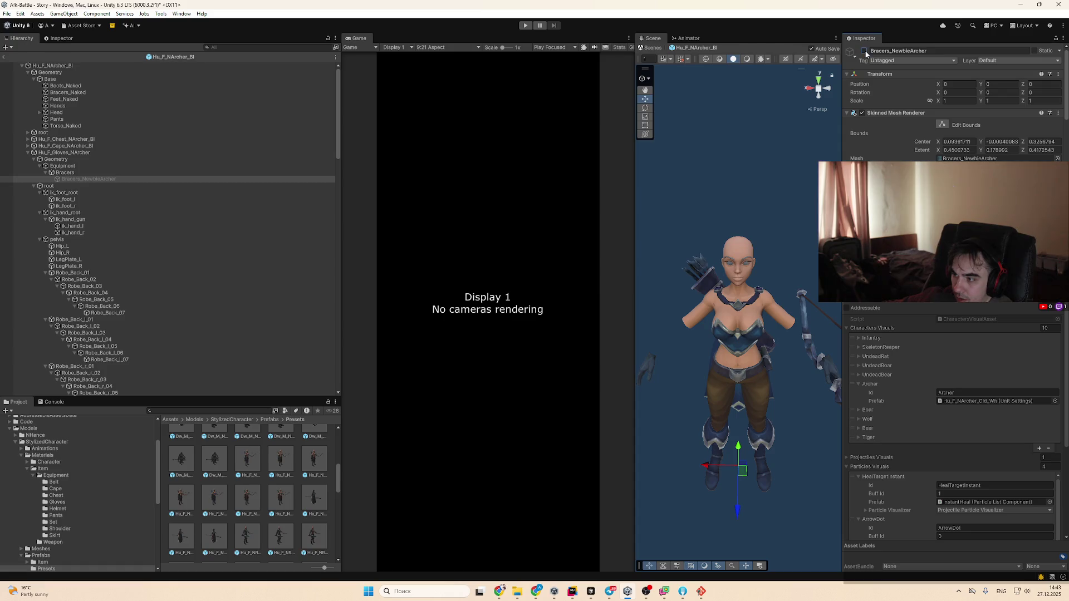
click(123, 153)
click(101, 86)
click(91, 72)
key(Left)
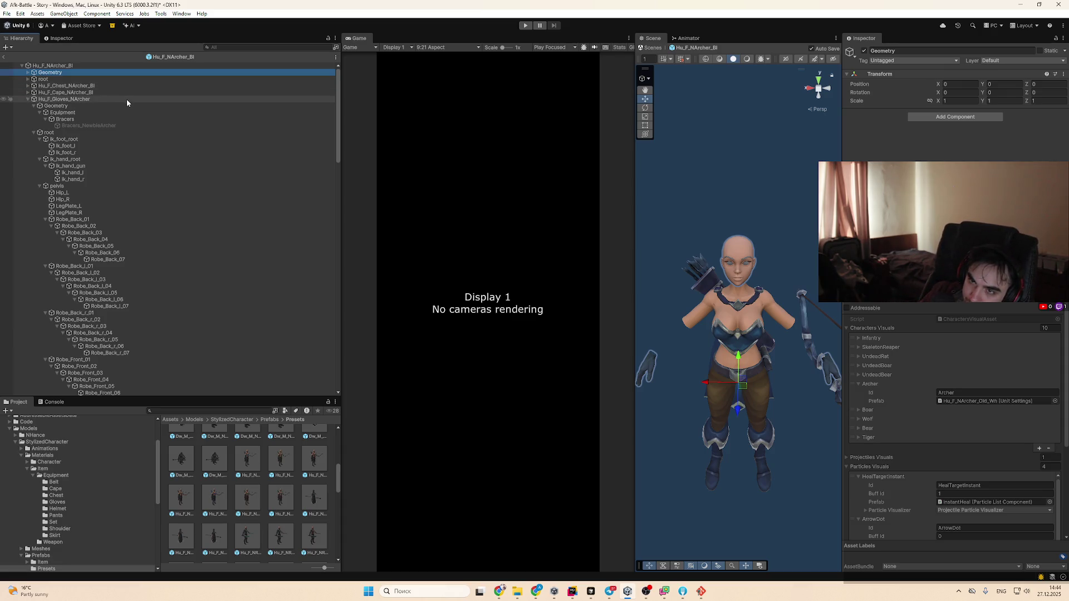
Turn off mesh rendering of the naked bracers body part under Geometry
key(Right)
click(146, 112)
click(150, 106)
key(Up)
key(Down)
key(Down)
key(Up)
key(Up)
key(Up)
key(Down)
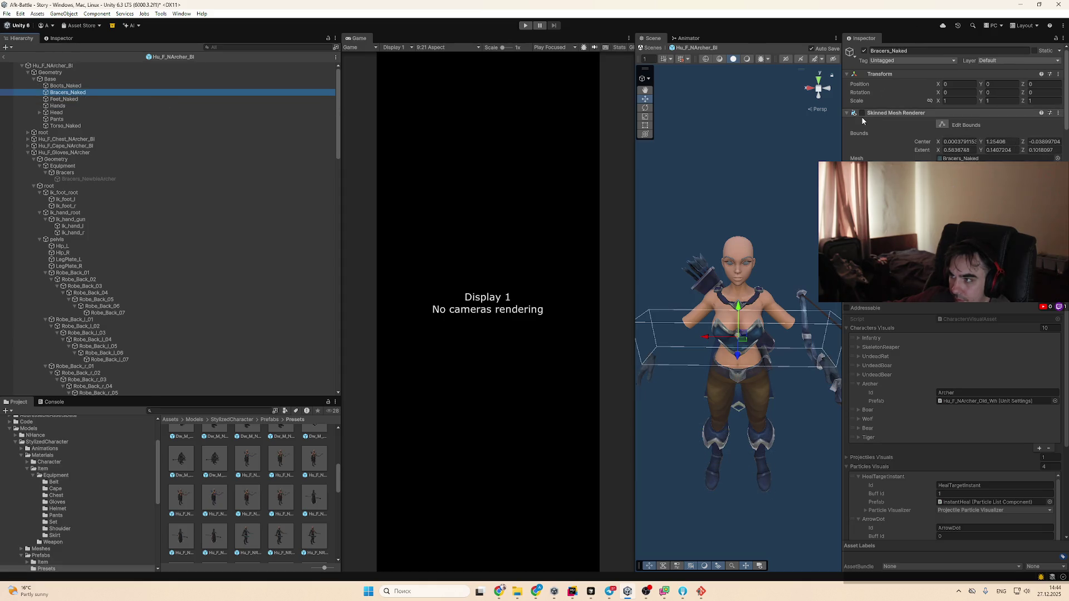
click(862, 113)
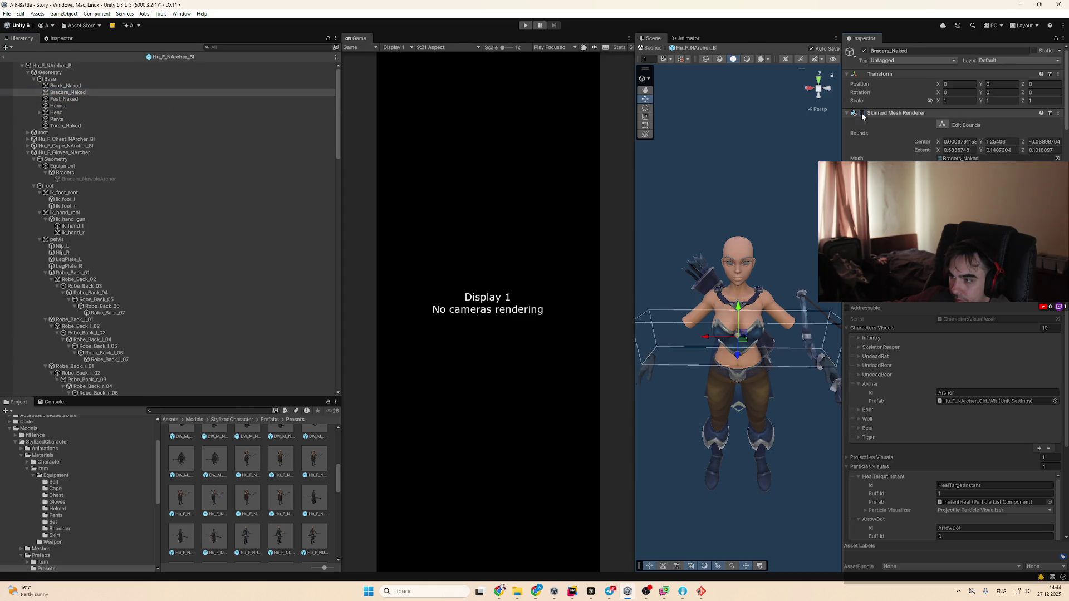
click(95, 72)
key(Left)
Browse the gloves, boots and Hu_F_Pants equipment items in the Hierarchy
click(88, 99)
key(Left)
key(Down)
key(Down)
key(Down)
click(700, 369)
click(700, 369)
click(671, 332)
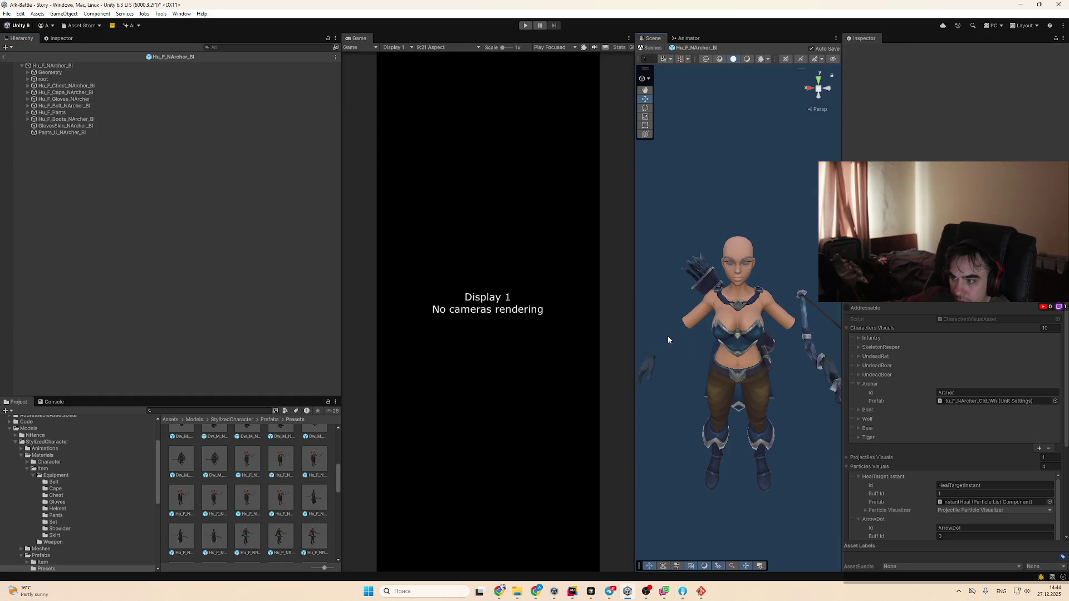
click(143, 113)
key(Down)
key(Down)
click(153, 113)
key(Up)
key(Up)
key(Up)
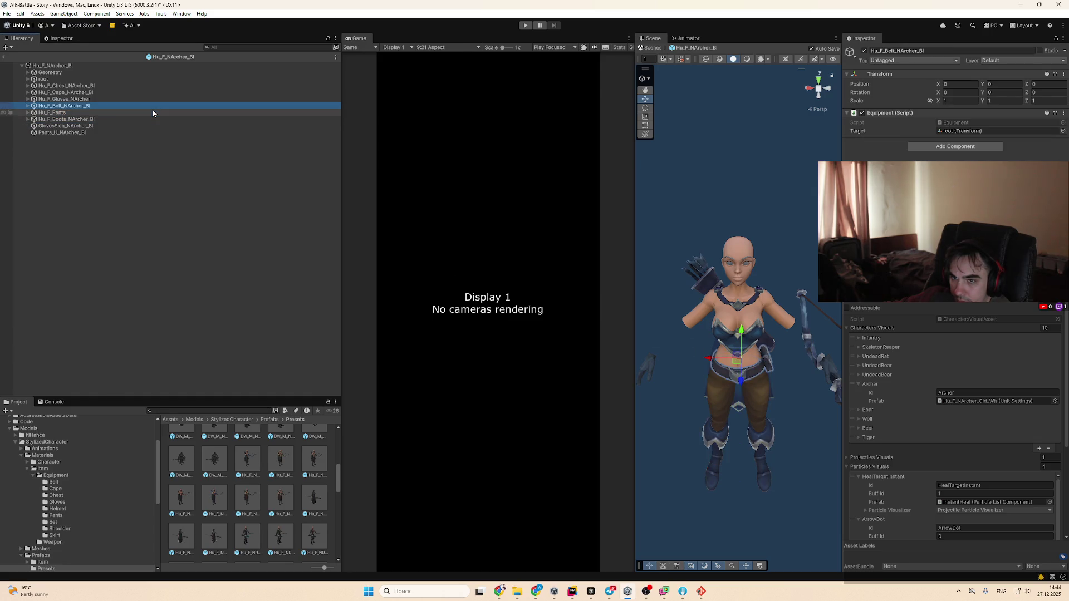
click(154, 113)
key(Left)
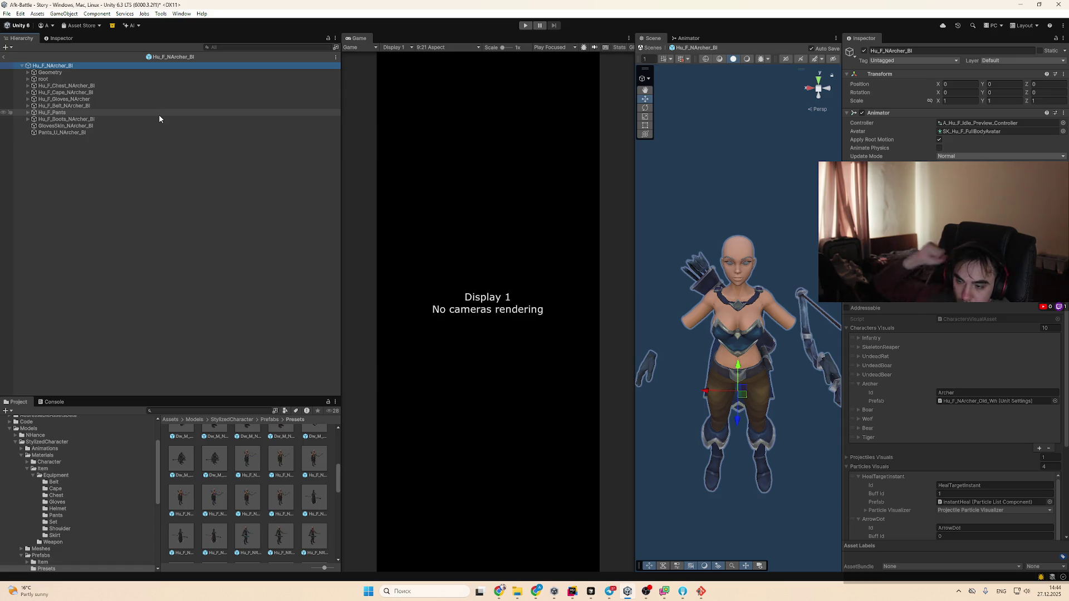
Ping the root skeleton set as Target on the cape and GlovesSkin Equipment scripts
click(188, 93)
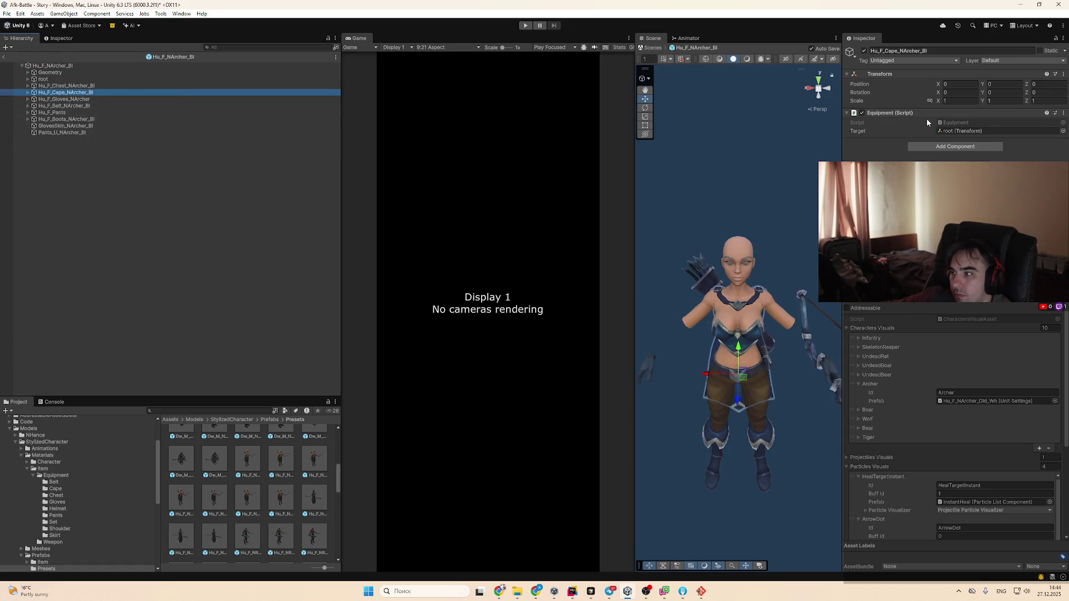
click(967, 131)
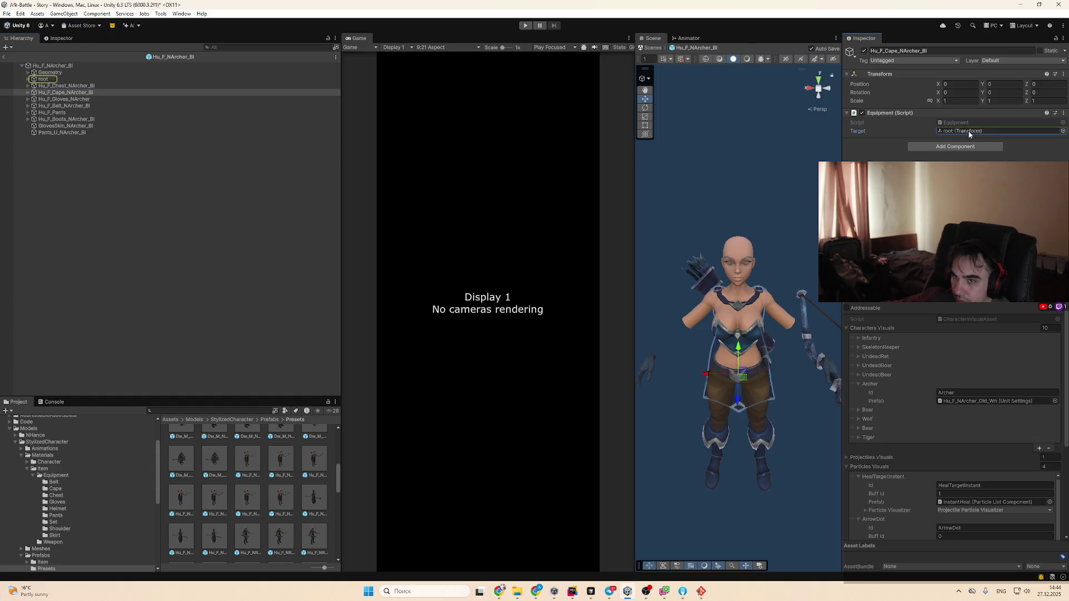
click(65, 126)
click(983, 130)
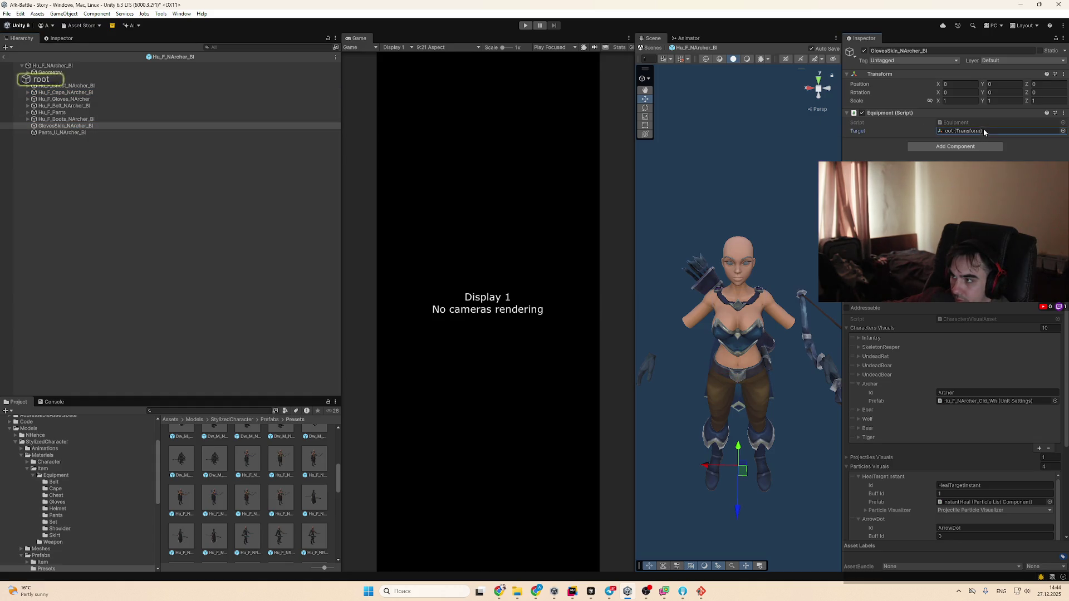
Open Equipment.cs in Rider and read through its Start method's bone remapping
double_click(990, 122)
scroll(808, 192, down, 2)
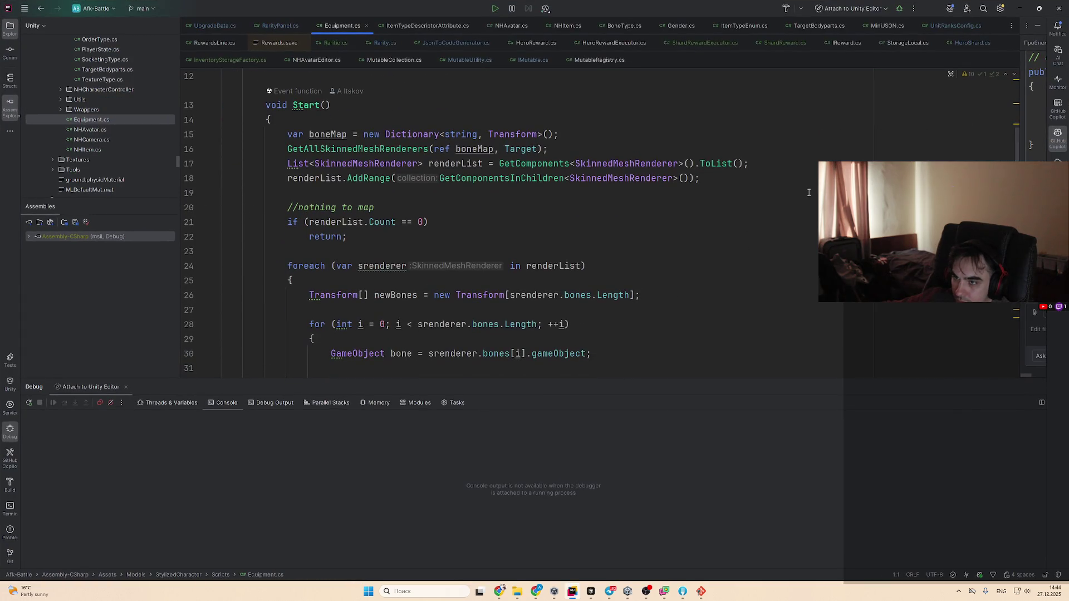
scroll(808, 192, down, 10)
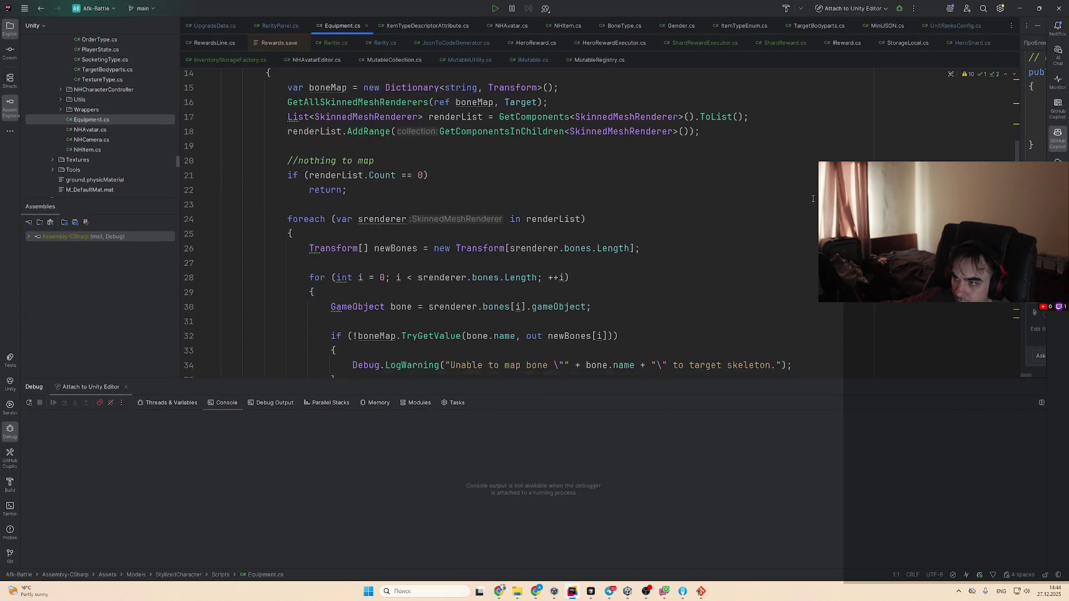
scroll(815, 200, down, 8)
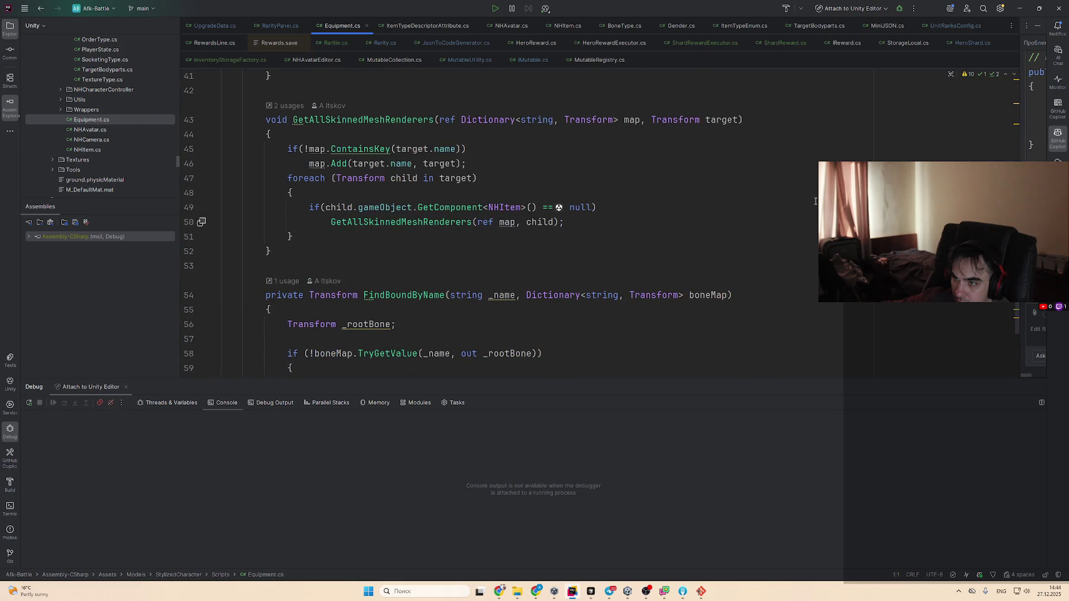
scroll(814, 203, up, 20)
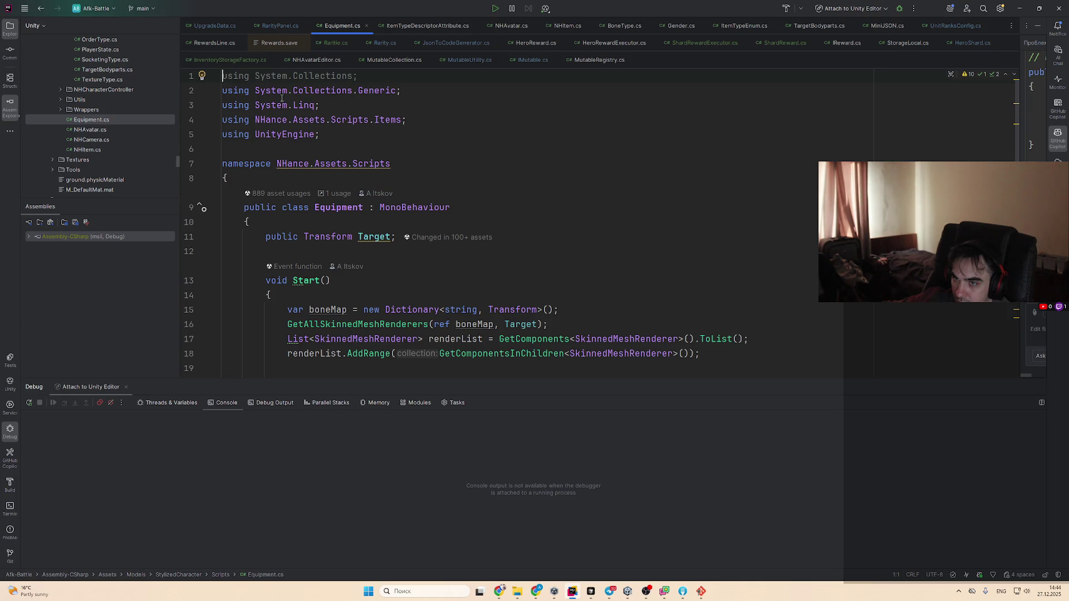
scroll(373, 214, down, 5)
scroll(547, 269, up, 5)
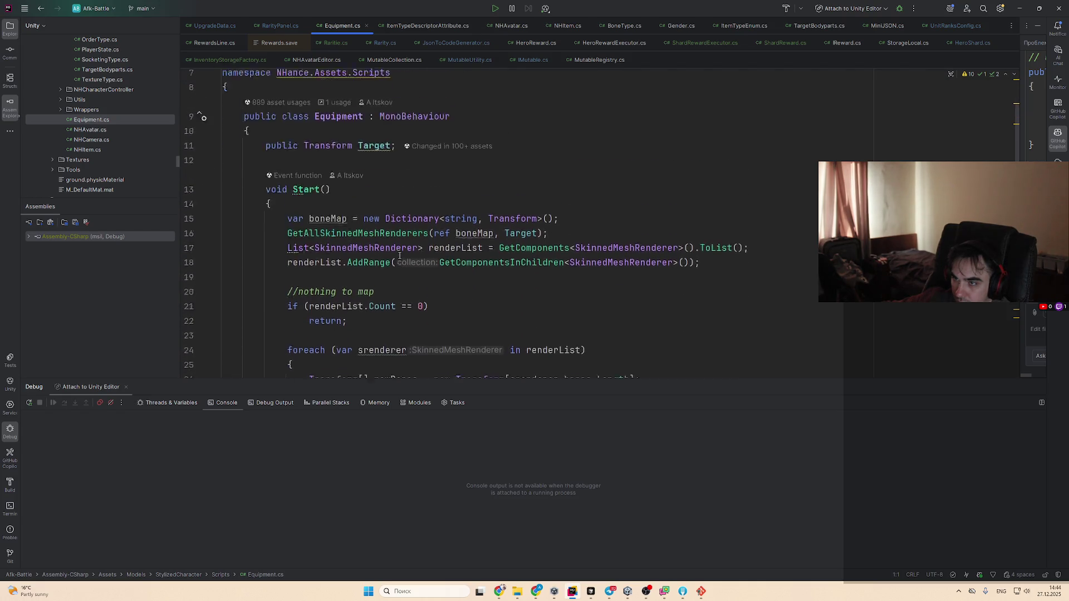
scroll(548, 268, down, 4)
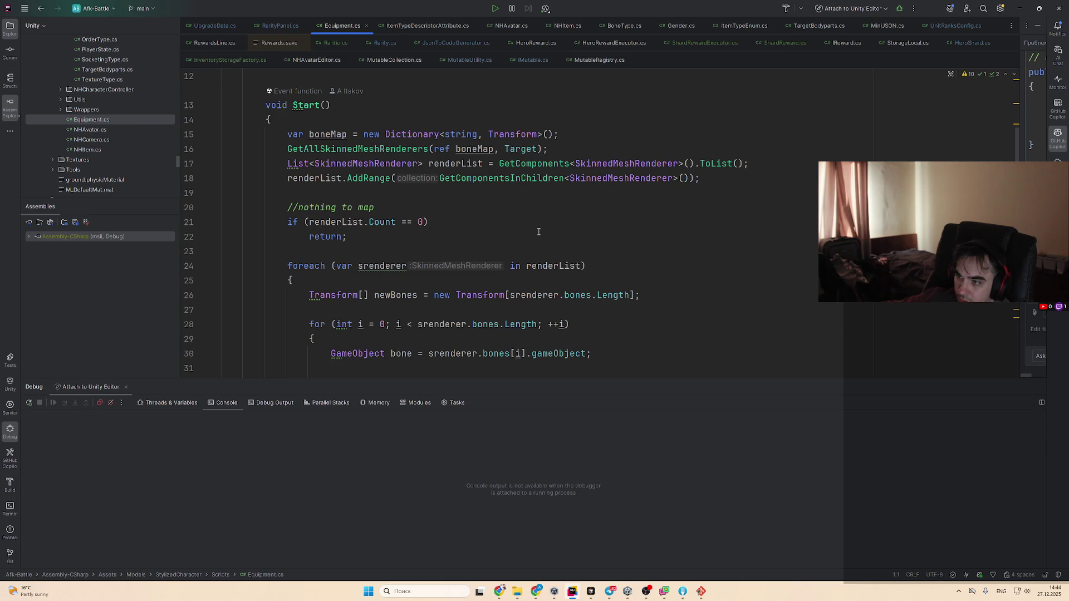
Review GetAllSkinnedMeshRenderers and FindBoundByName, then minimise Rider back to Unity
click(591, 178)
scroll(529, 221, down, 10)
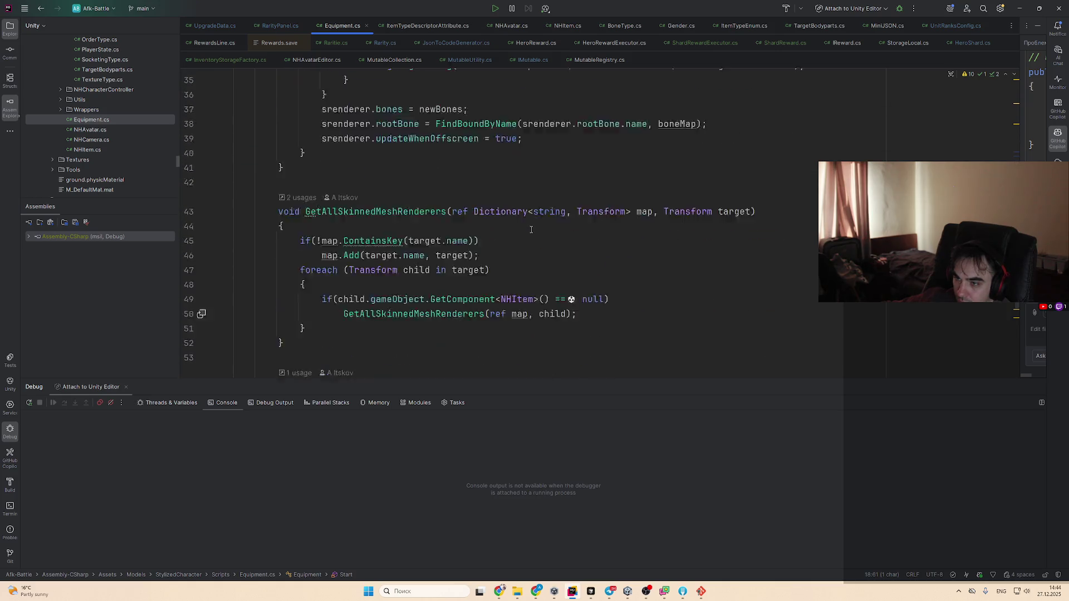
scroll(531, 229, up, 2)
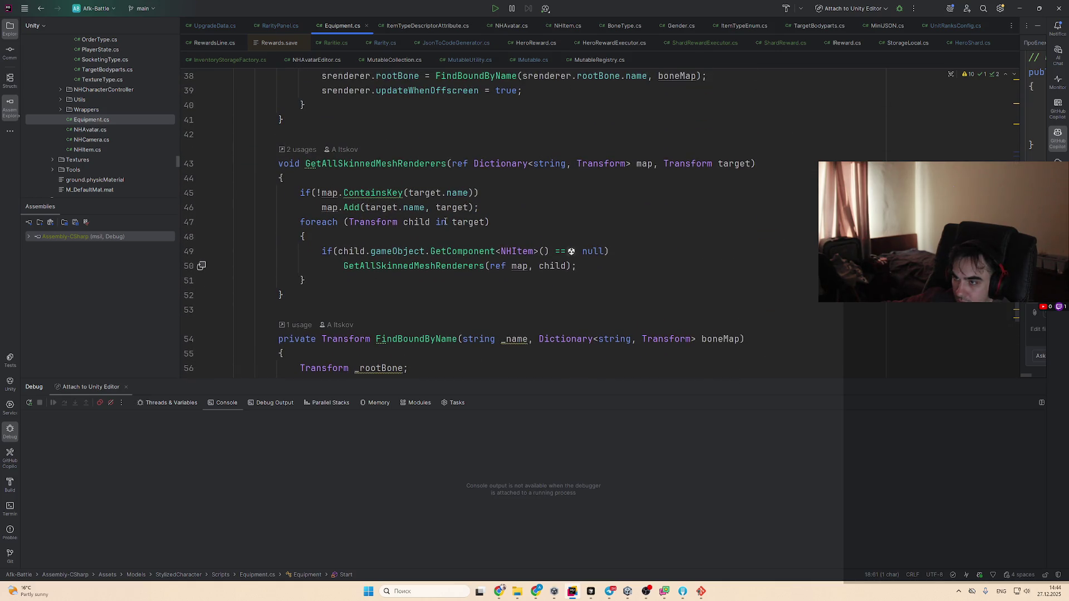
scroll(564, 208, up, 10)
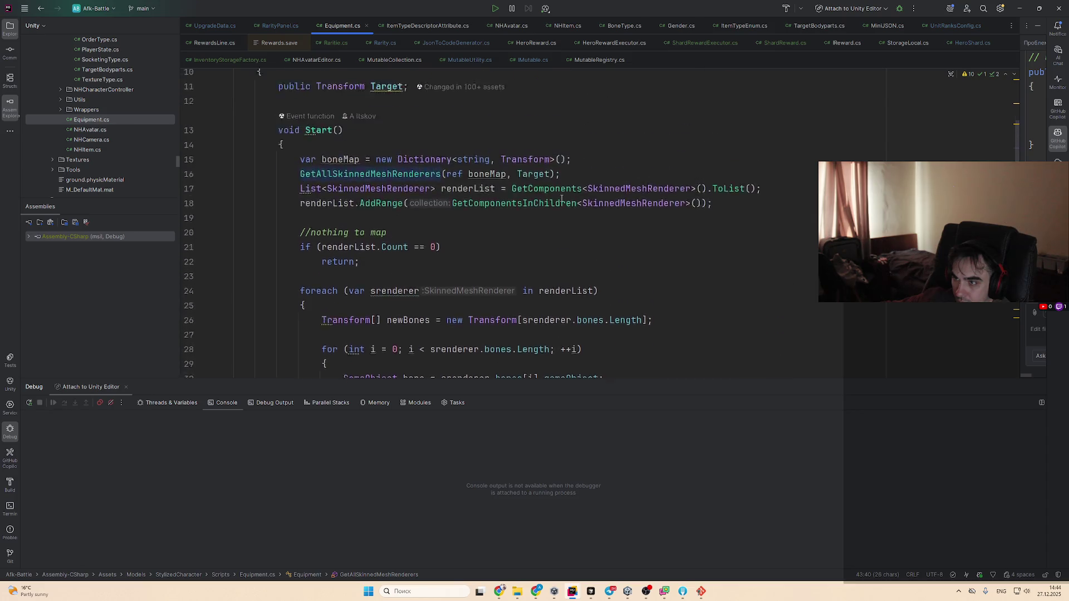
scroll(564, 208, down, 11)
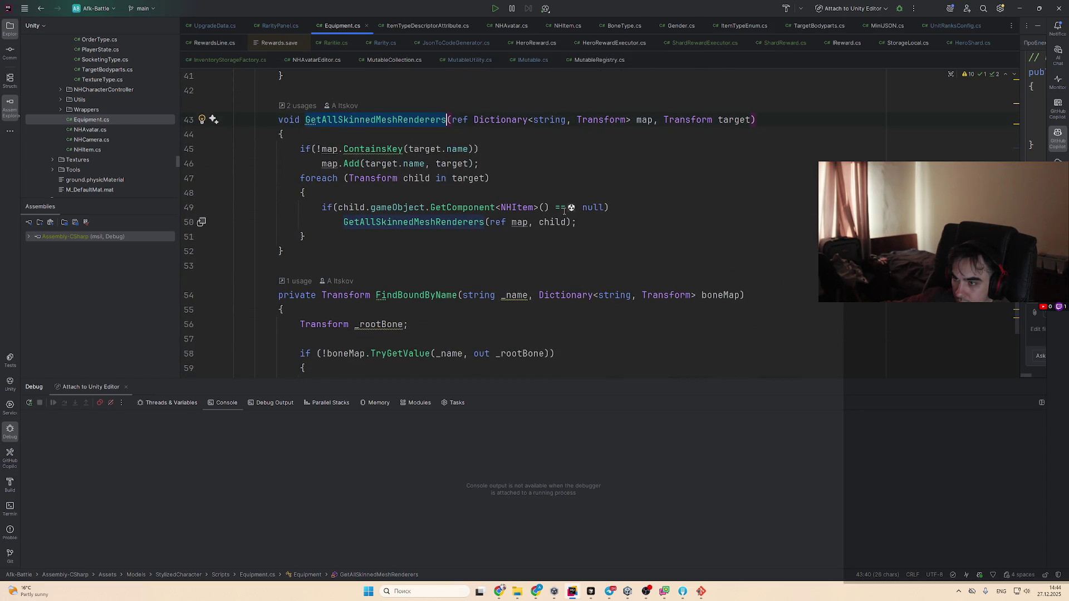
scroll(564, 210, down, 2)
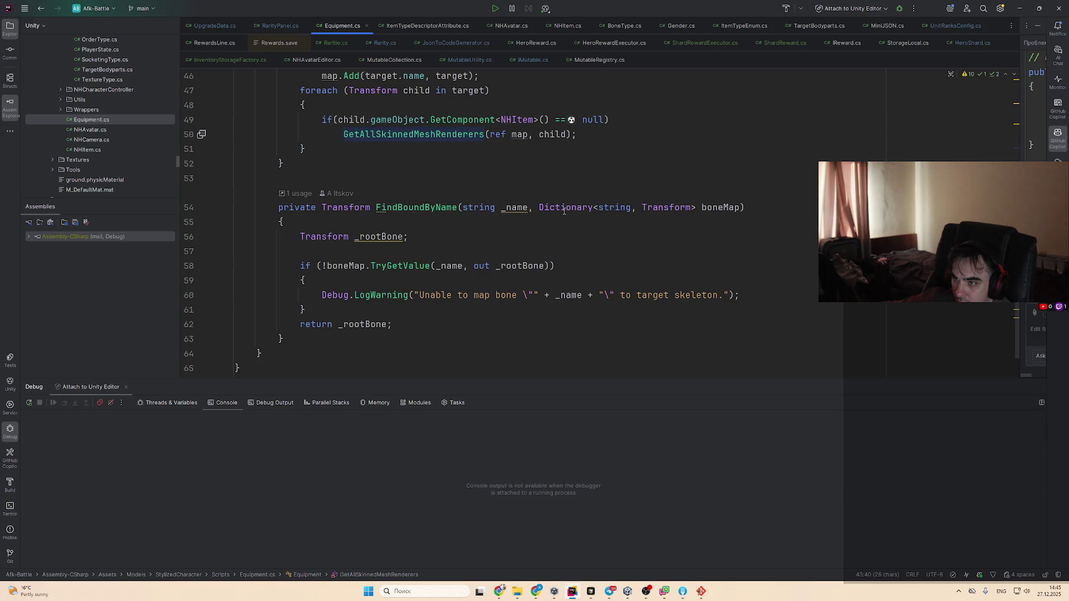
scroll(564, 211, down, 2)
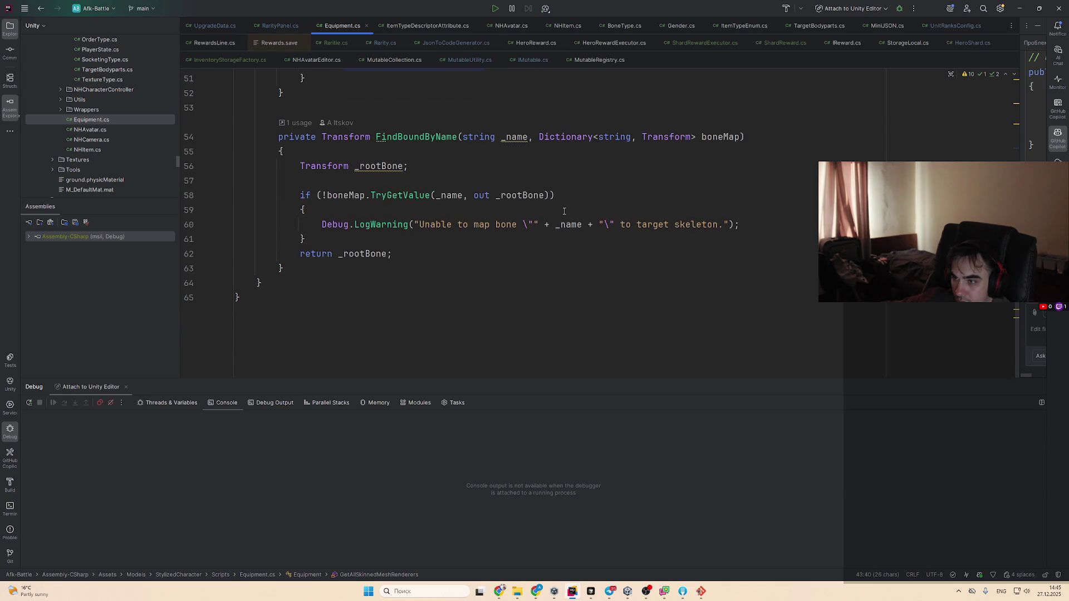
click(1019, 8)
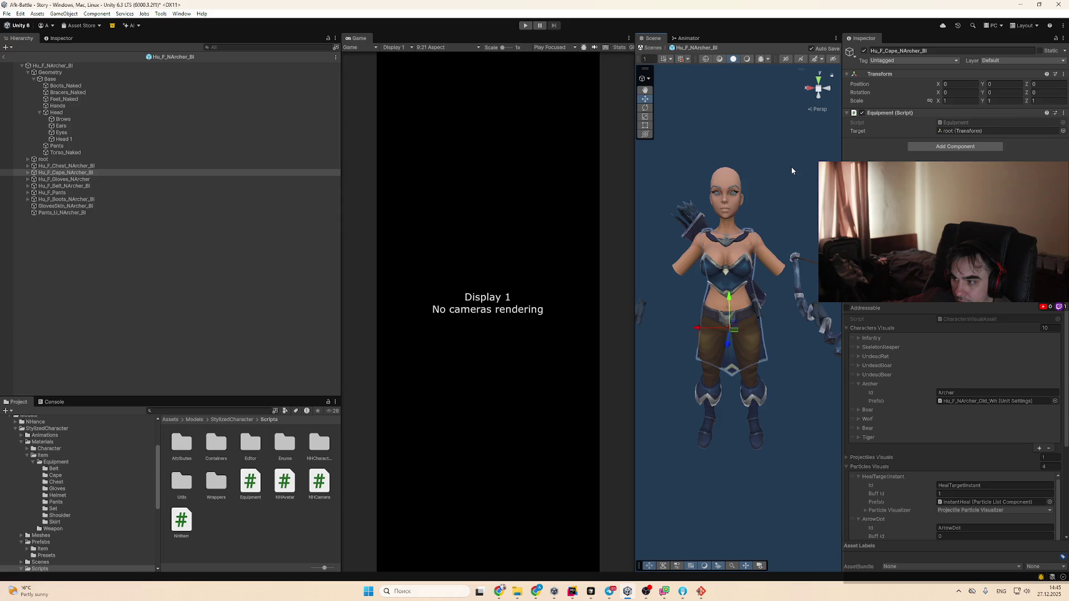
Reactivate the Bracers_NewbieArcher part inside the gloves item with Alt+Shift+A
click(65, 173)
key(Down)
key(Down)
key(Down)
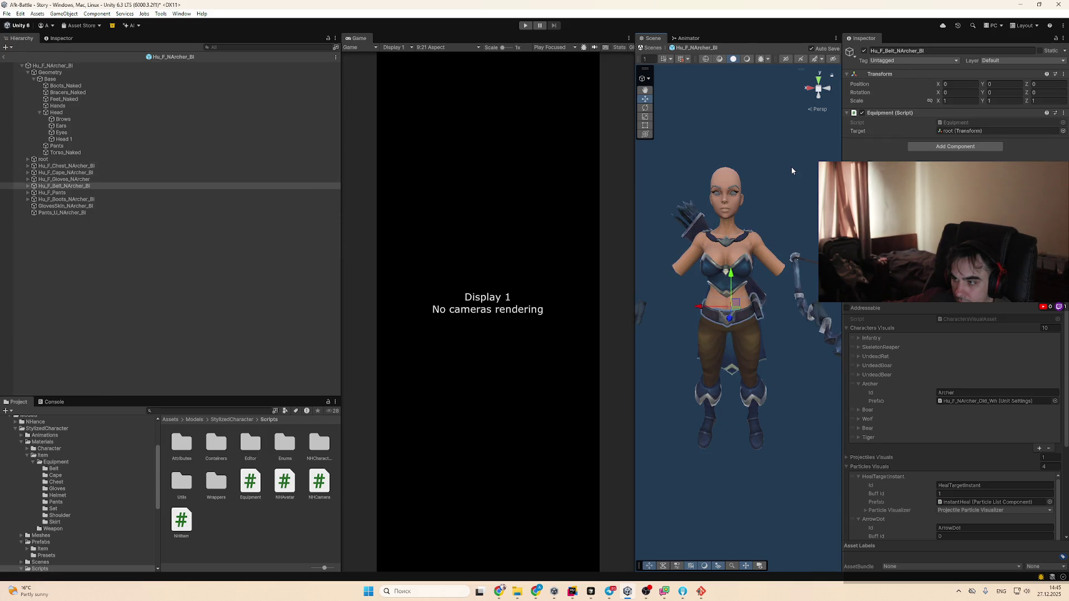
key(Up)
key(Up)
key(Up)
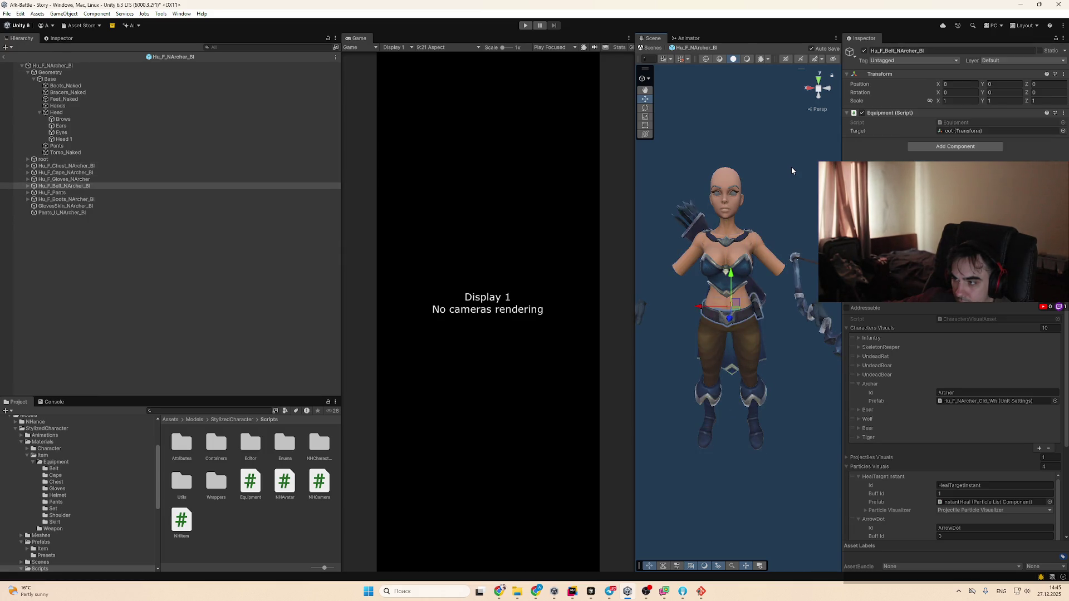
key(Down)
key(Down)
key(Down)
key(Up)
key(Down)
key(Down)
key(Down)
key(Up)
key(Up)
key(Down)
key(Down)
key(Up)
key(Up)
key(Up)
key(Down)
key(Down)
key(Down)
key(alt+Right)
key(Down)
key(alt+shift+a)
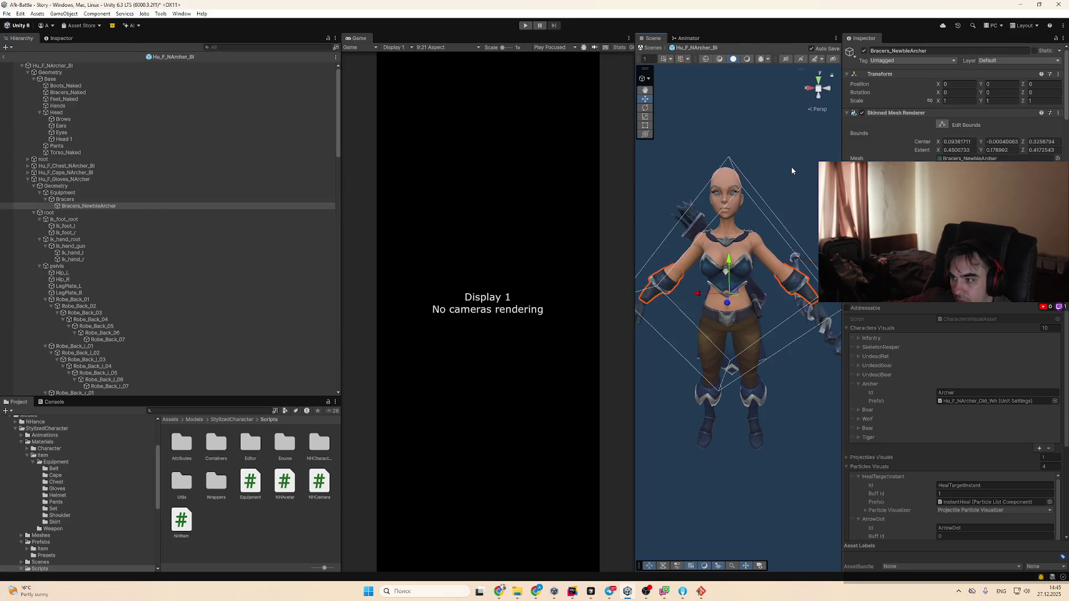
Orbit to the archer's arms, collapse Geometry and select Hu_F_Gloves_NArcher
mouse_move(787, 172)
mouse_down()
mouse_move(690, 396)
mouse_move(673, 274)
mouse_move(765, 332)
mouse_up()
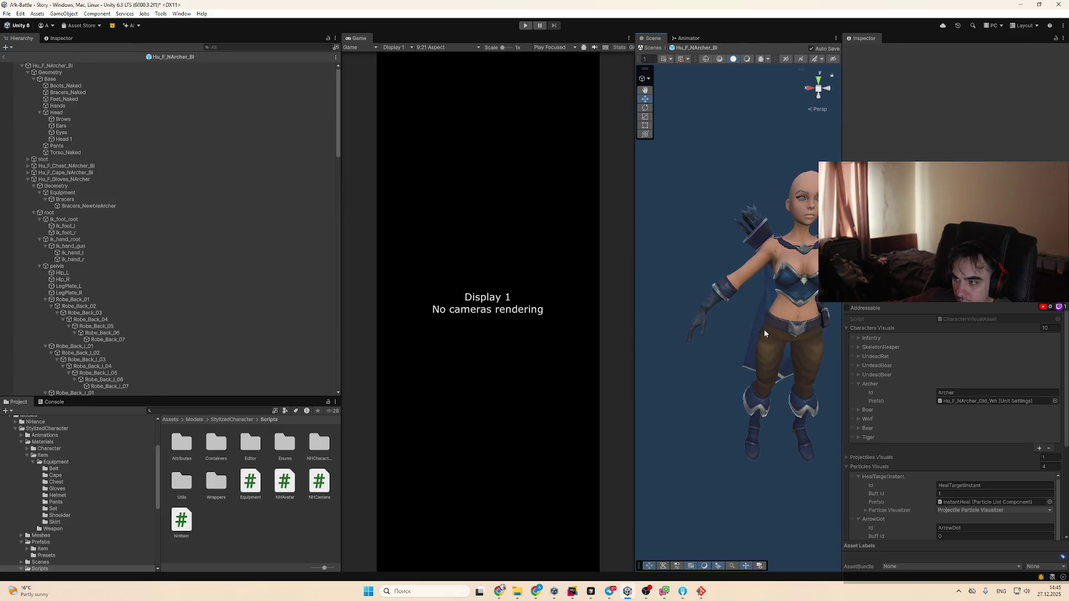
click(28, 72)
click(20, 105)
click(22, 99)
click(27, 99)
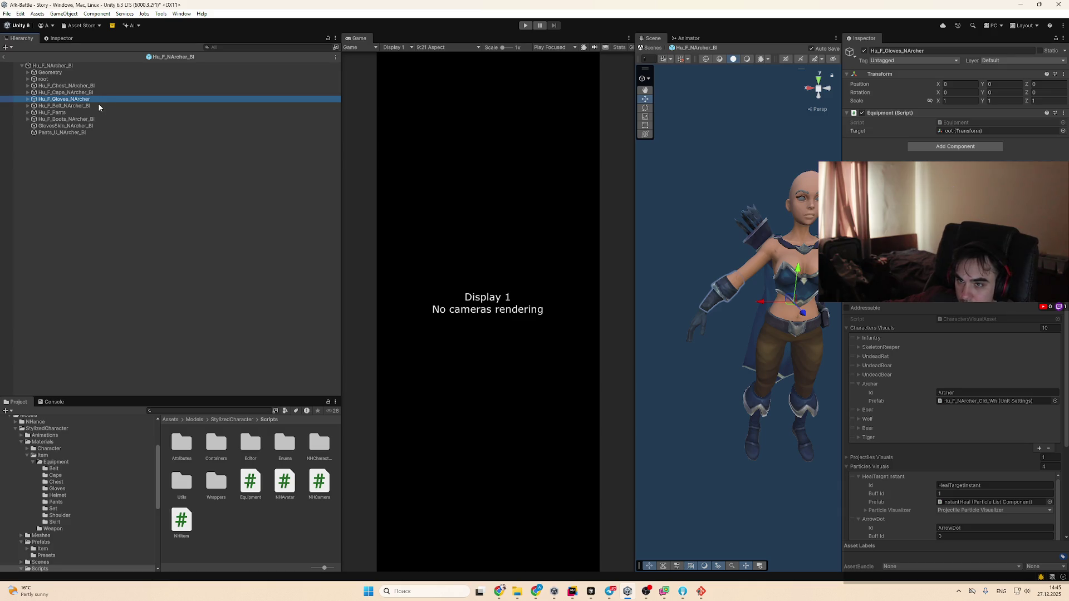
click(227, 411)
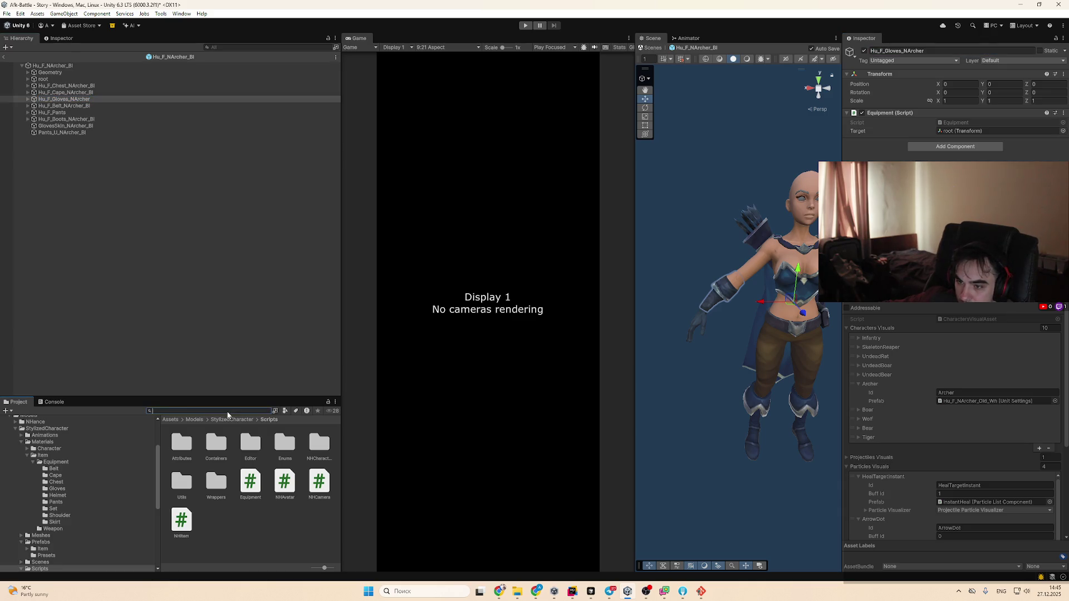
Find Hu_F_Gloves_NMage_Bl in the Equipment > Gloves folder and drag it under the archer prefab
text(Hu_F_Gloves_NArcher)
click(181, 444)
click(223, 411)
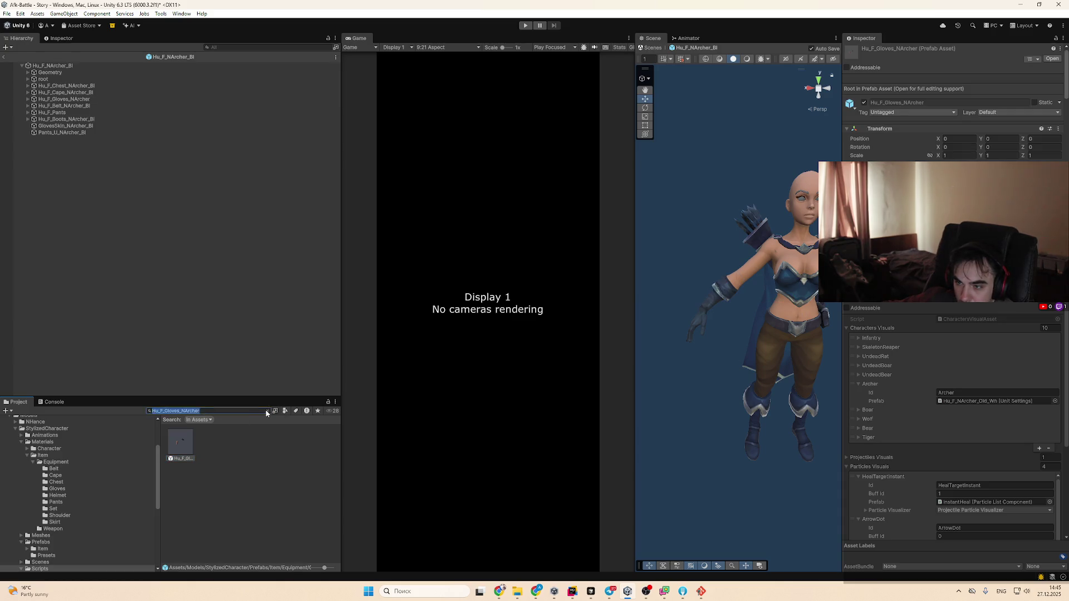
key(BackSpace)
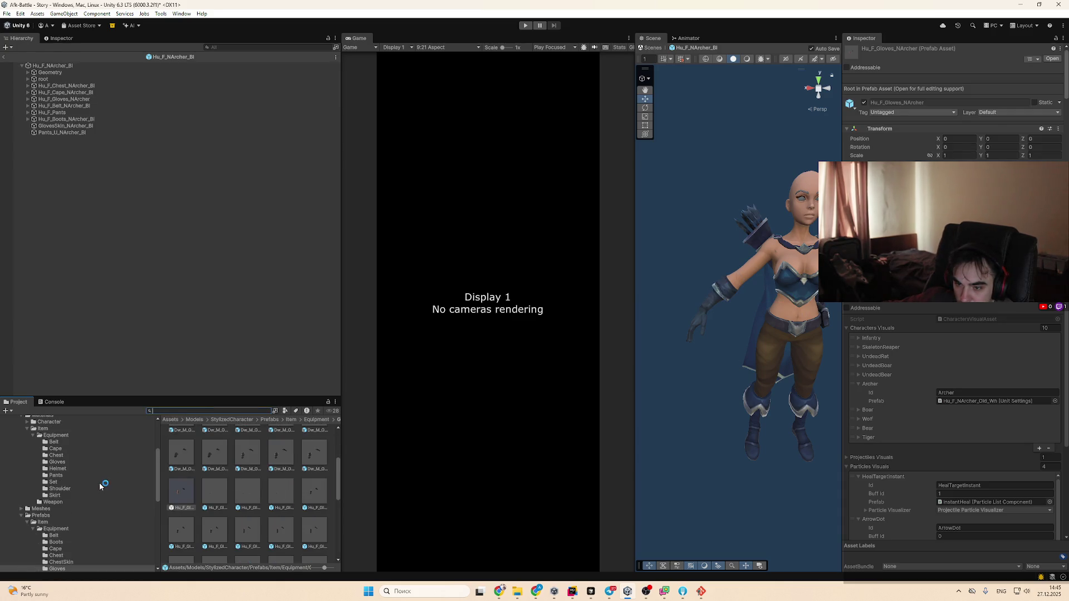
scroll(141, 519, down, 2)
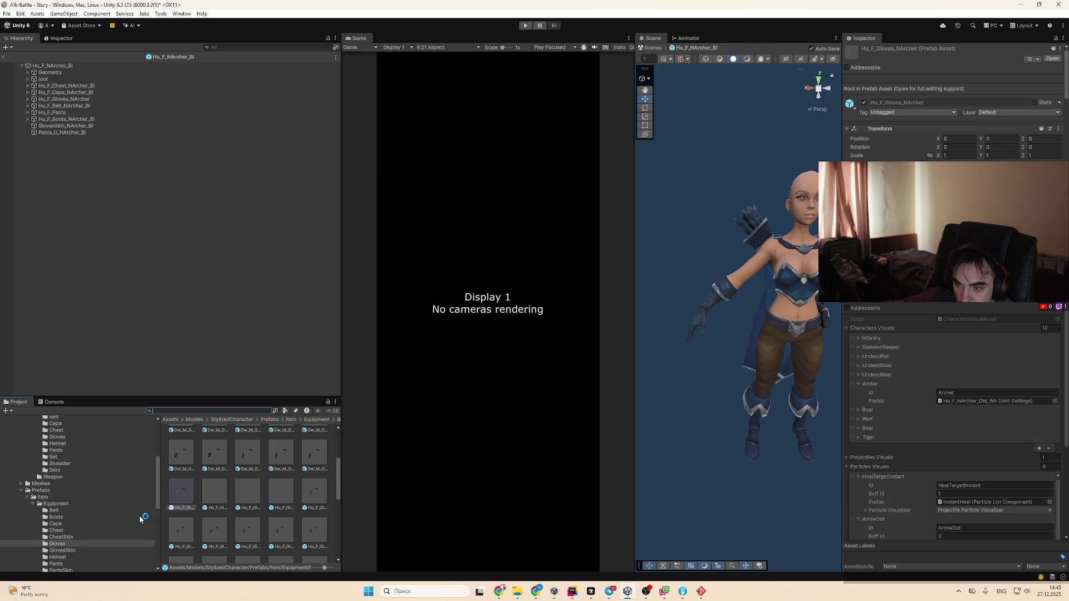
click(212, 501)
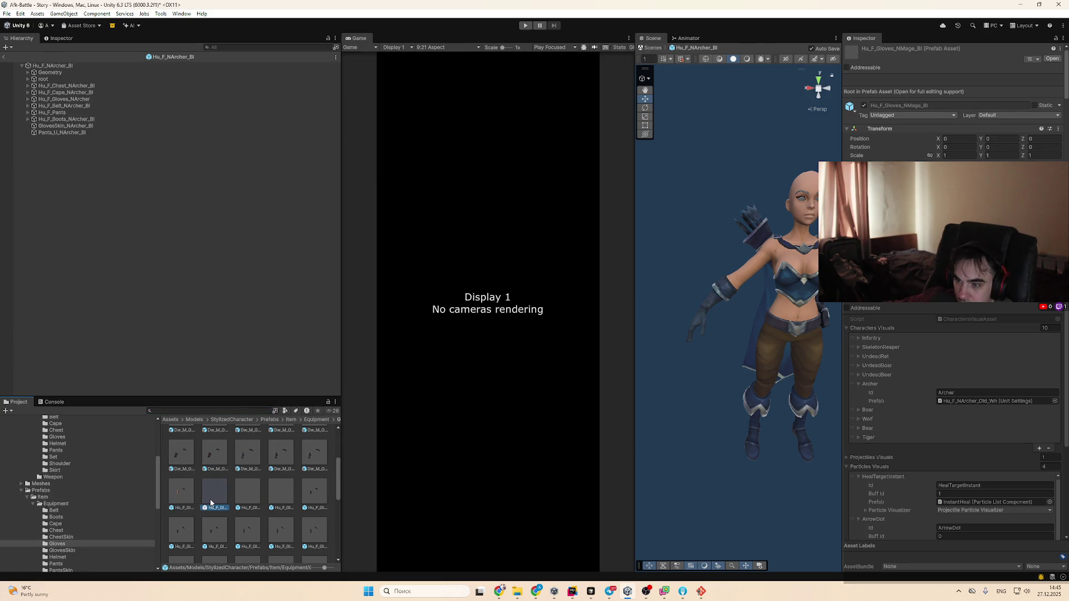
drag(165, 302, 166, 303)
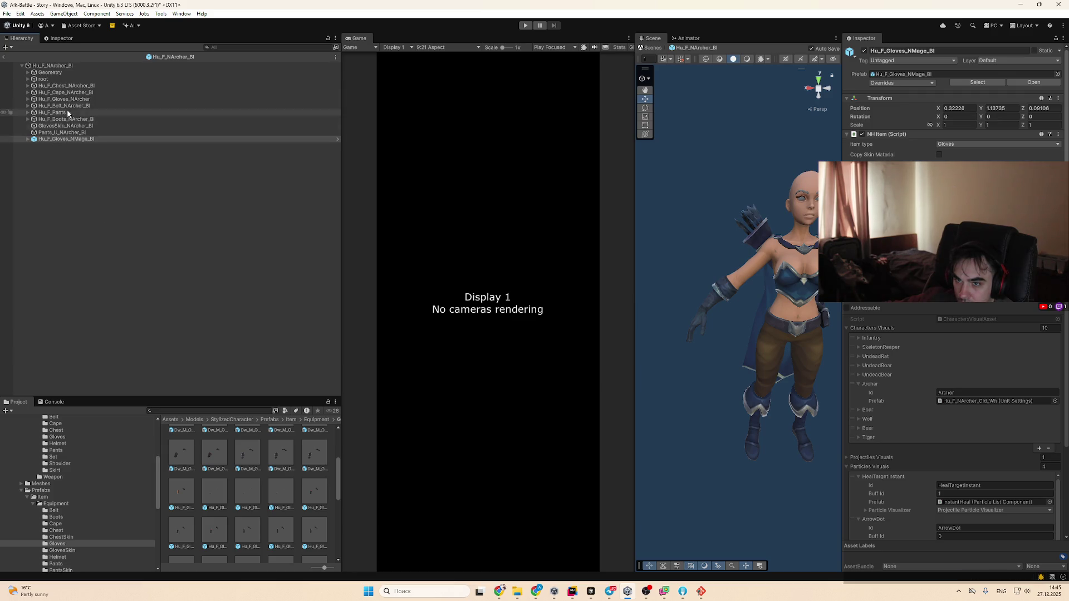
scroll(952, 106, down, 3)
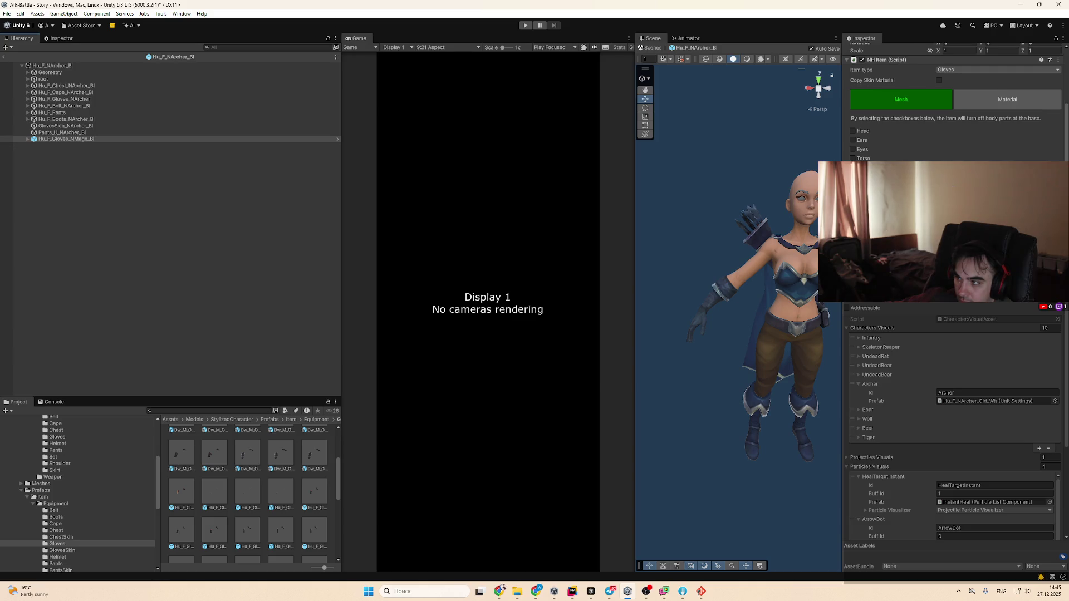
scroll(957, 100, up, 1)
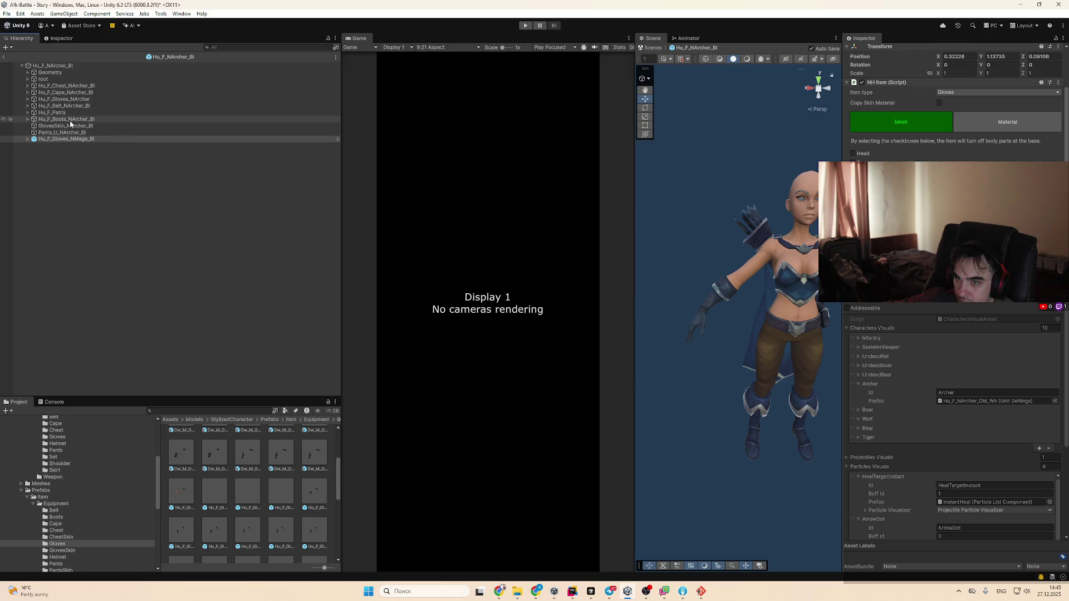
click(101, 99)
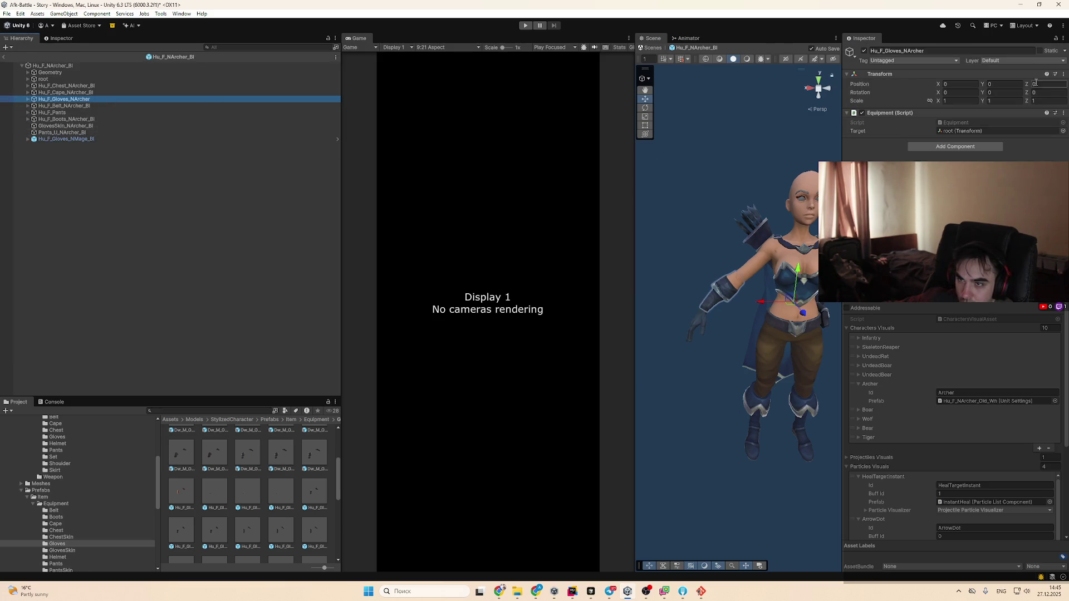
Deactivate Hu_F_Gloves_NArcher and select the added mage gloves
click(863, 51)
click(66, 139)
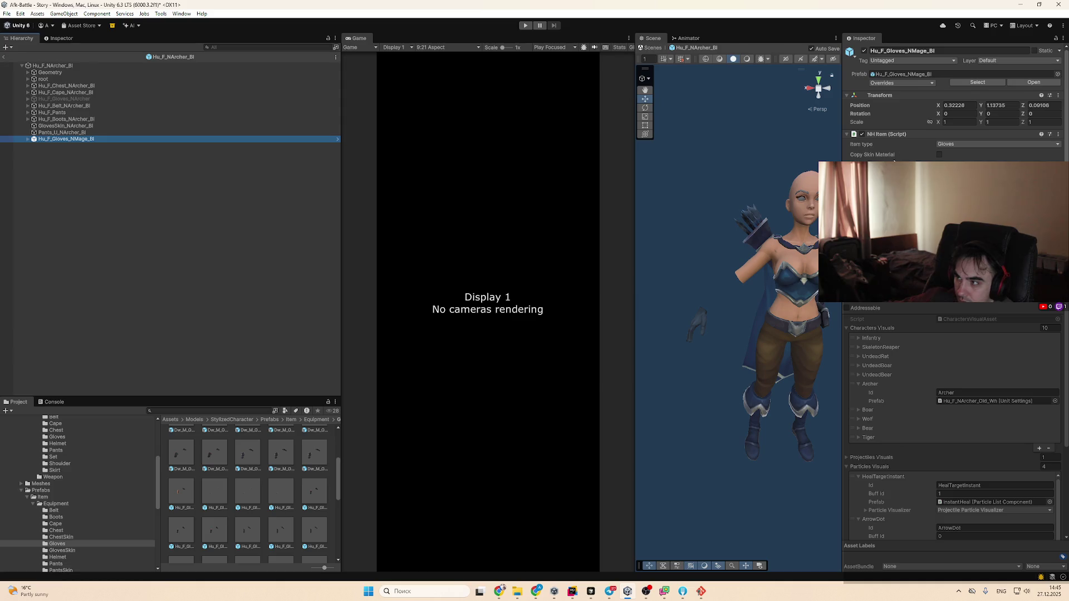
scroll(952, 111, down, 2)
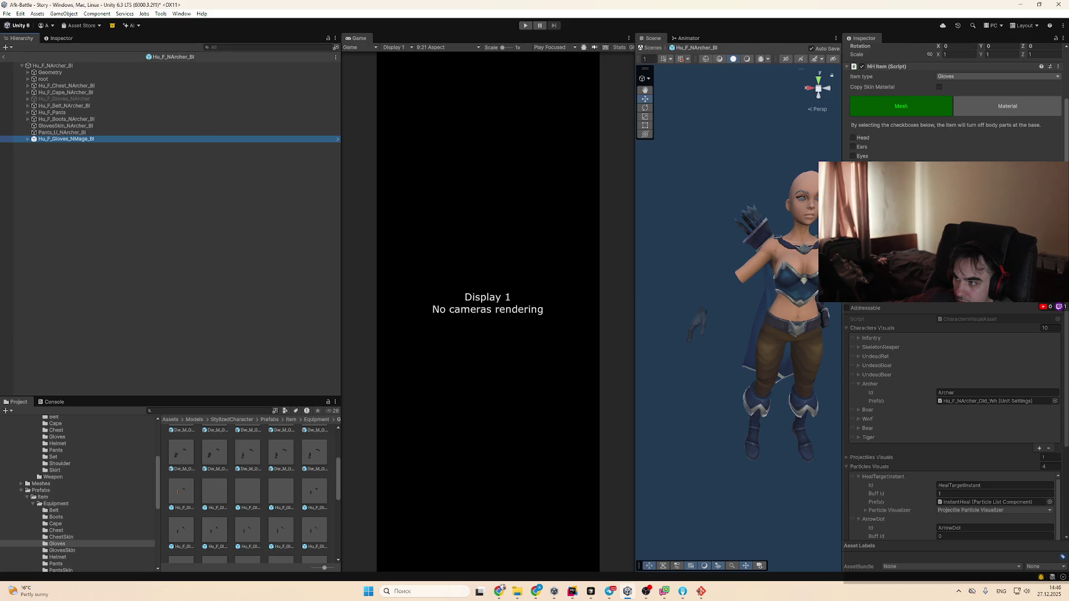
Review the mage gloves' NH Item options, keeping item type Gloves with Copy Skin Material off
click(853, 138)
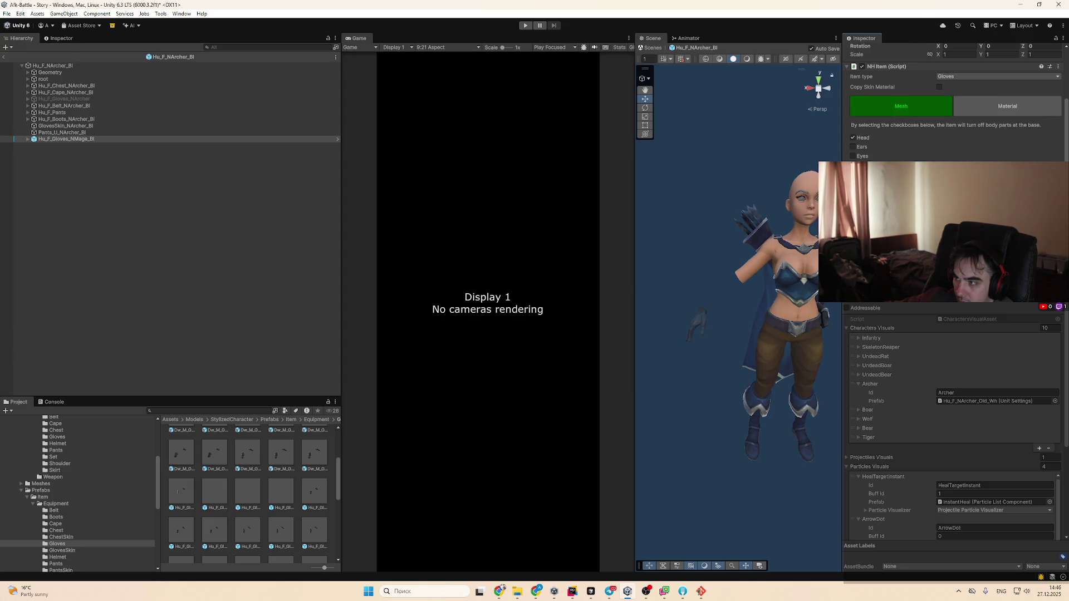
scroll(929, 131, up, 3)
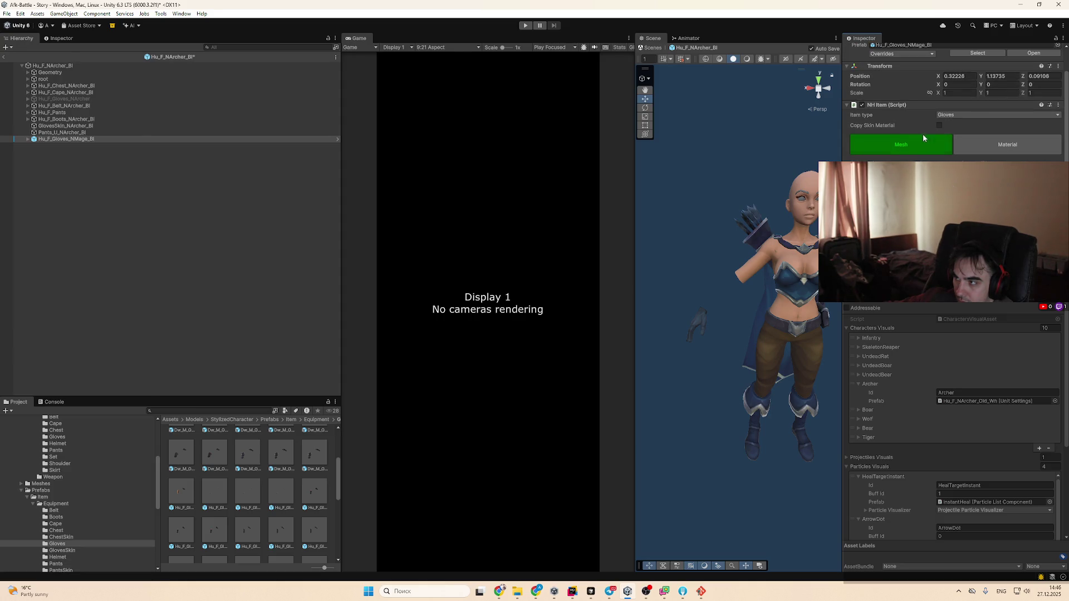
click(939, 125)
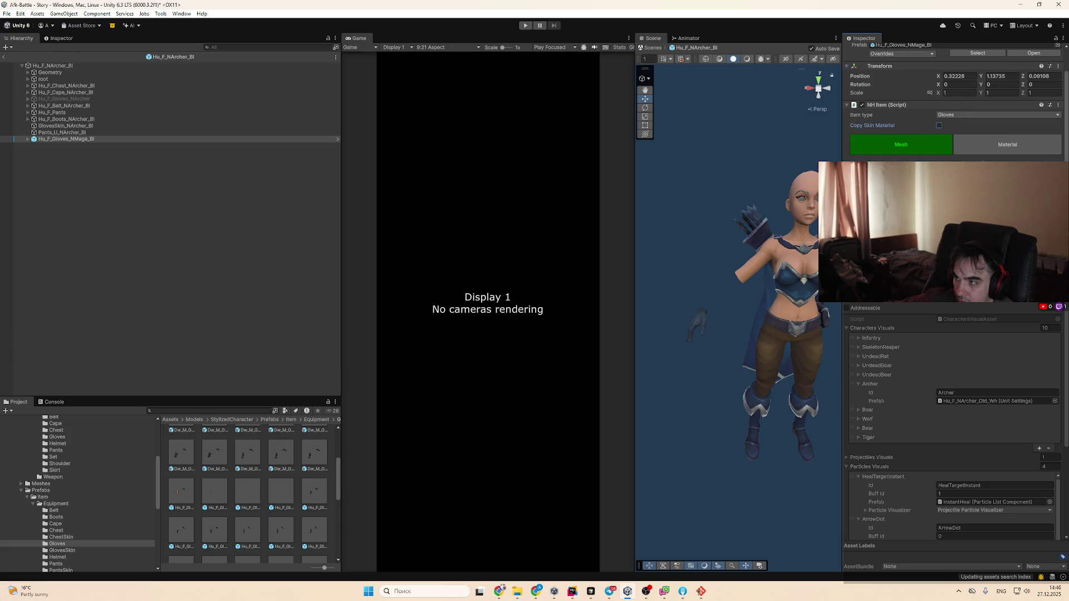
click(982, 116)
click(861, 123)
scroll(861, 123, down, 3)
drag(735, 251, 668, 267)
Set the mage gloves' Transform Position to 0, 0, 0
double_click(105, 139)
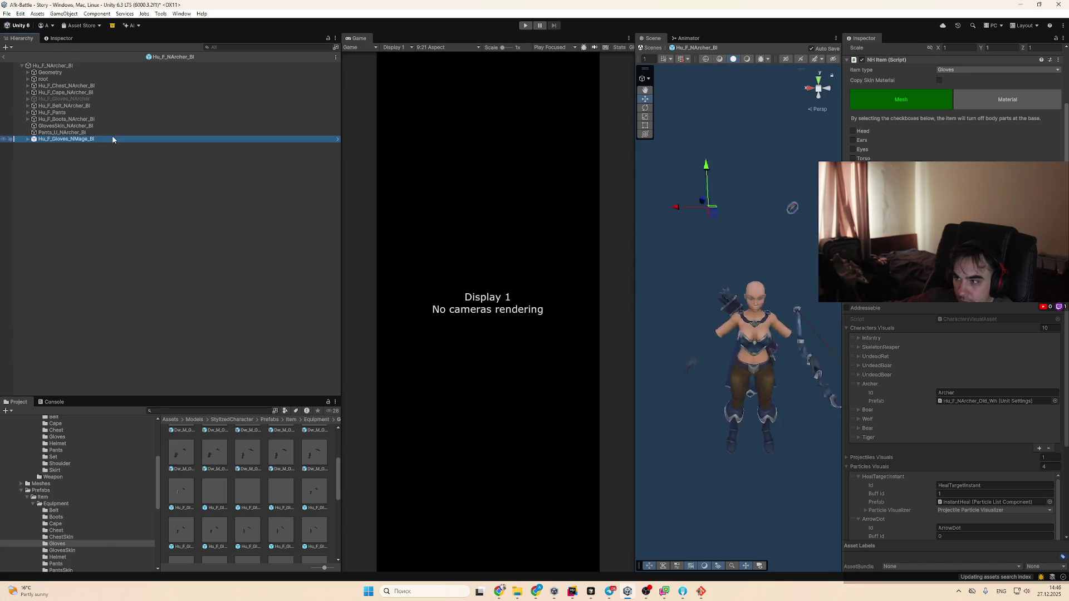
click(975, 105)
text(0)
key(Tab)
text(0)
click(1032, 107)
text(0)
key(Return)
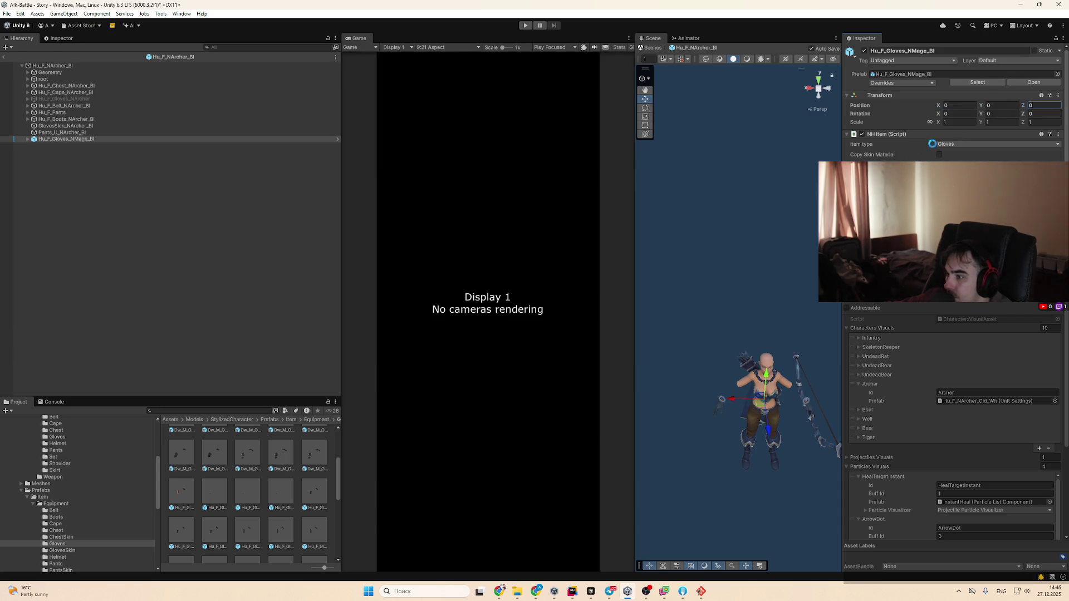
scroll(748, 319, up, 3)
scroll(736, 285, up, 8)
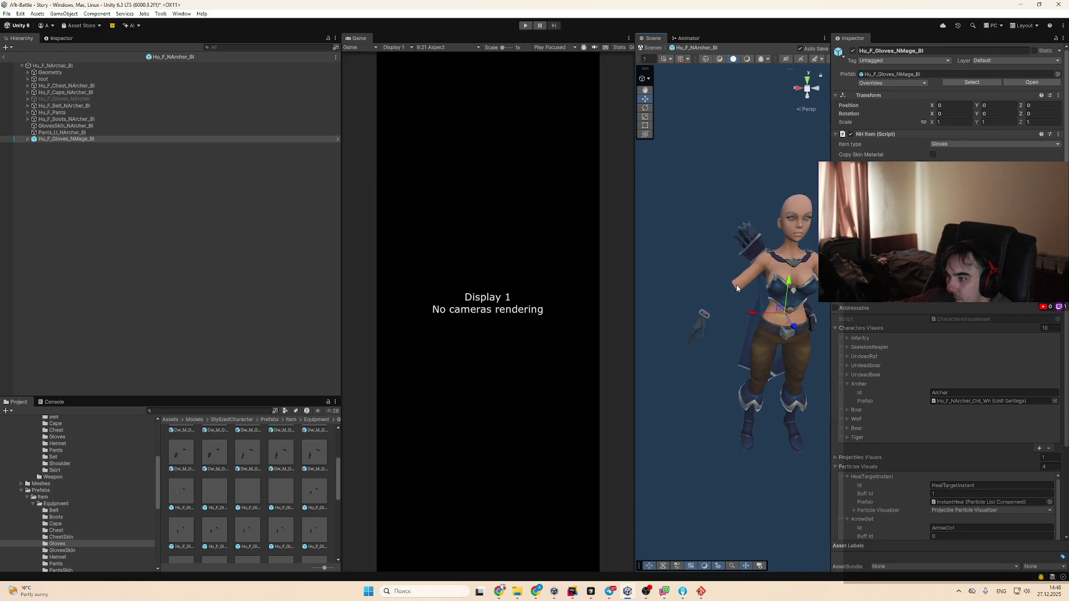
mouse_move(759, 313)
mouse_down()
mouse_move(767, 382)
mouse_move(727, 336)
mouse_move(717, 363)
mouse_up()
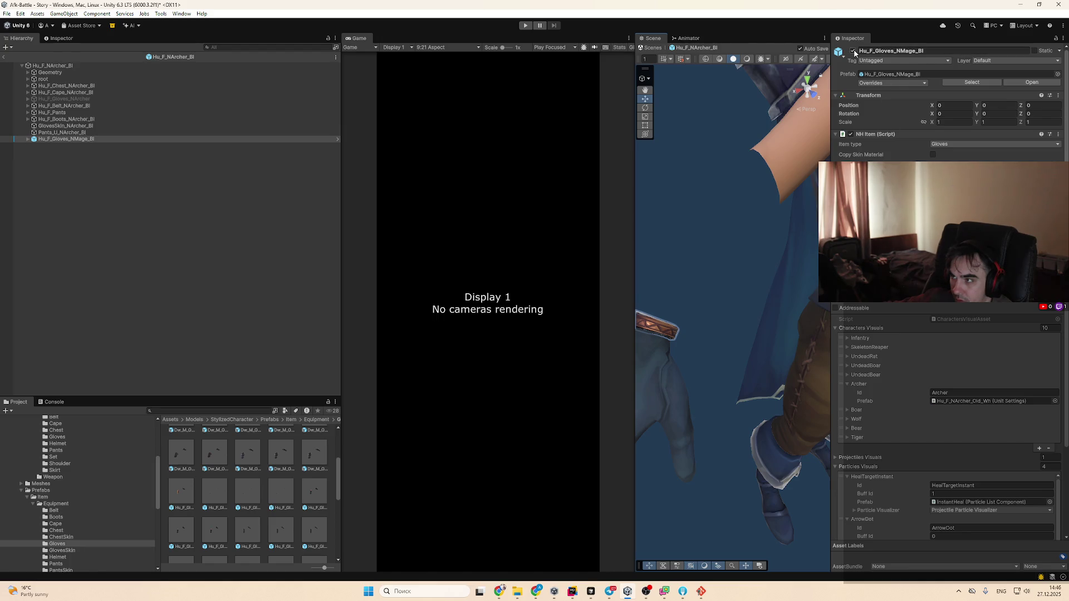
Add Hu_F_Gloves_NWarrior_Bl to the archer prefab and set its Position to 0, 0, 0
drag(272, 518, 219, 239)
click(952, 105)
text(0)
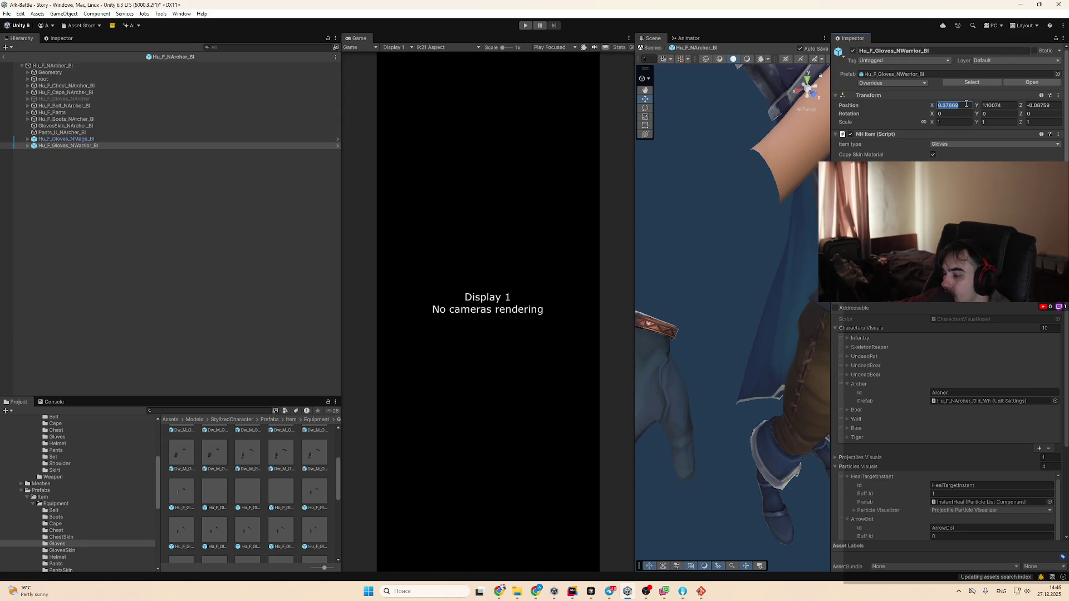
key(Tab)
text(0)
key(Tab)
text(0)
mouse_move(729, 291)
mouse_down()
mouse_move(746, 300)
mouse_move(754, 343)
mouse_move(778, 313)
mouse_move(502, 234)
mouse_move(520, 289)
mouse_move(560, 292)
mouse_up()
scroll(649, 321, down, 10)
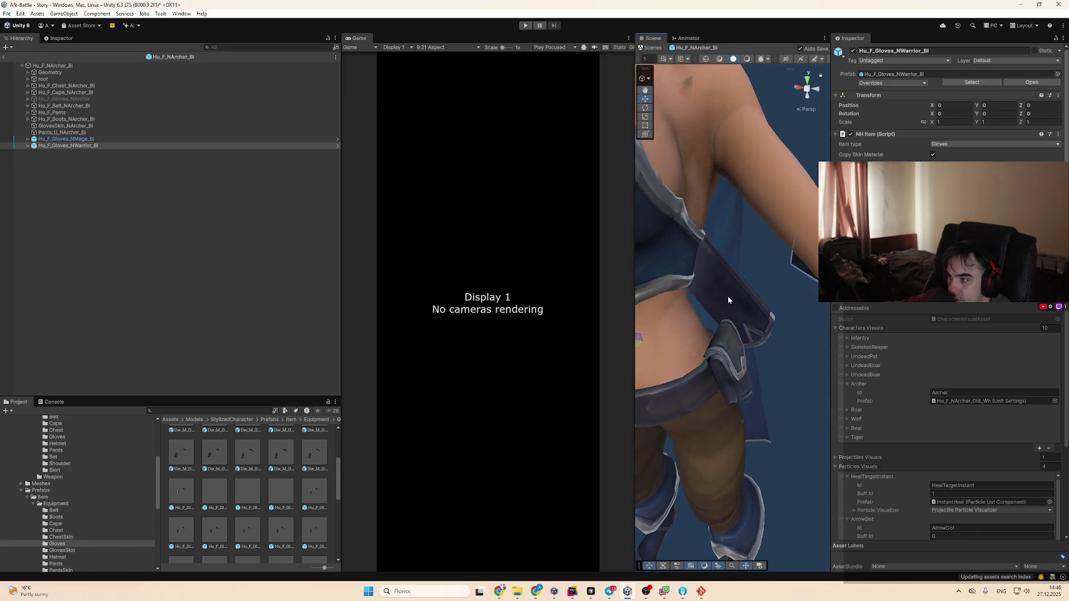
drag(726, 348, 746, 390)
scroll(766, 436, up, 6)
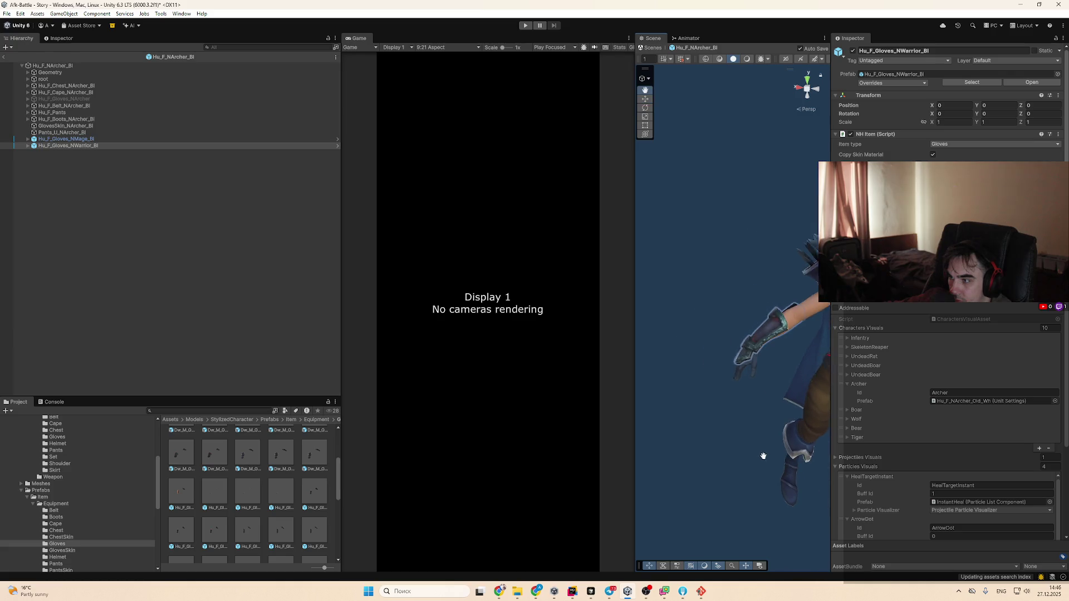
scroll(276, 505, down, 5)
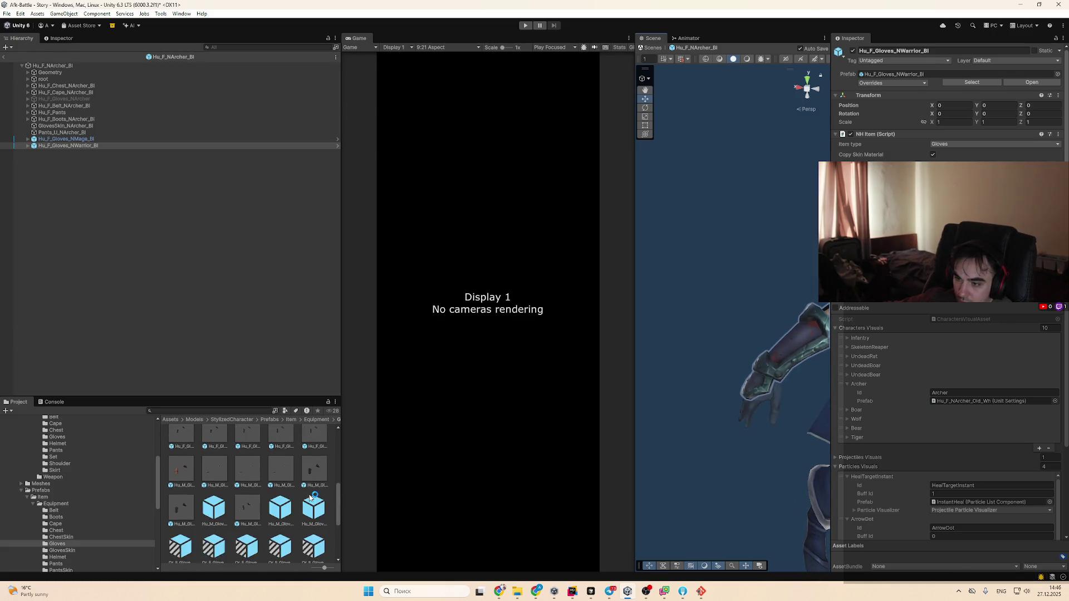
Delete the trial mage and warrior gloves from the archer prefab
click(277, 504)
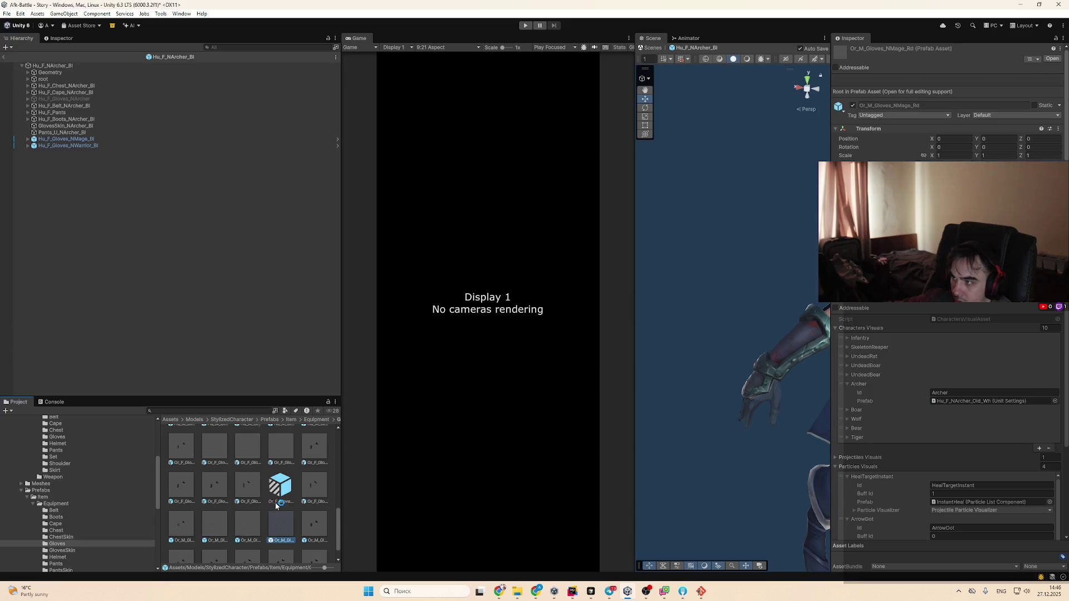
key(Down)
key(Down)
key(Right)
click(71, 146)
ctrl+click(73, 139)
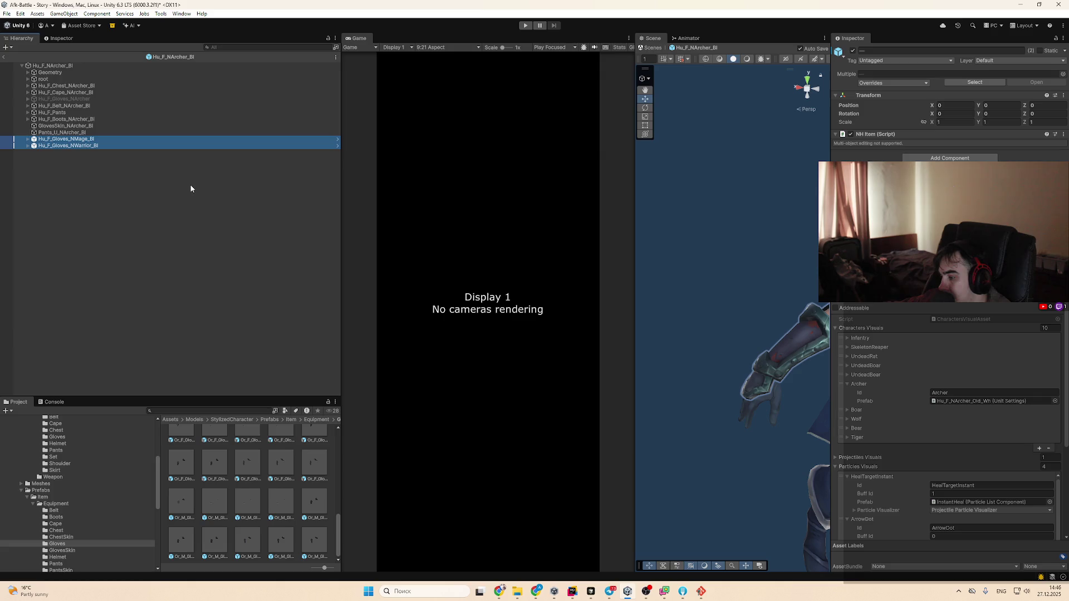
key(Delete)
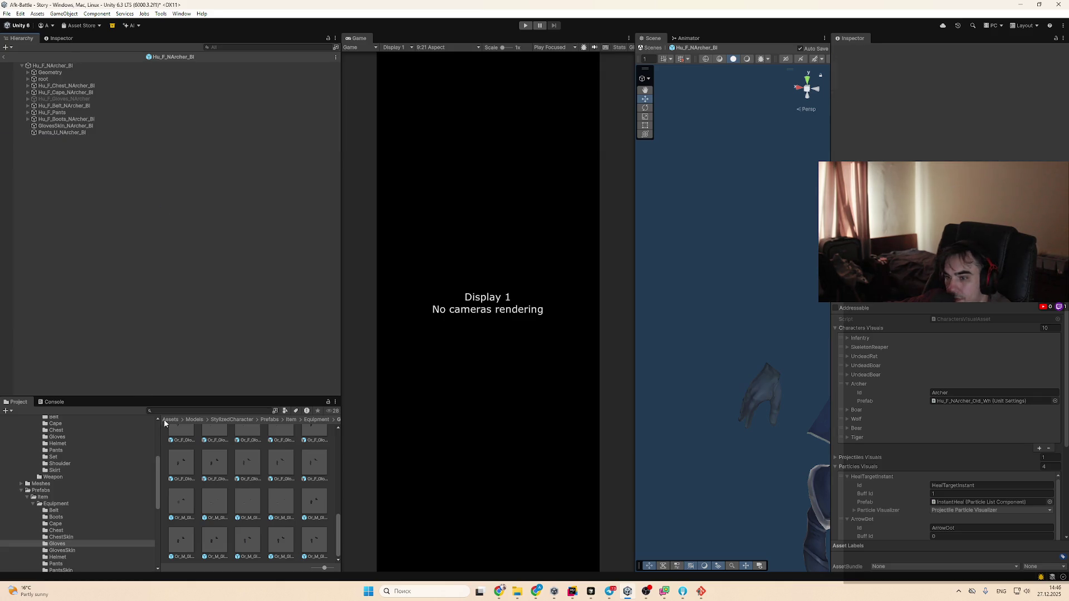
Add Or_M_Gloves_NMage_Gn at position 0, 0, 0, inspect it on the arm, then delete it
click(249, 504)
drag(235, 387, 205, 290)
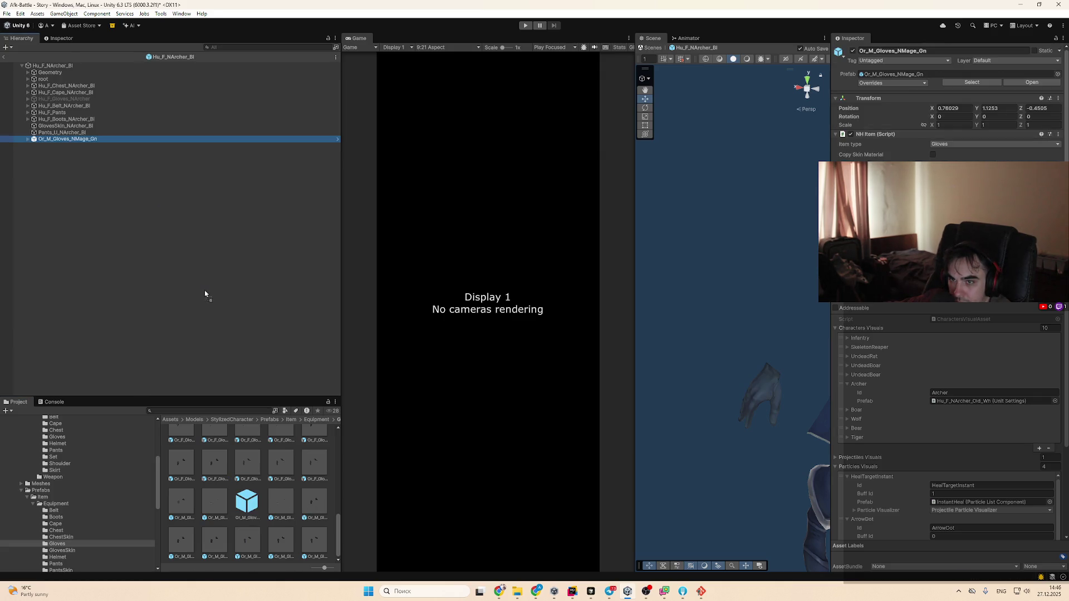
key(f)
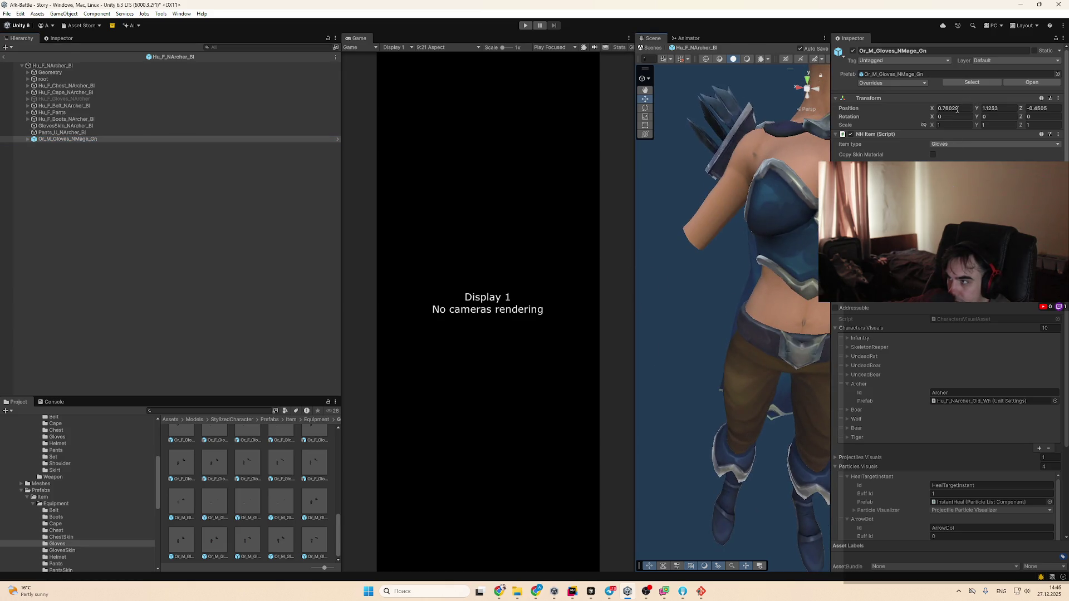
text(0)
key(Tab)
text(0)
key(Tab)
text(0)
key(Return)
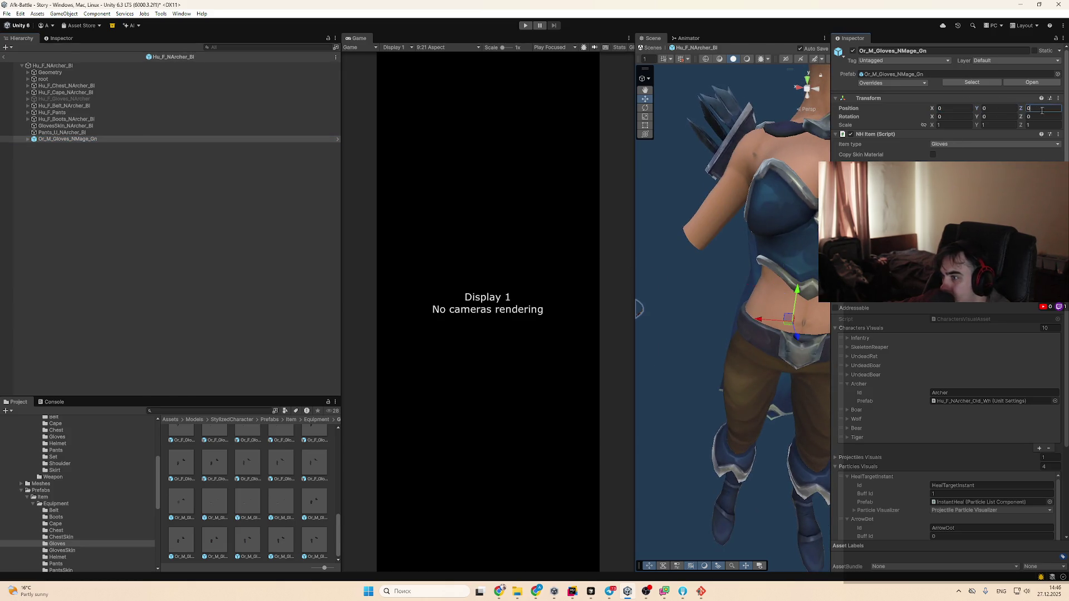
key(f)
mouse_move(764, 283)
mouse_down()
mouse_move(759, 358)
mouse_move(613, 327)
mouse_move(594, 345)
mouse_move(615, 358)
mouse_up()
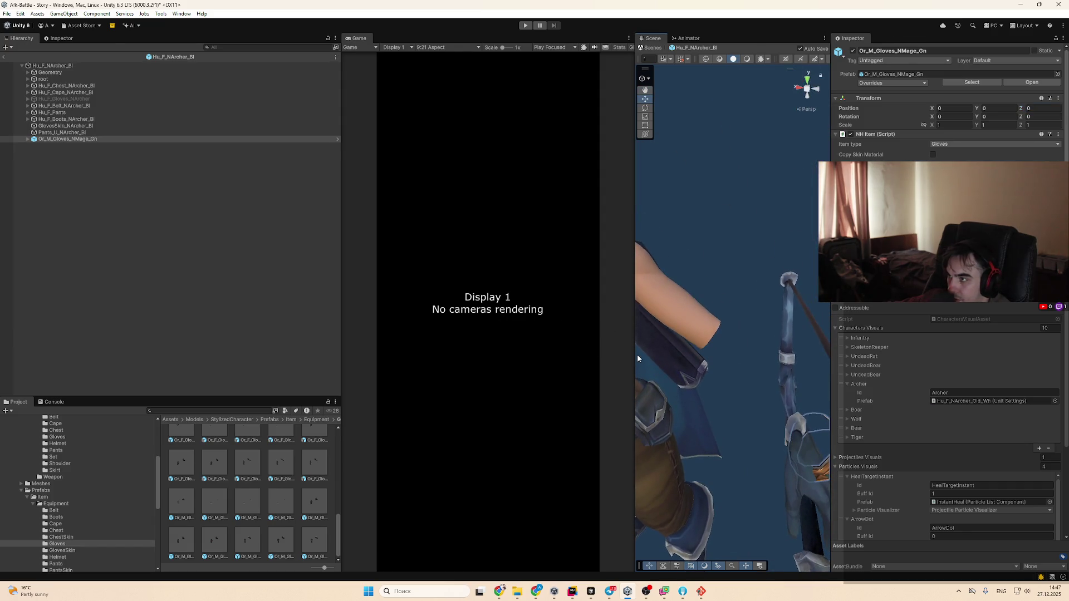
click(105, 140)
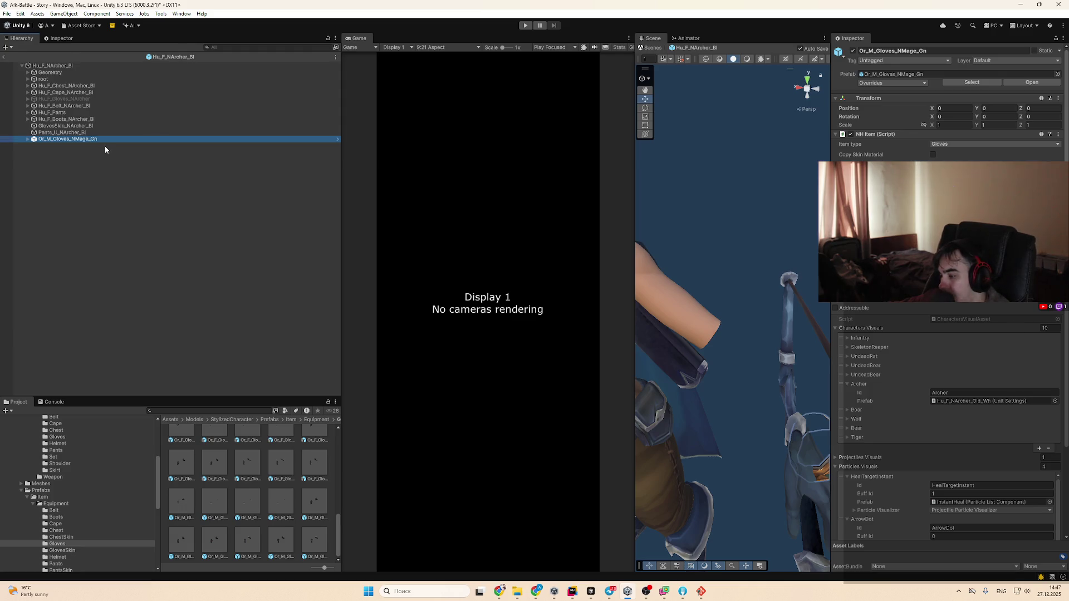
key(Delete)
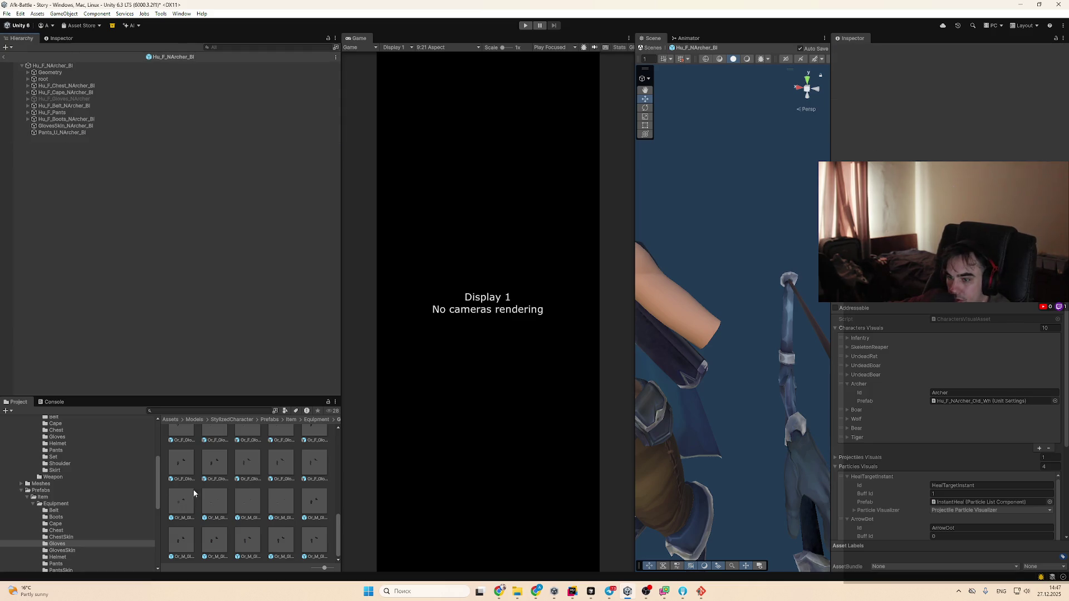
Add Or_F_Gloves_NArcher to the archer prefab and set its Position to 0, 0, 0
scroll(179, 472, up, 1)
drag(189, 469, 192, 248)
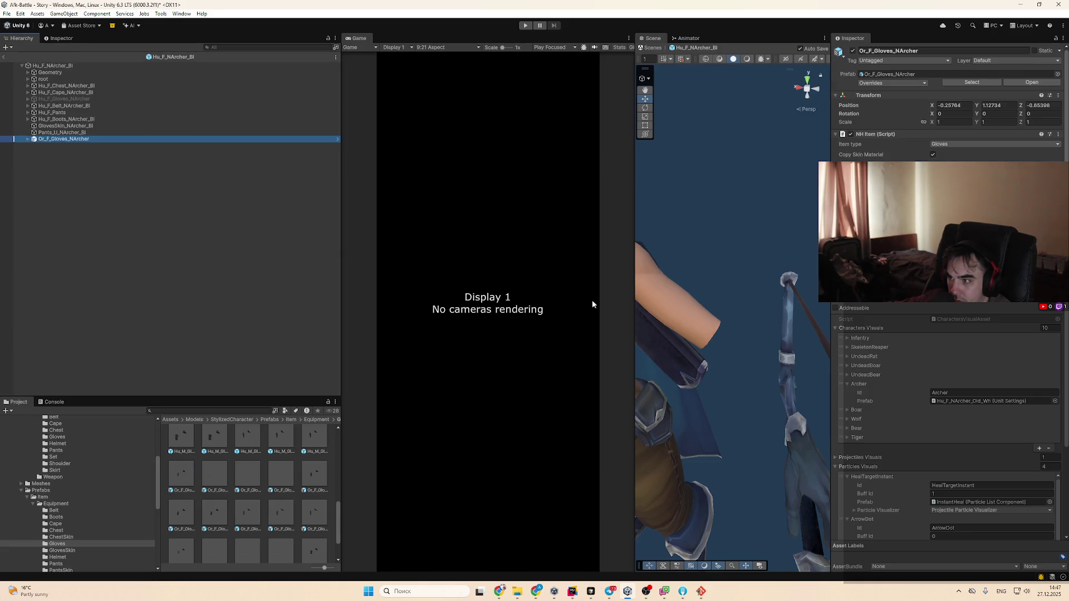
click(953, 105)
text(0)
key(Tab)
text(0)
key(Tab)
text(0)
key(Return)
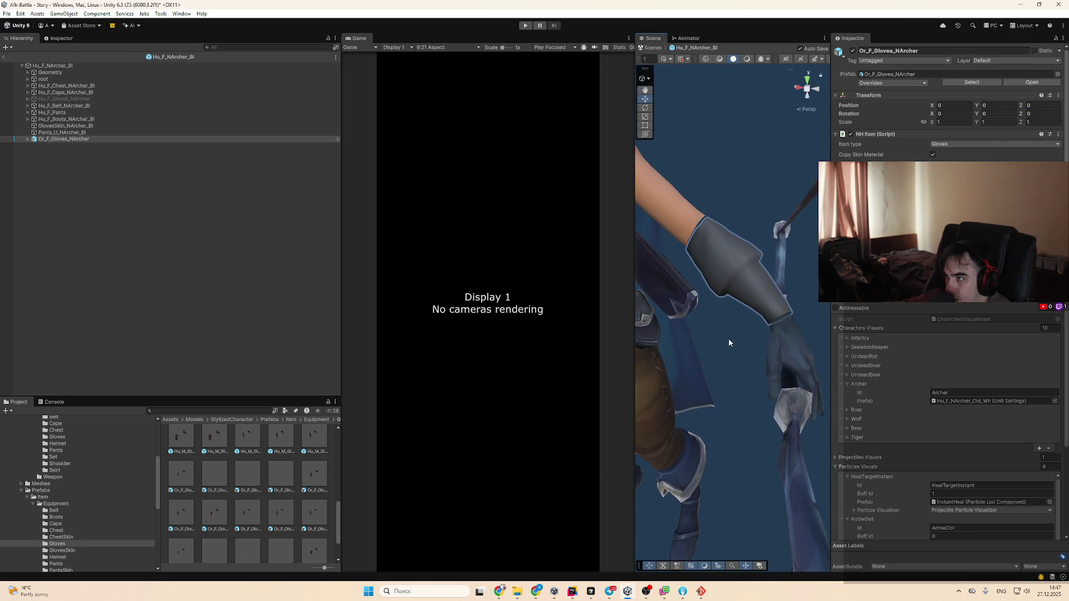
Orbit out to a full-body view and select the archer gloves and equipment items
drag(728, 338, 726, 366)
mouse_move(667, 431)
mouse_down()
mouse_move(730, 408)
mouse_move(787, 423)
mouse_up()
click(784, 423)
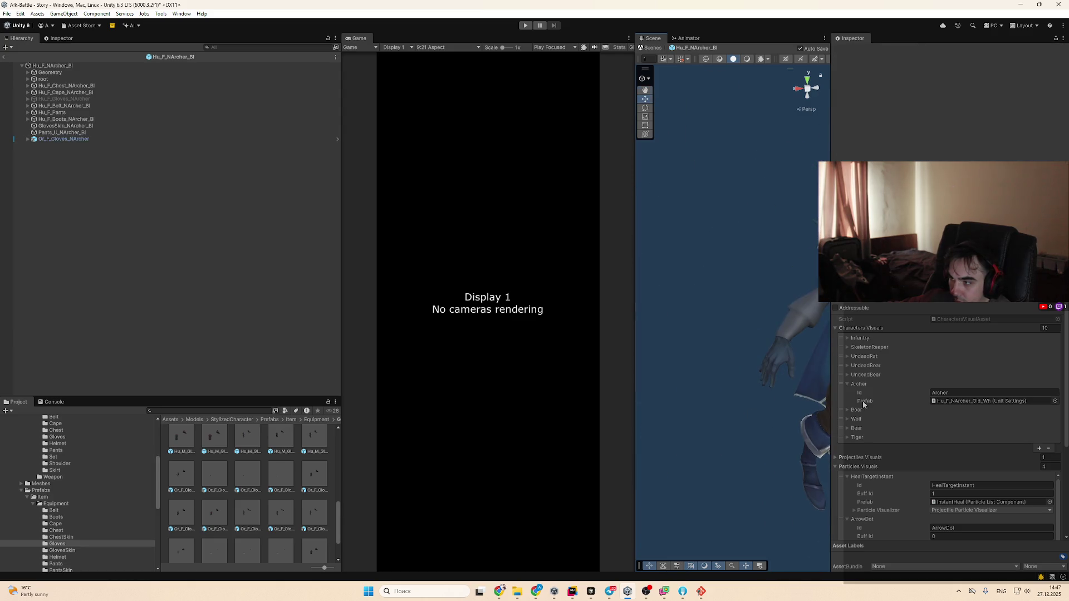
mouse_move(755, 390)
mouse_down()
mouse_move(763, 416)
mouse_move(803, 416)
mouse_move(774, 412)
mouse_up()
scroll(767, 414, up, 5)
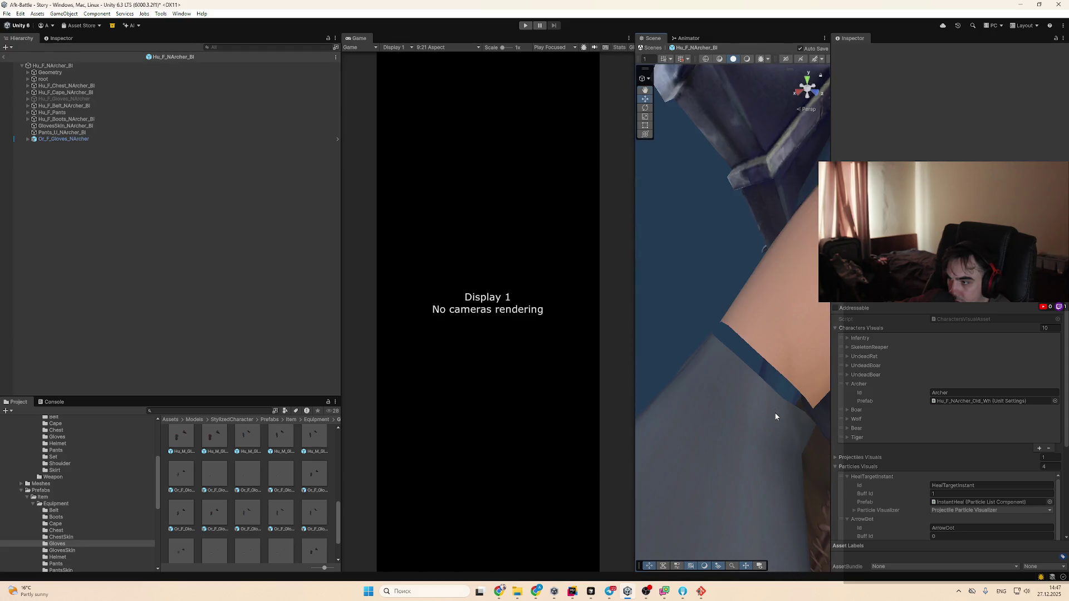
click(777, 405)
scroll(777, 403, down, 3)
click(770, 443)
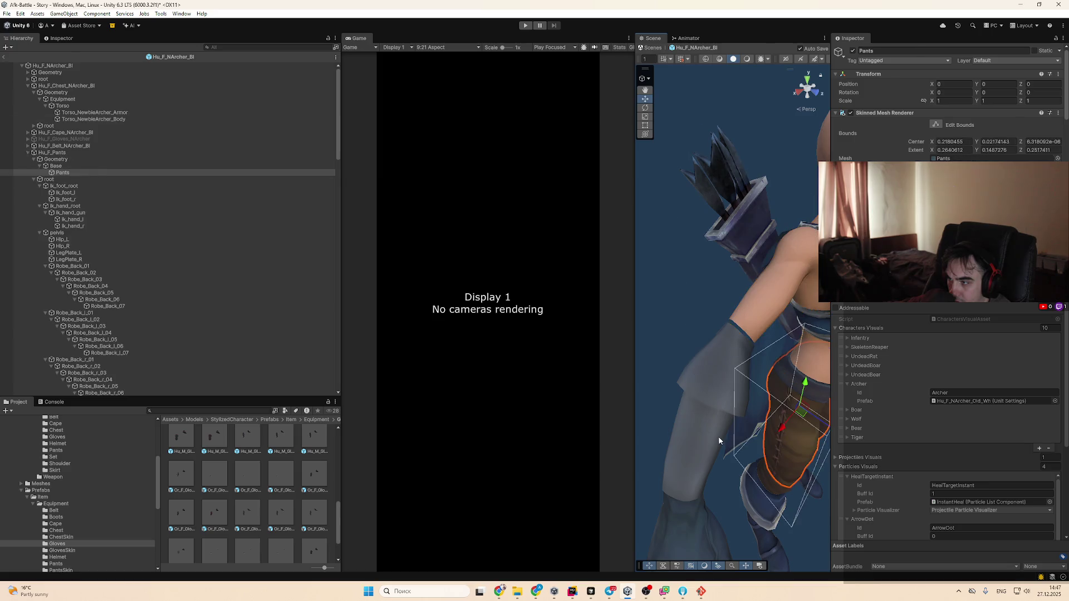
Inspect Or_F_Gloves_NArcher's NH Item settings (Gloves, Copy Skin Material on) and its options menu
click(742, 434)
scroll(947, 100, down, 3)
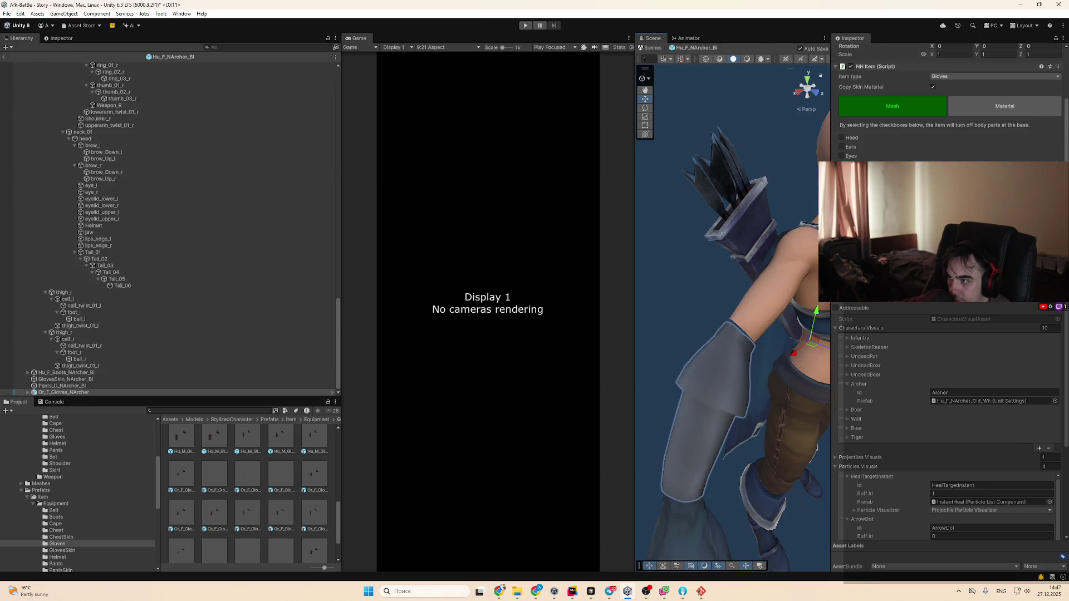
mouse_move(733, 331)
mouse_down()
mouse_move(768, 275)
mouse_move(743, 272)
mouse_move(701, 348)
mouse_move(719, 349)
mouse_up()
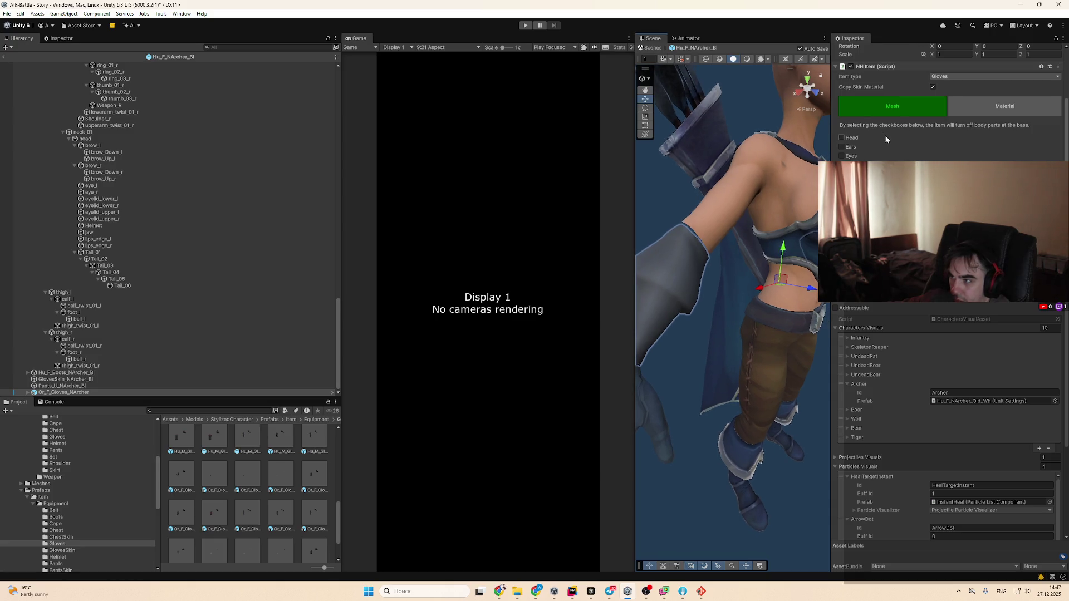
scroll(884, 135, up, 1)
scroll(1024, 98, up, 2)
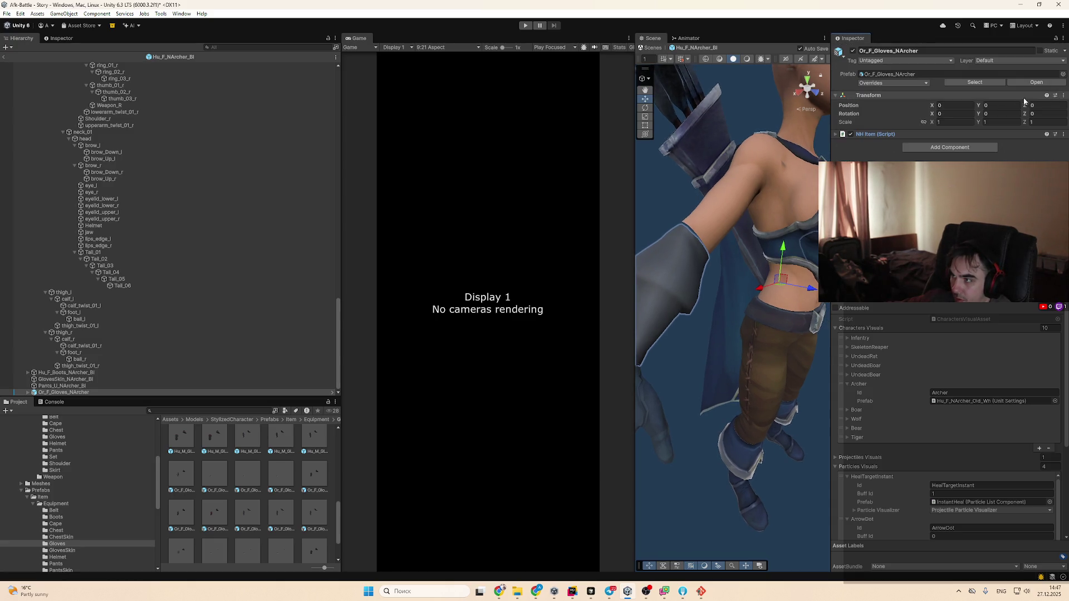
click(1063, 135)
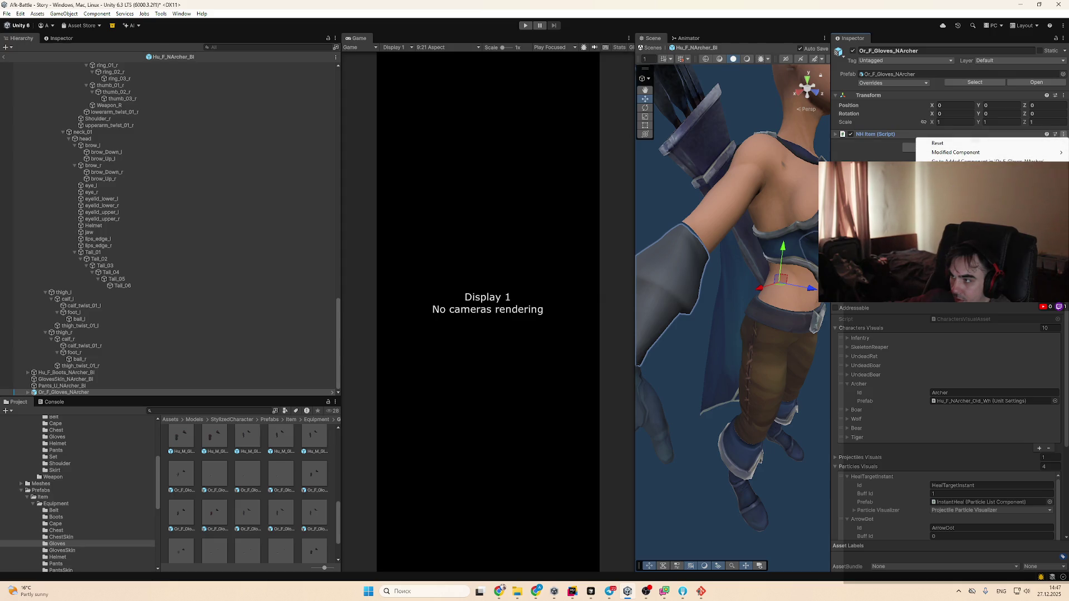
key(Escape)
Open NHItem.cs in Rider via Edit Script, review it, and select the full HelpURL on line 11
click(1058, 134)
click(947, 262)
scroll(722, 260, down, 5)
scroll(723, 260, down, 2)
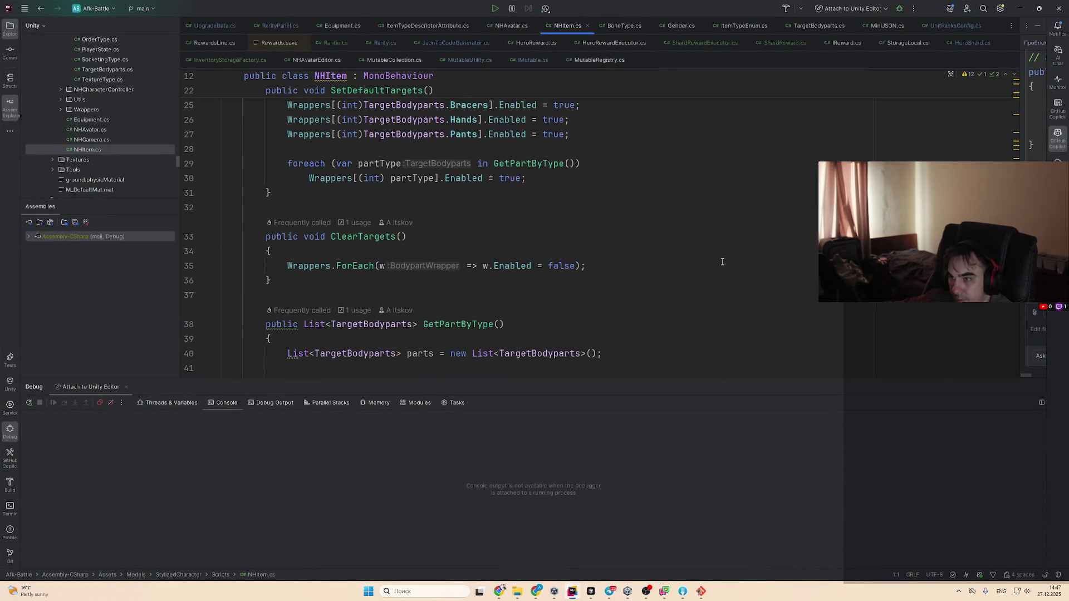
scroll(724, 257, up, 1)
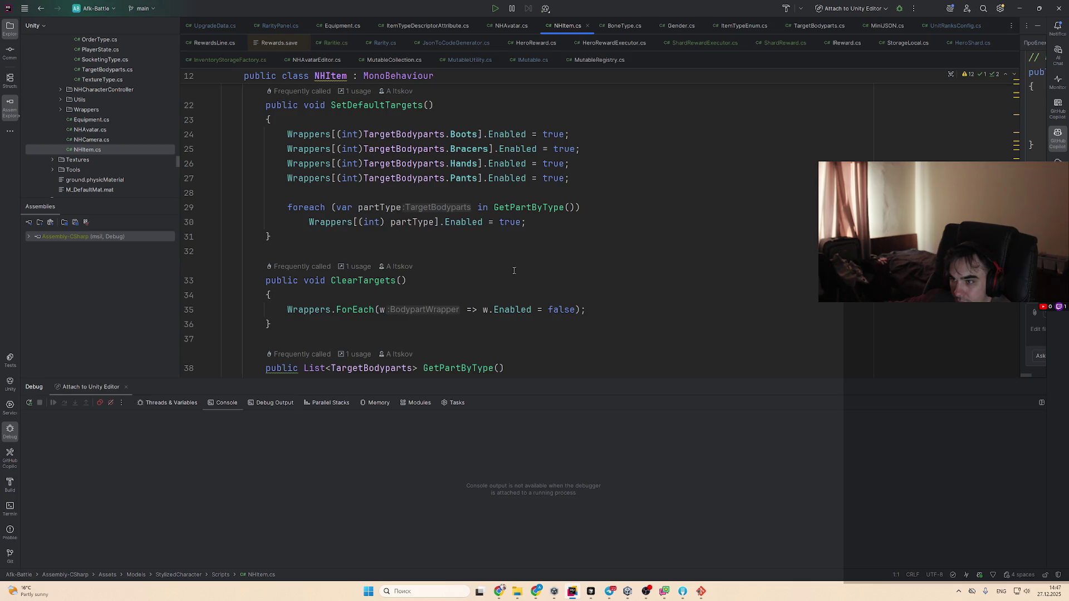
scroll(514, 270, down, 5)
scroll(516, 271, up, 2)
scroll(519, 272, down, 2)
scroll(518, 272, down, 2)
scroll(519, 273, up, 4)
scroll(519, 274, up, 2)
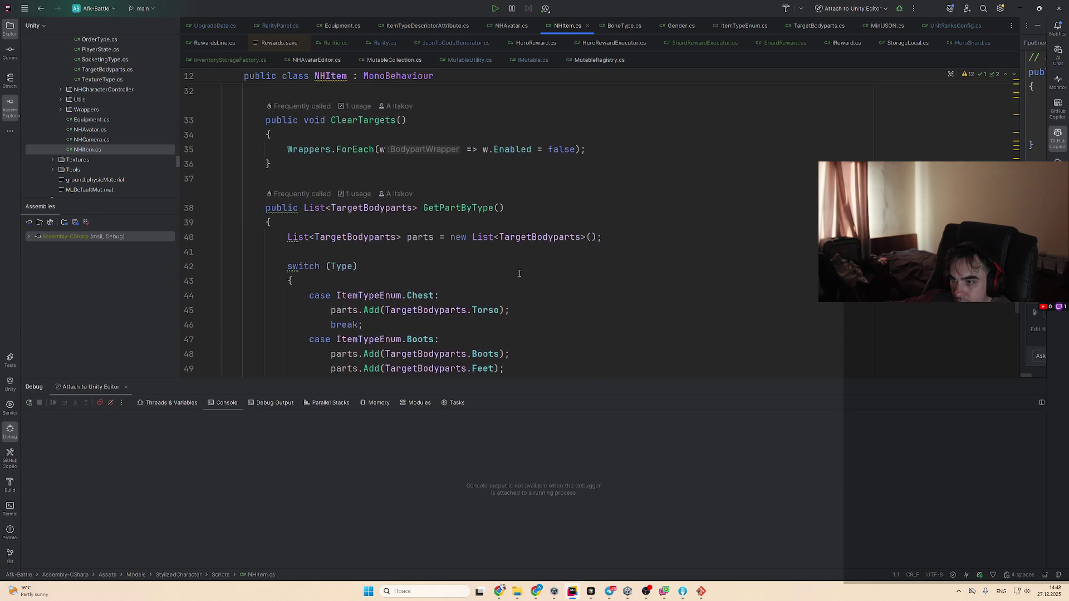
scroll(557, 277, up, 10)
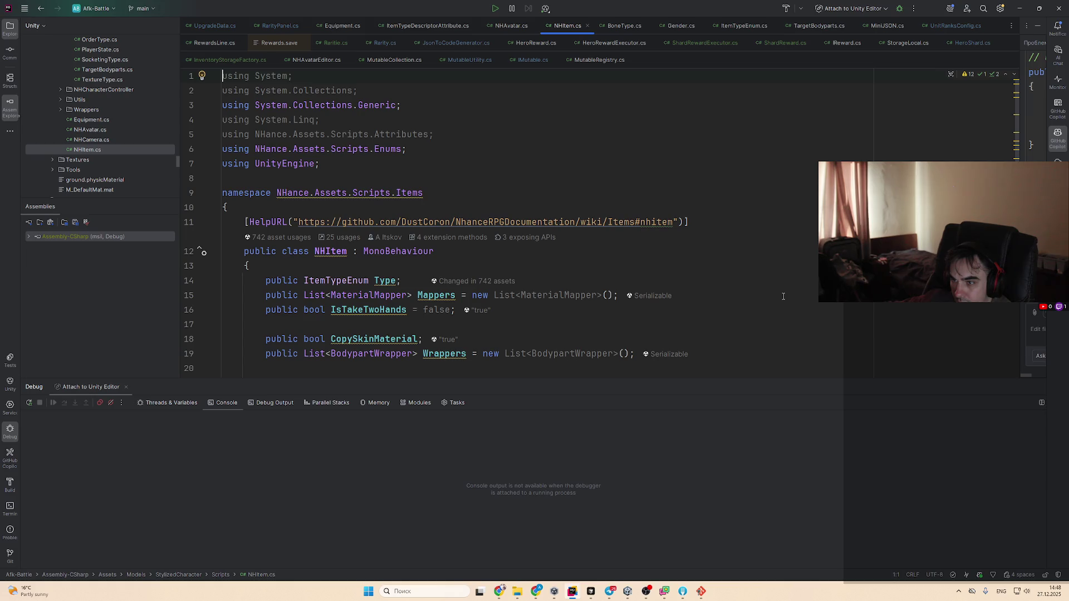
double_click(536, 227)
key(ctrl+w)
key(ctrl+w)
key(ctrl+w)
Open the copied HelpURL in a new Chrome tab to load the wiki's Items page
key(ctrl+c)
key(alt+Tab)
key(ctrl+t)
key(ctrl+v)
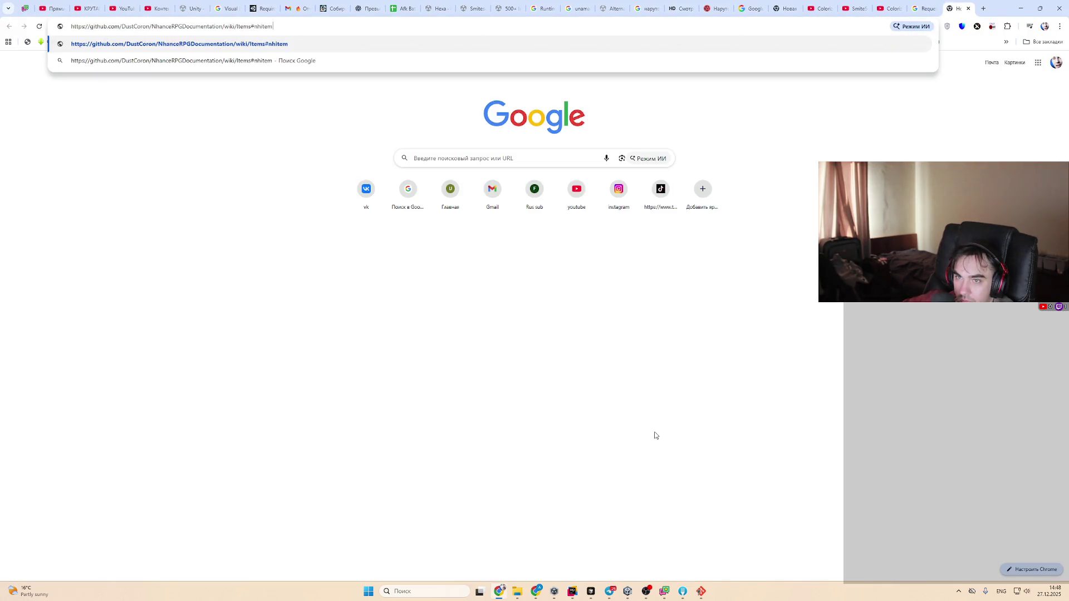
key(Return)
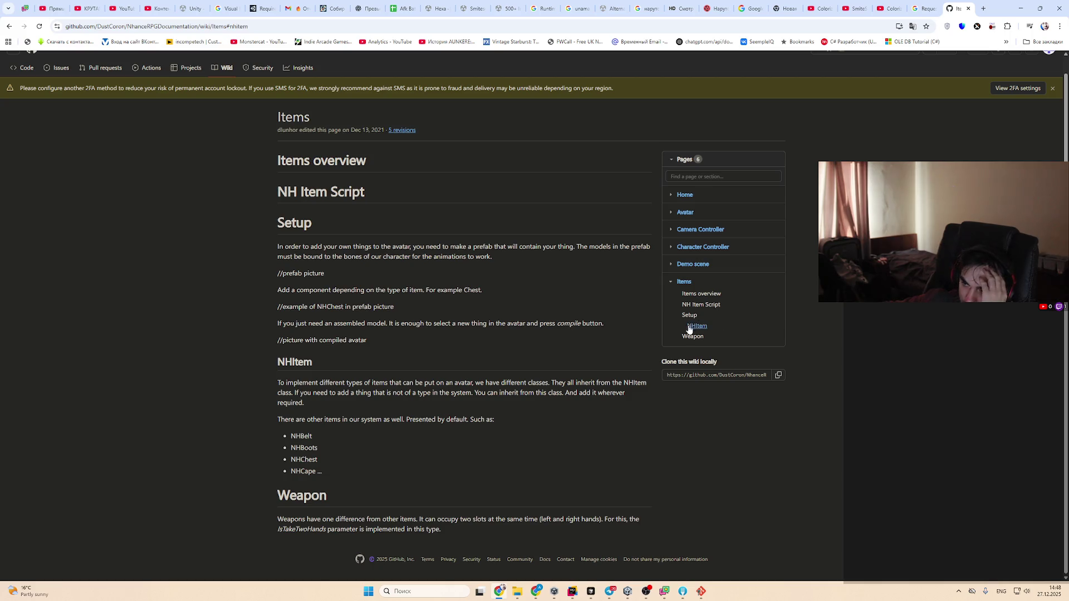
Read the wiki down to the Weapon section, then close Chrome and return to Unity
click(701, 338)
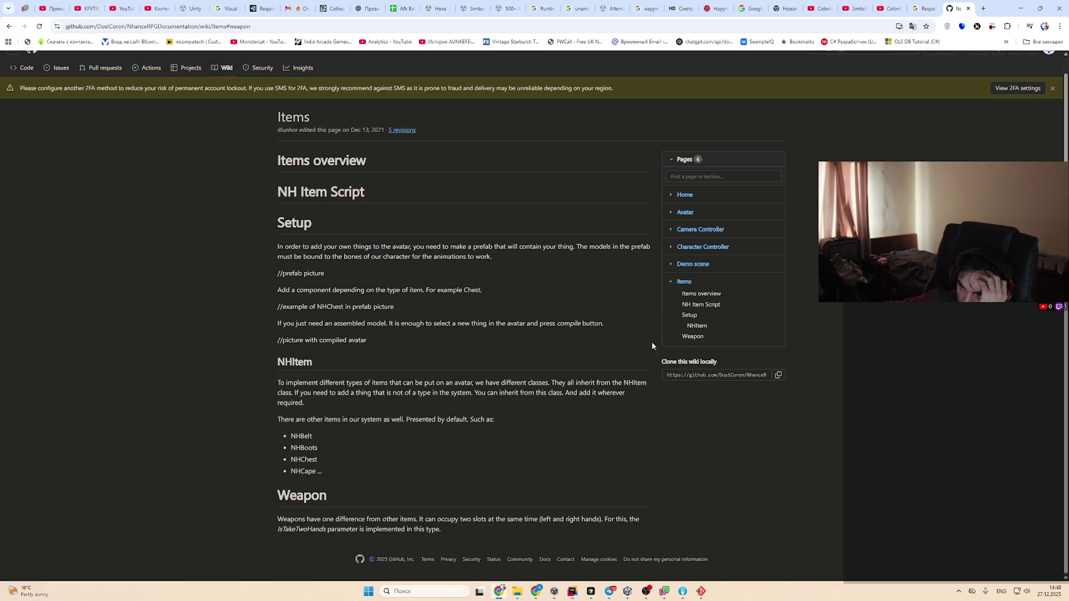
click(1054, 5)
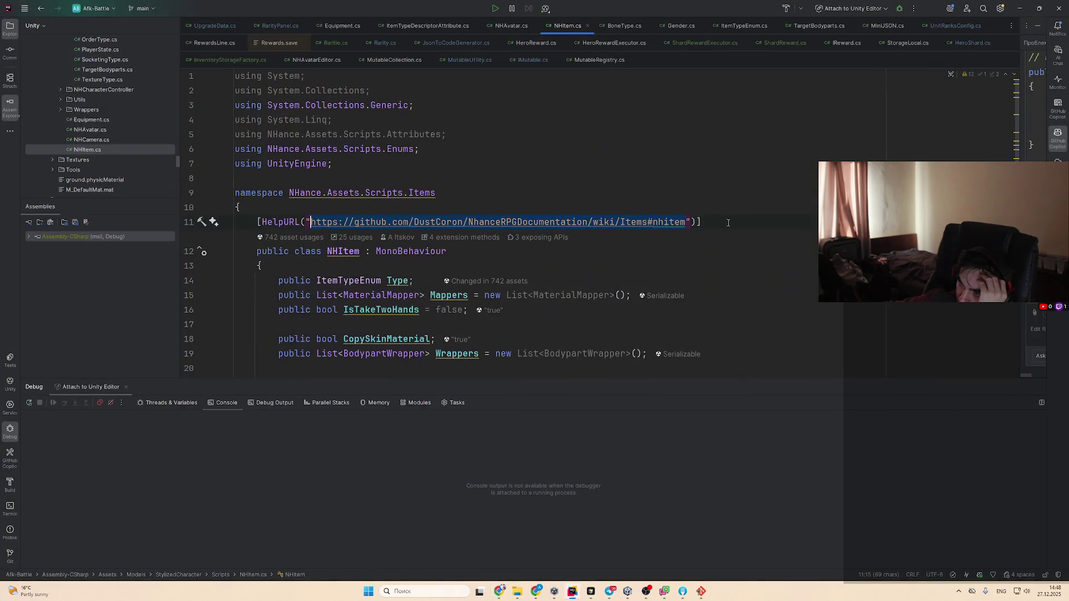
click(1019, 8)
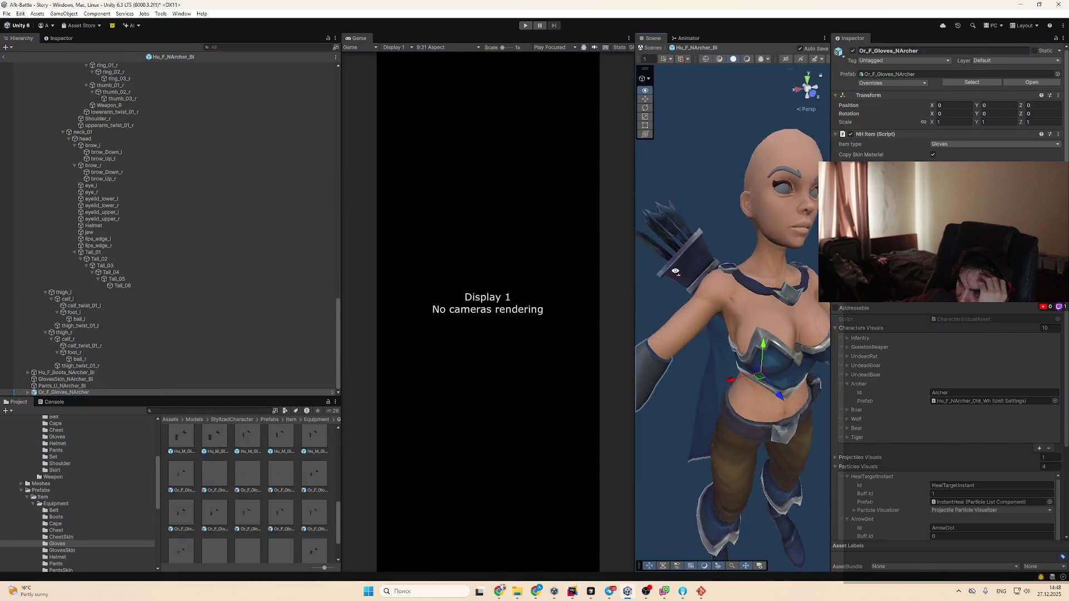
Orbit, focus and zoom around the archer to inspect the glove on its arm
mouse_move(690, 334)
mouse_down()
mouse_move(720, 373)
mouse_move(704, 380)
mouse_move(697, 300)
mouse_move(721, 363)
mouse_move(690, 285)
mouse_up()
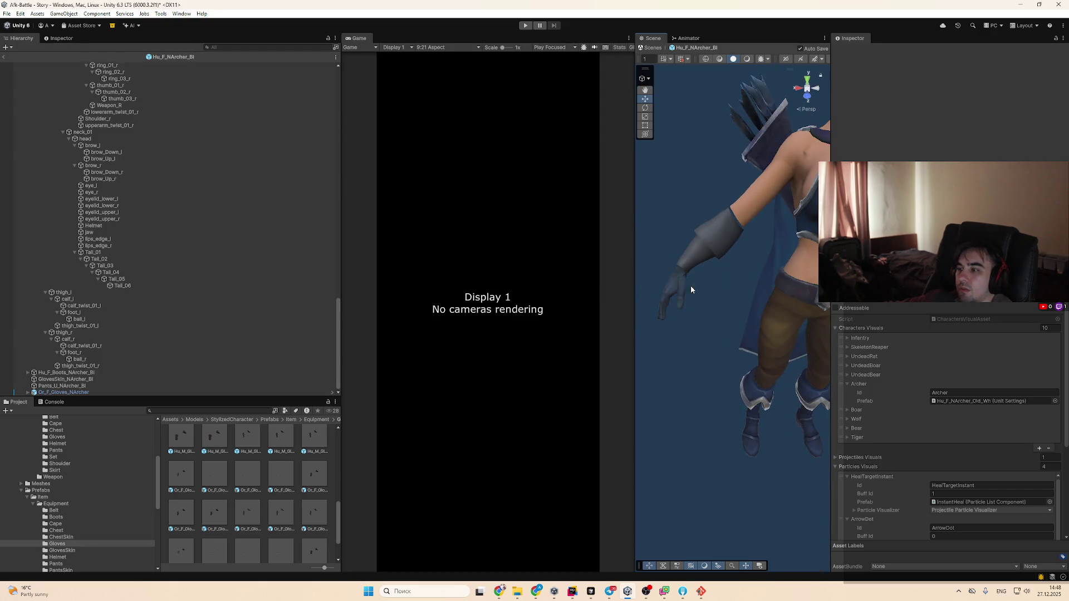
click(686, 249)
mouse_move(686, 249)
mouse_down()
mouse_move(738, 363)
mouse_move(758, 346)
mouse_move(740, 281)
mouse_move(749, 291)
mouse_up()
key(f)
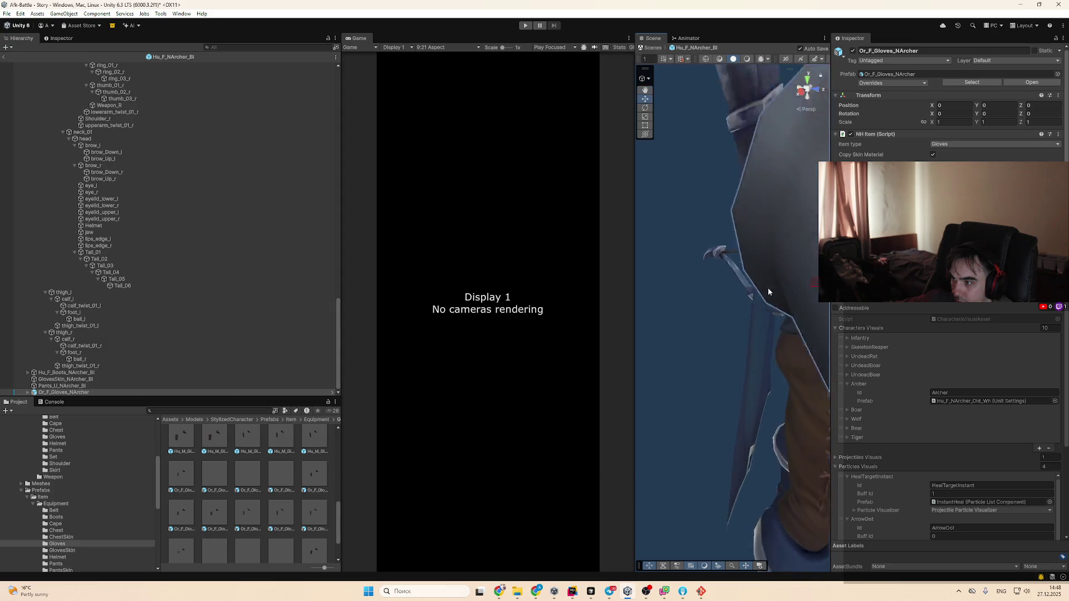
drag(725, 326, 740, 315)
scroll(739, 315, down, 3)
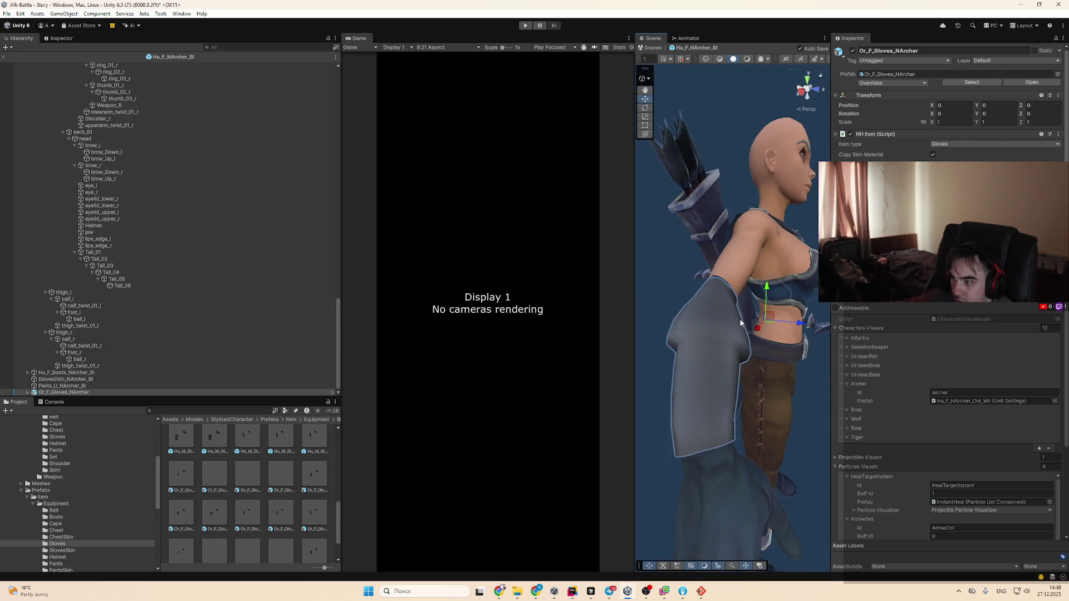
scroll(737, 316, up, 2)
scroll(739, 300, up, 3)
click(682, 459)
scroll(720, 336, down, 3)
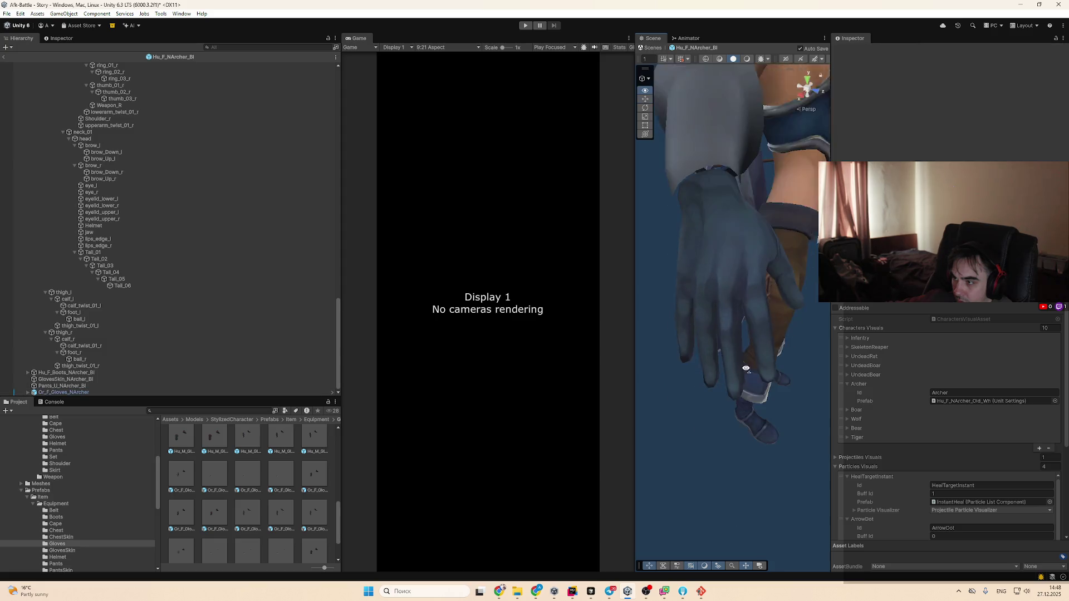
scroll(720, 335, down, 3)
mouse_move(720, 335)
mouse_down()
mouse_move(673, 349)
mouse_move(711, 339)
mouse_move(690, 322)
mouse_up()
Undo back to the mage and warrior gloves, then redo to restore the archer gloves
click(691, 322)
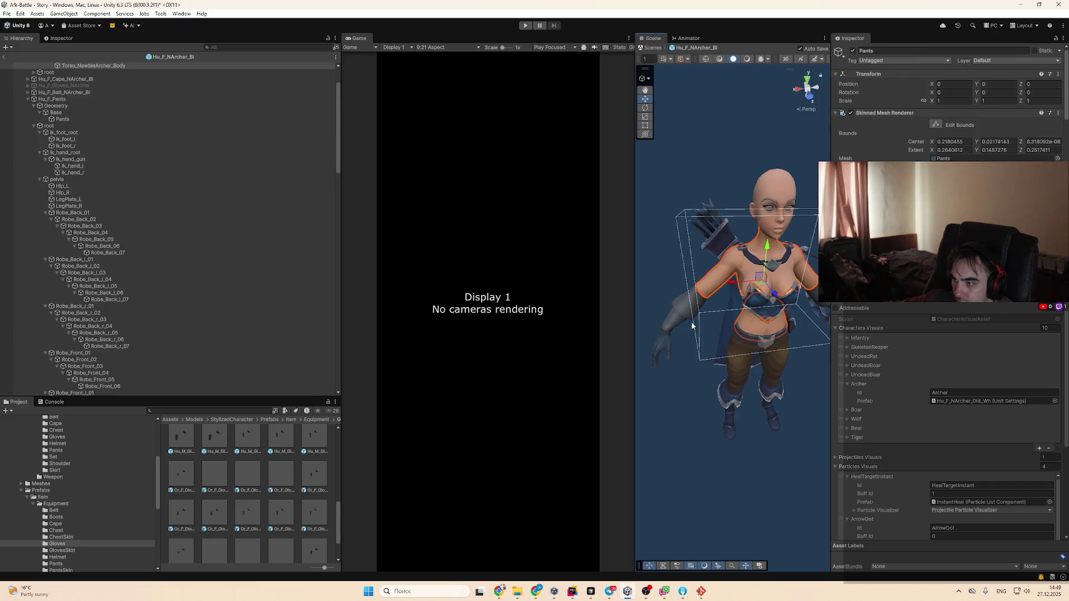
key(ctrl+z)
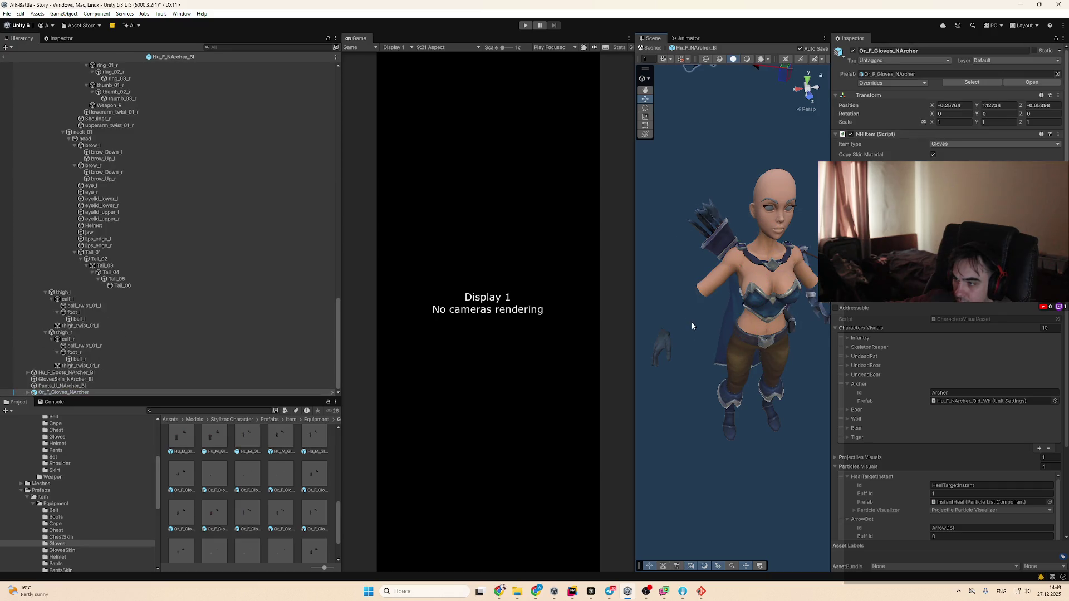
key(Right)
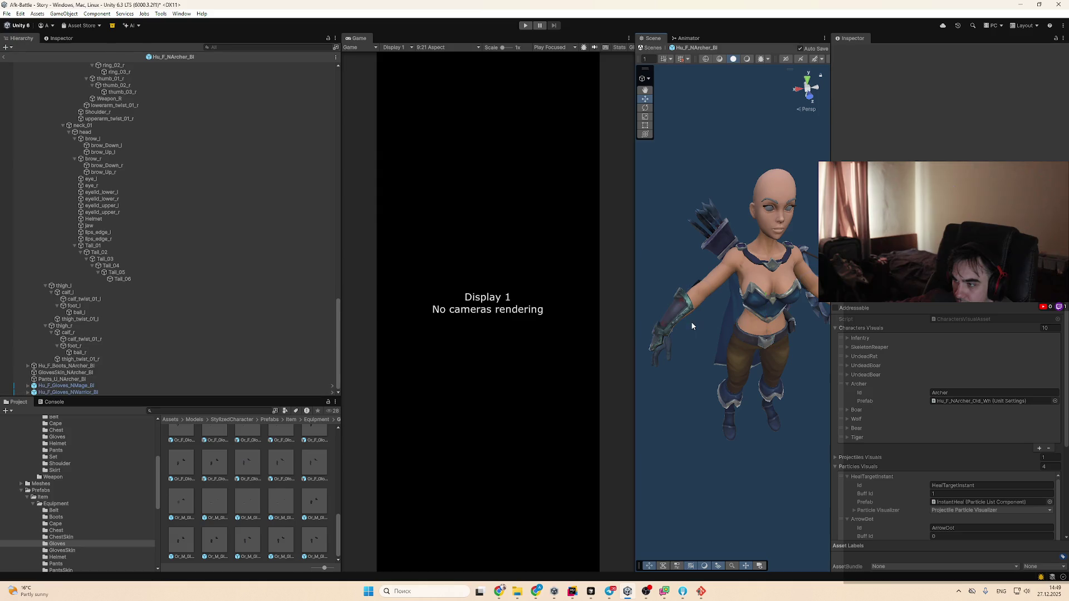
key(ctrl+z)
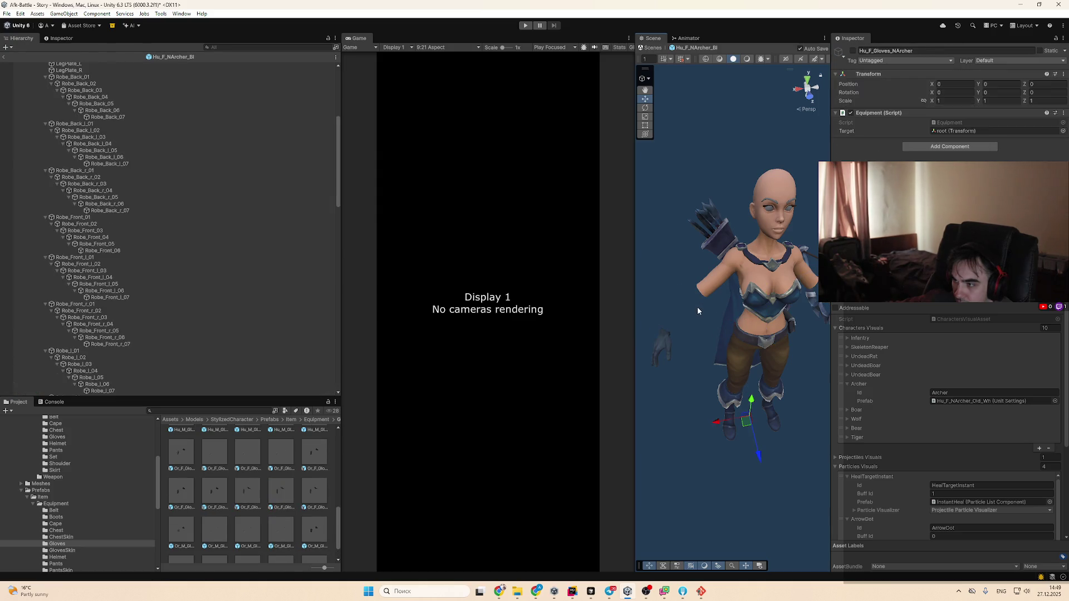
key(ctrl+z)
key(ctrl+z)
key(ctrl+z)
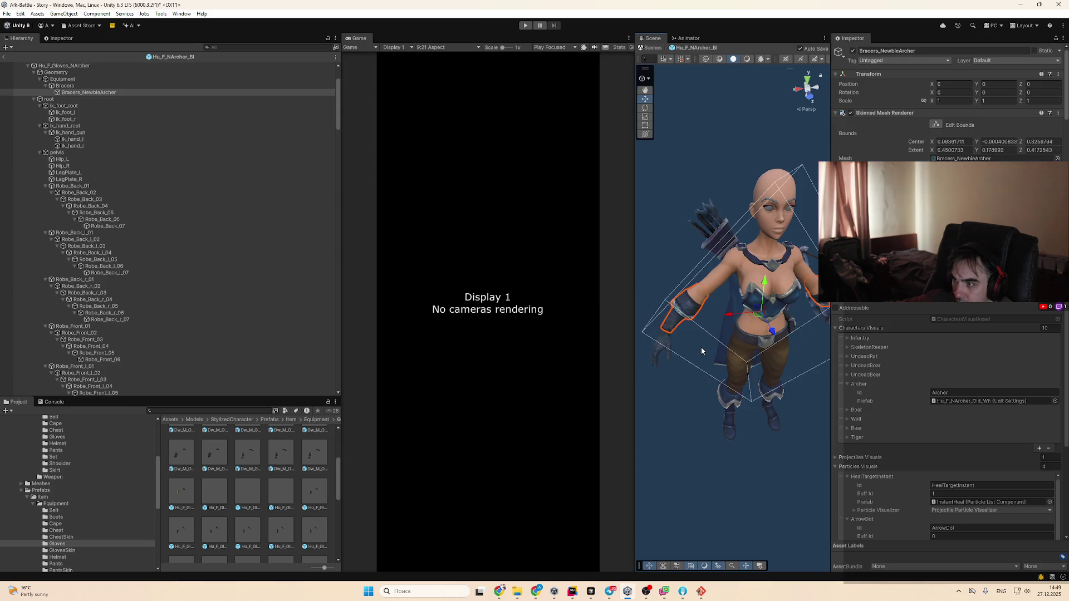
click(688, 317)
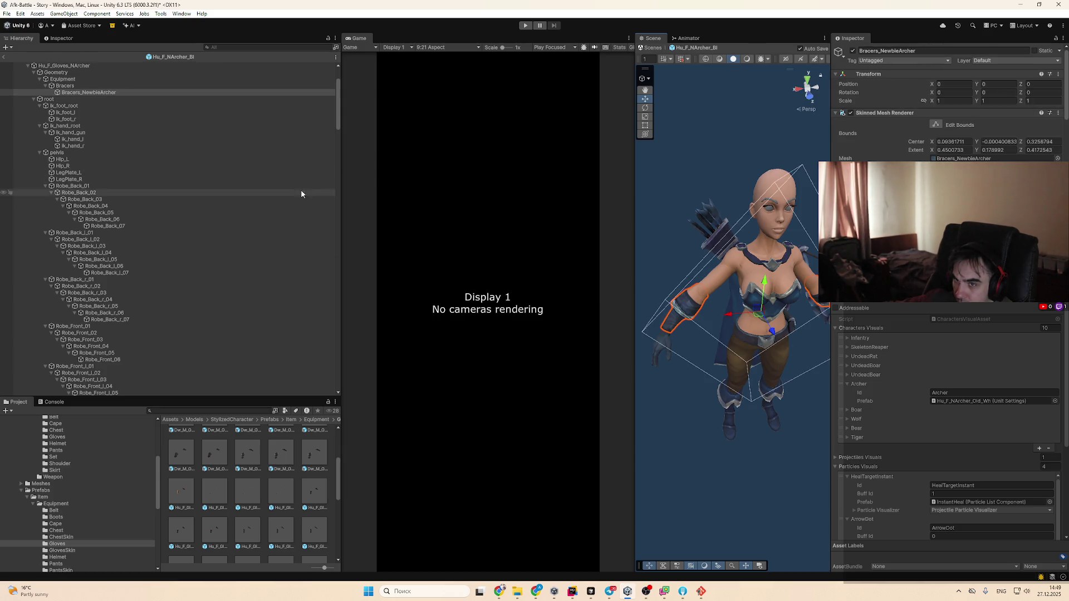
Preview several warrior, mage and ranger glove prefabs, settling on Dw_F_Gloves_NRanger_Rd
click(297, 458)
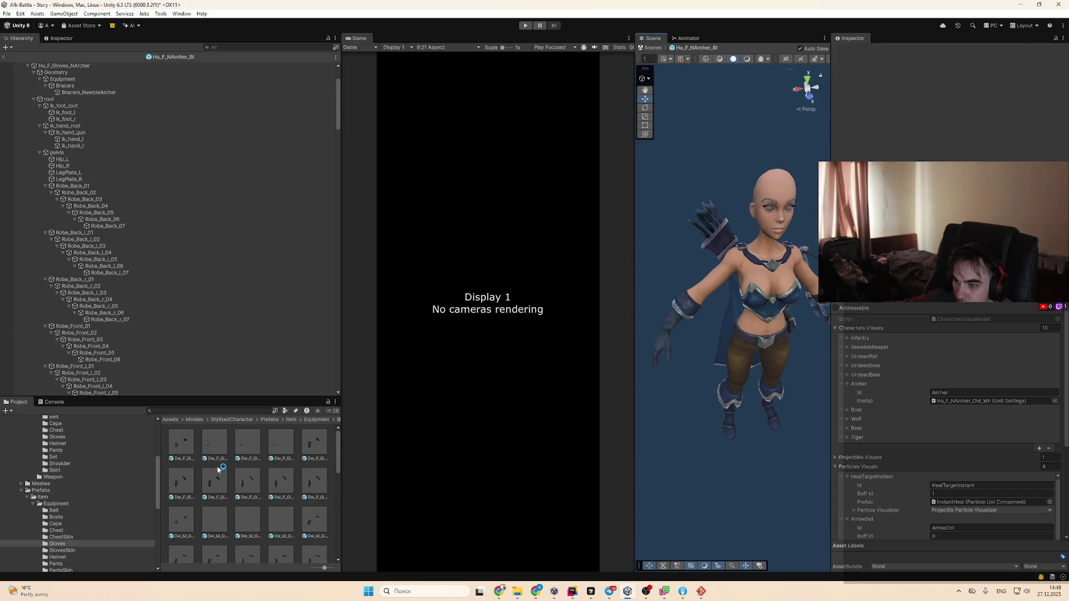
click(248, 500)
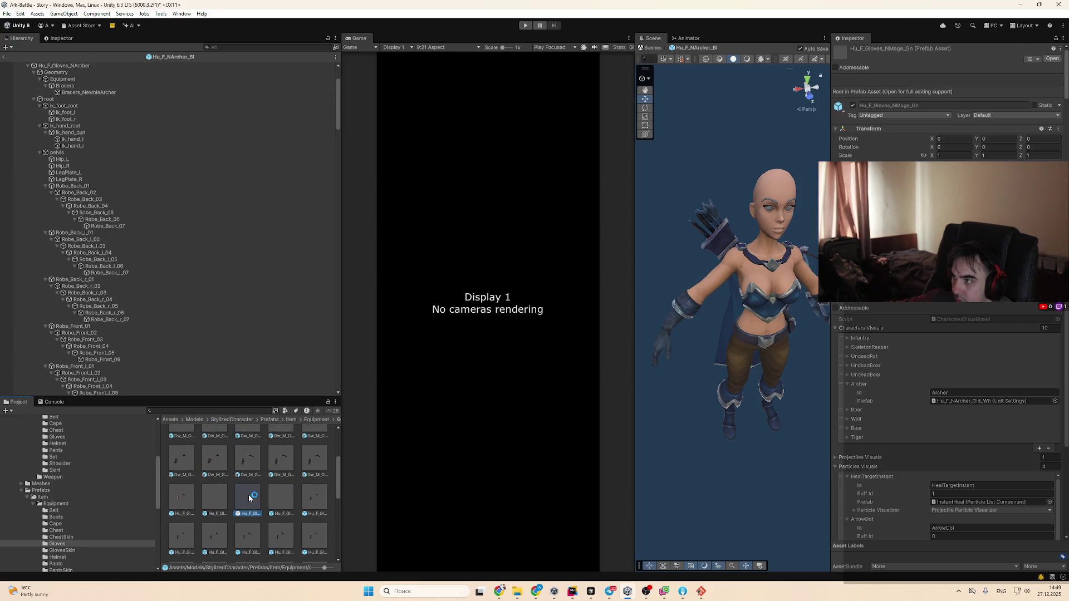
key(Down)
key(Down)
key(Down)
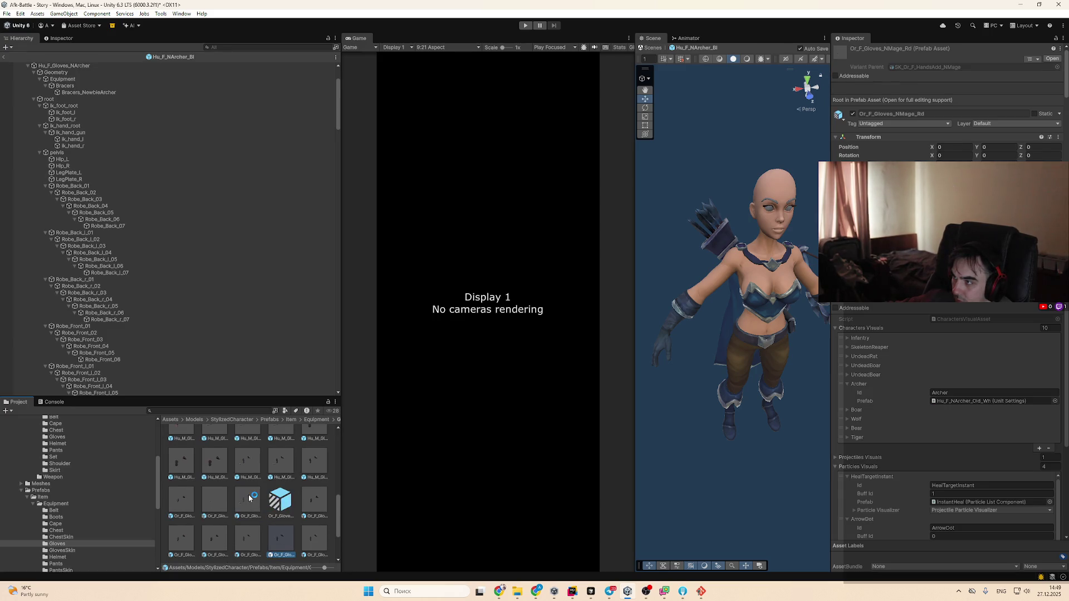
key(Right)
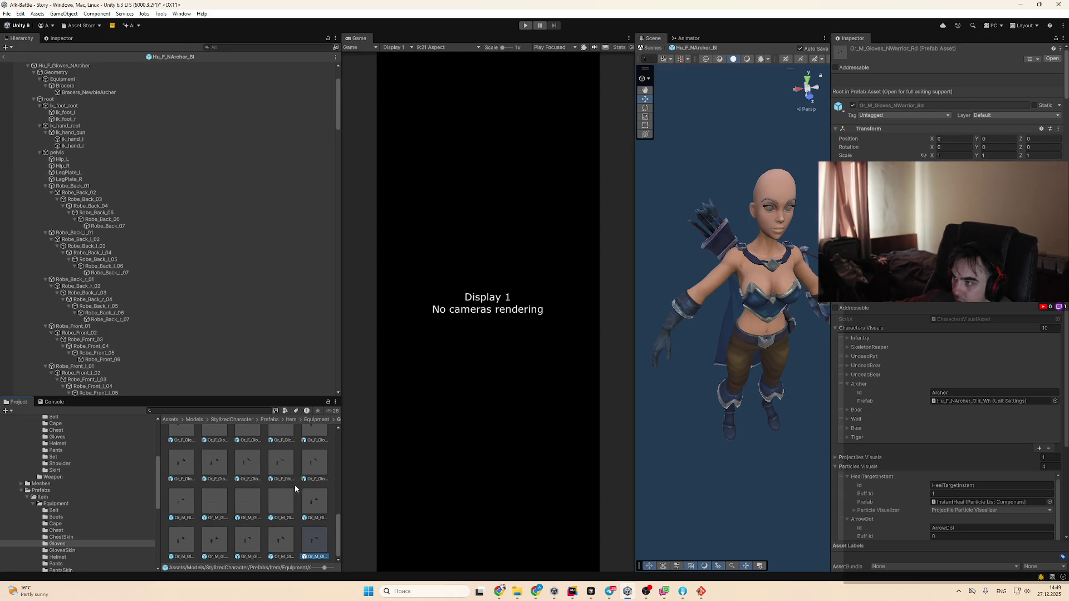
click(248, 525)
scroll(223, 490, up, 5)
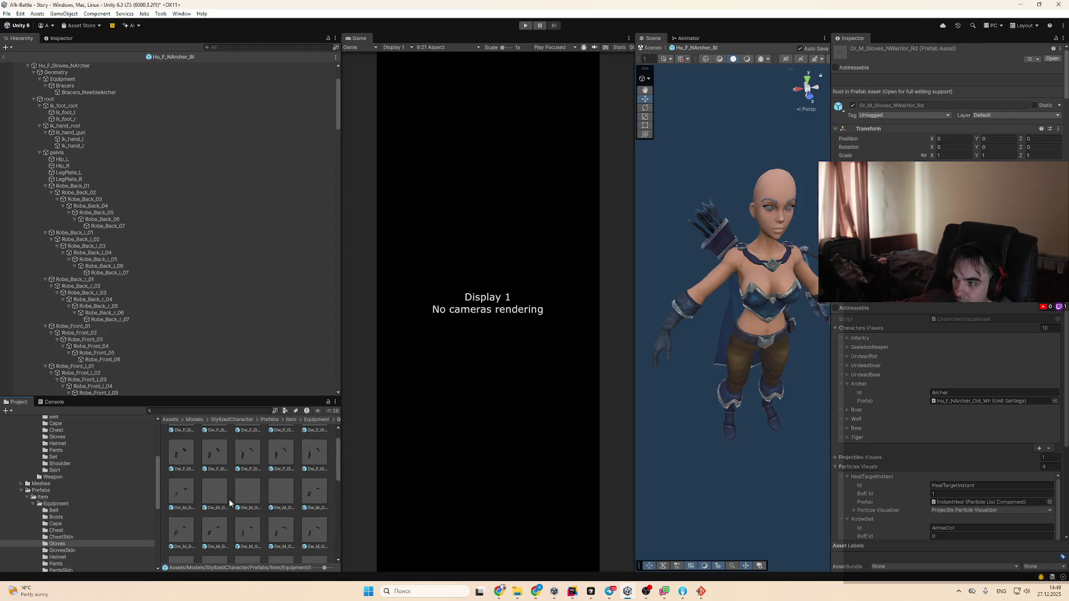
click(191, 447)
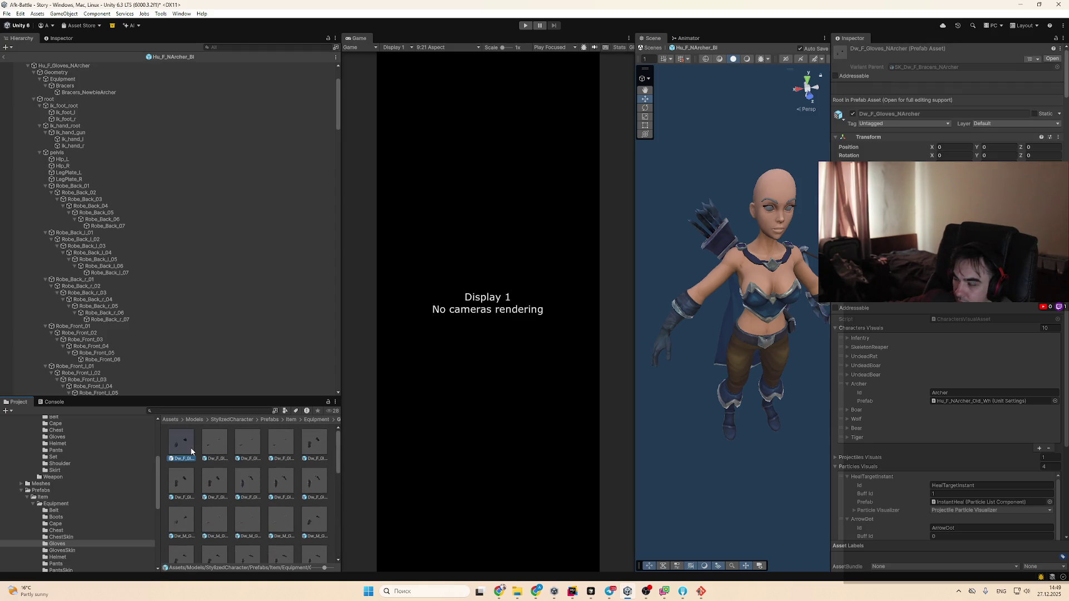
key(Right)
key(Right)
key(Right)
key(Right)
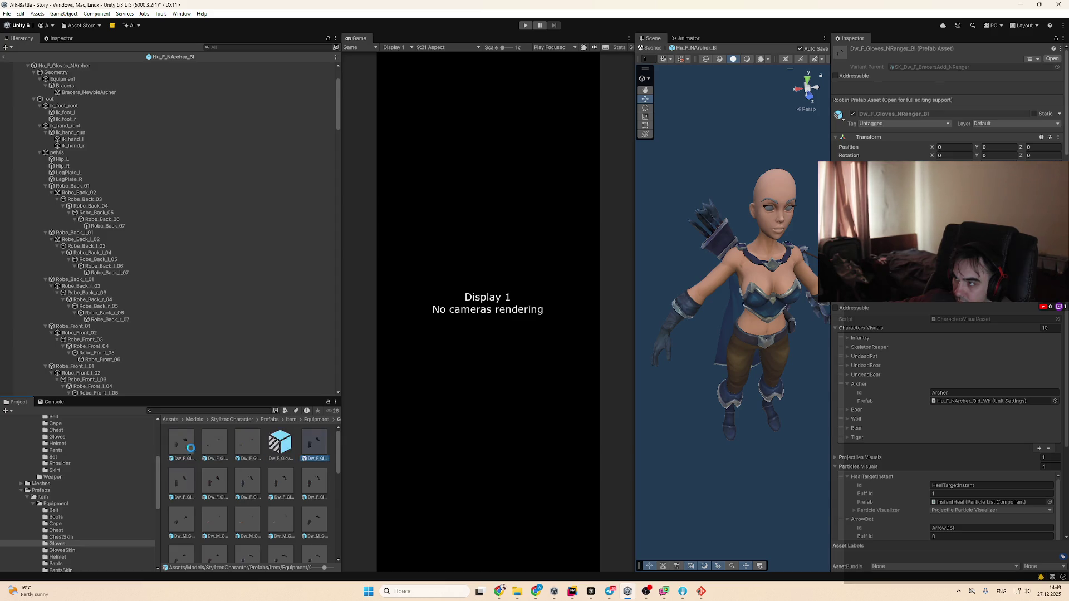
key(Right)
key(Right)
key(Right)
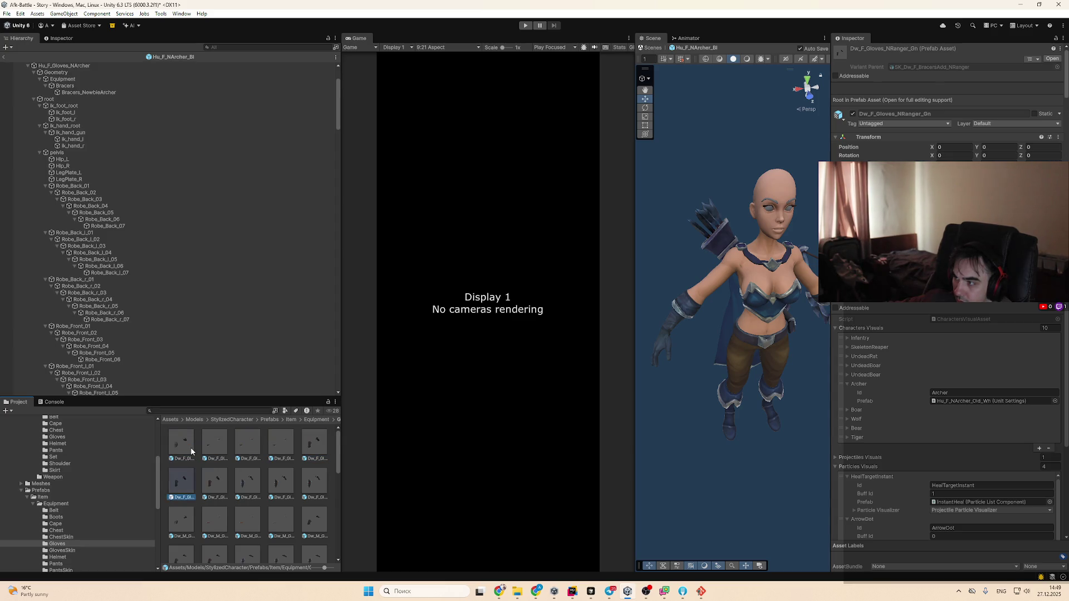
key(Left)
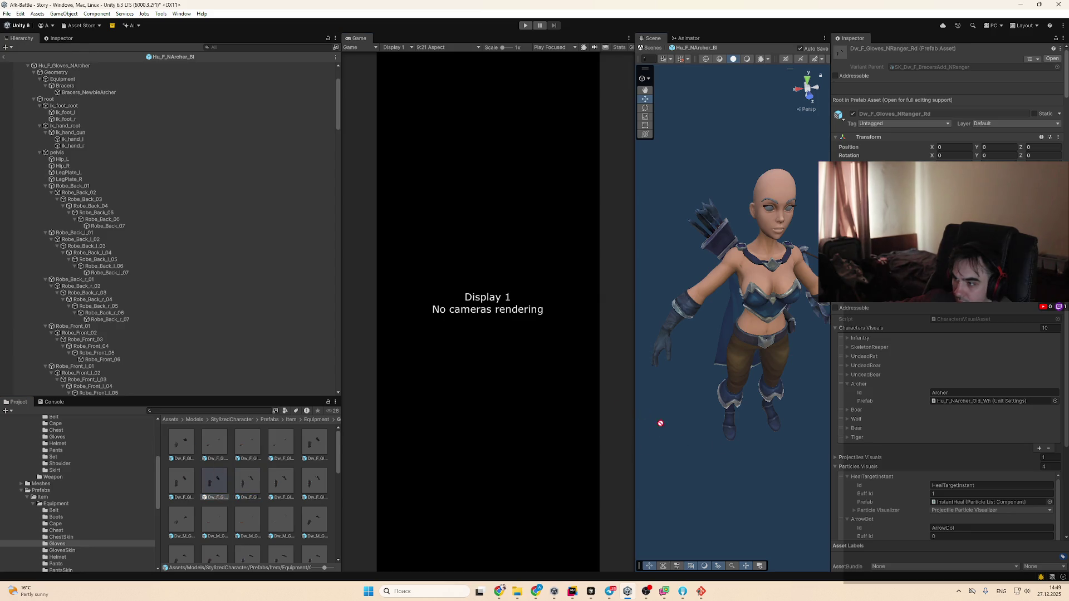
scroll(94, 68, up, 5)
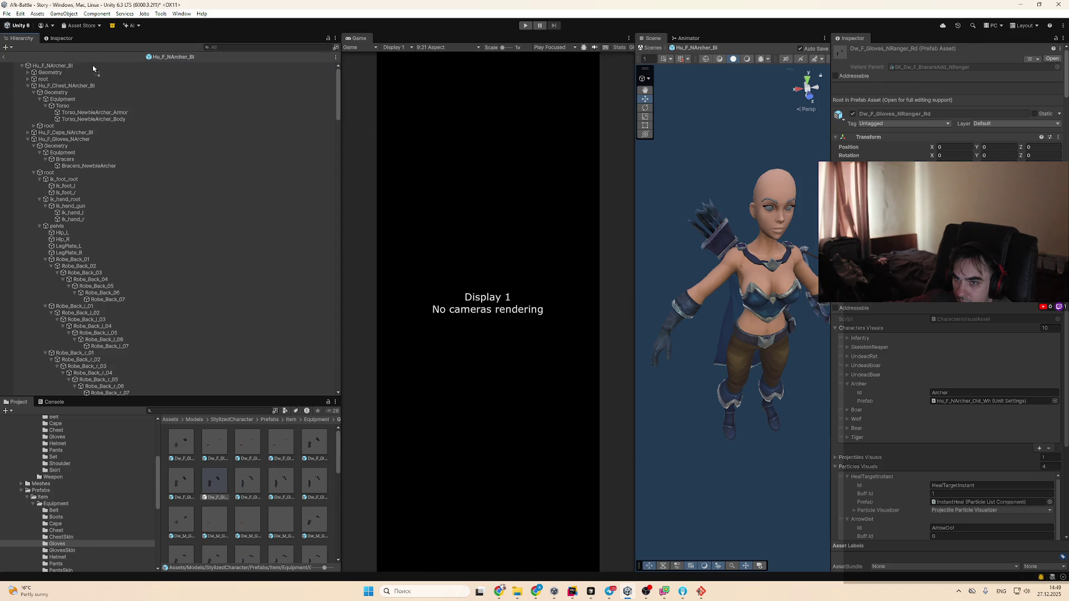
Add Dw_F_Gloves_NRanger_Rd to the archer at position 0, 0, 0 and check its fit
drag(71, 67, 71, 68)
click(952, 109)
text(0)
key(Tab)
text(0)
key(Tab)
text(0)
mouse_move(712, 292)
mouse_down()
mouse_move(664, 317)
mouse_move(759, 318)
mouse_move(761, 337)
mouse_up()
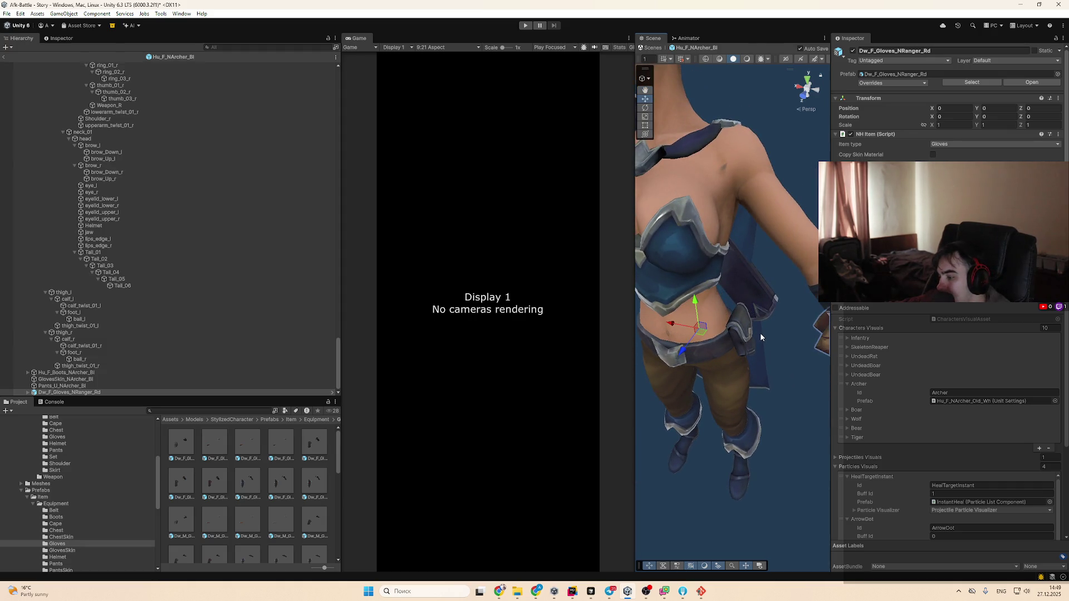
Delete the test gloves and preview Hu_M_Gloves_NWarrior_Gn and Or_M_Gloves_NWarrior_Rd prefabs
key(Delete)
scroll(760, 333, down, 5)
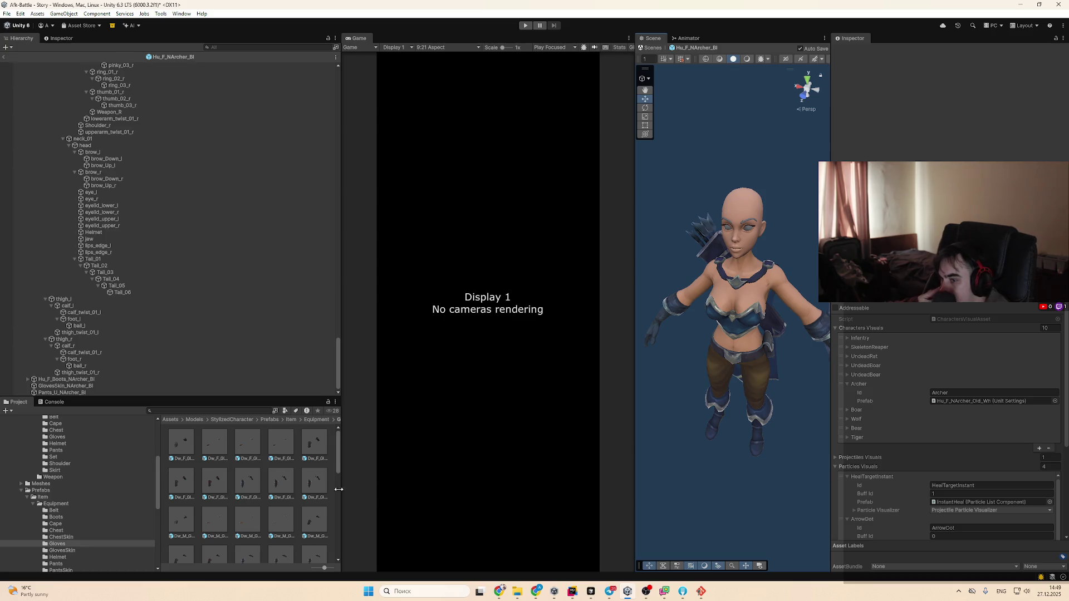
scroll(303, 499, down, 1)
click(290, 506)
key(Down)
key(Down)
key(Down)
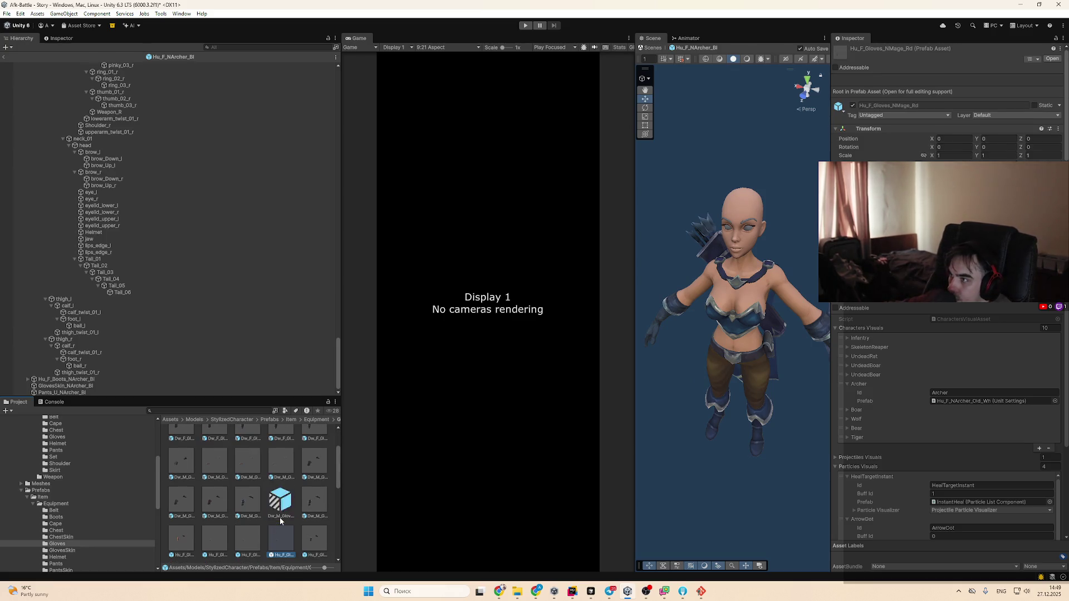
key(Down)
key(Down)
key(Down)
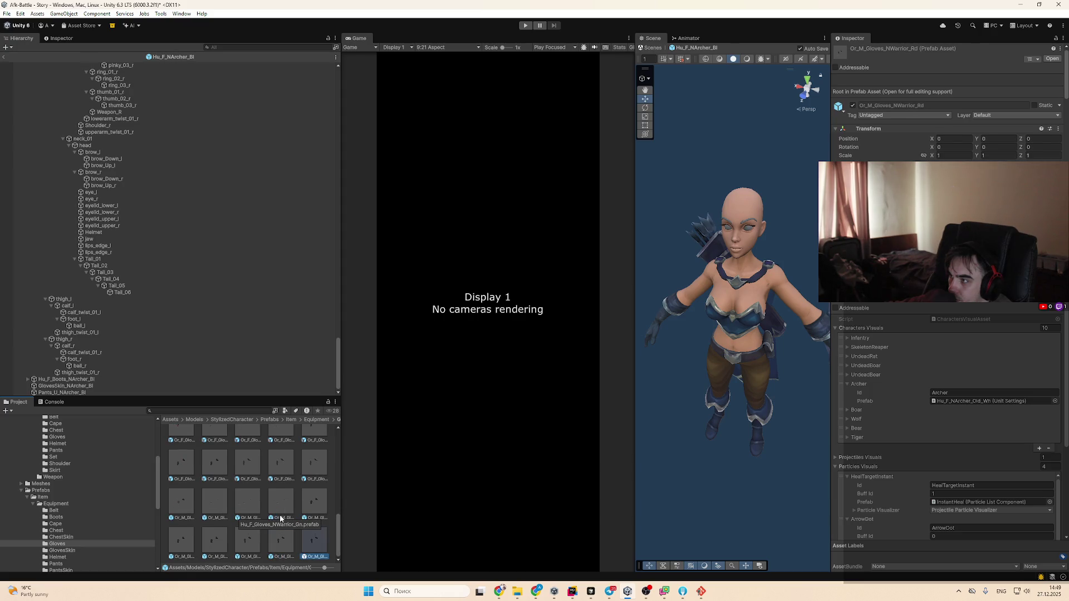
scroll(328, 335, up, 5)
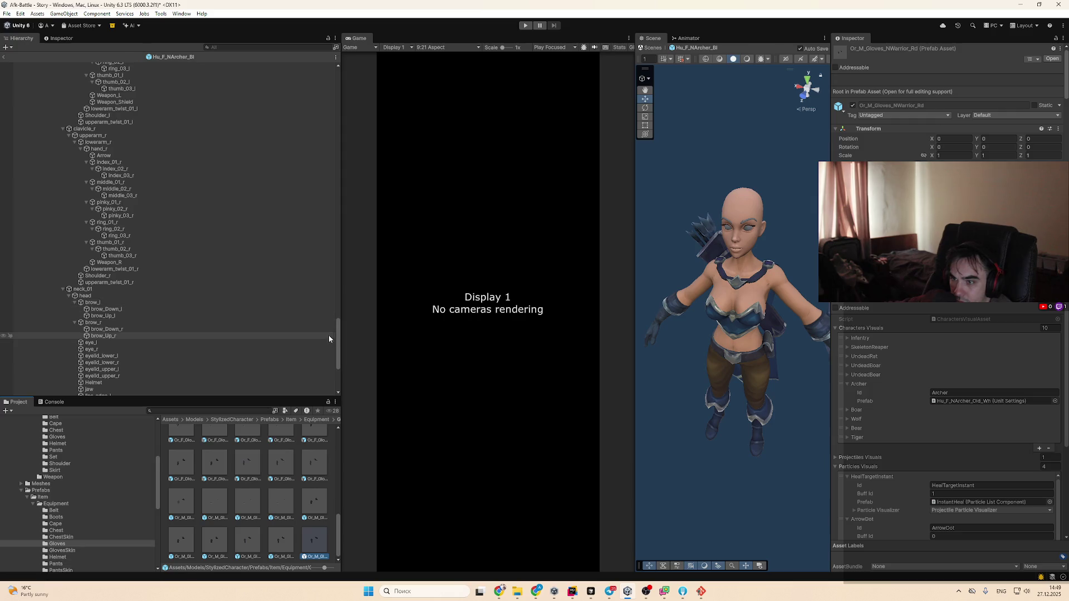
scroll(328, 278, up, 10)
click(63, 87)
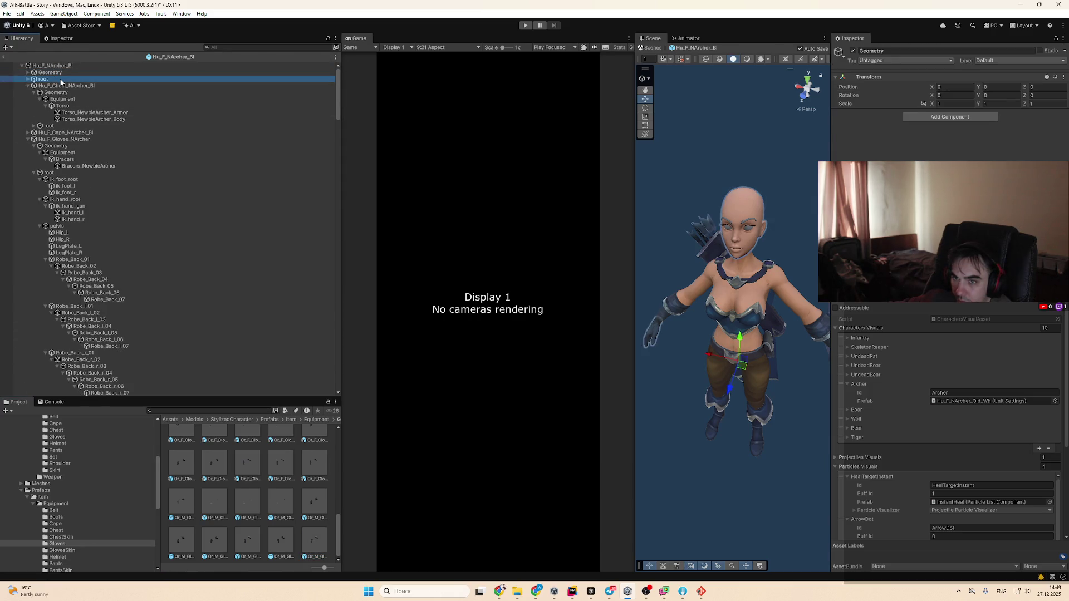
Collapse the equipment items and select the boots and pants on the model
key(Left)
key(Down)
key(Down)
key(Left)
key(Down)
key(Down)
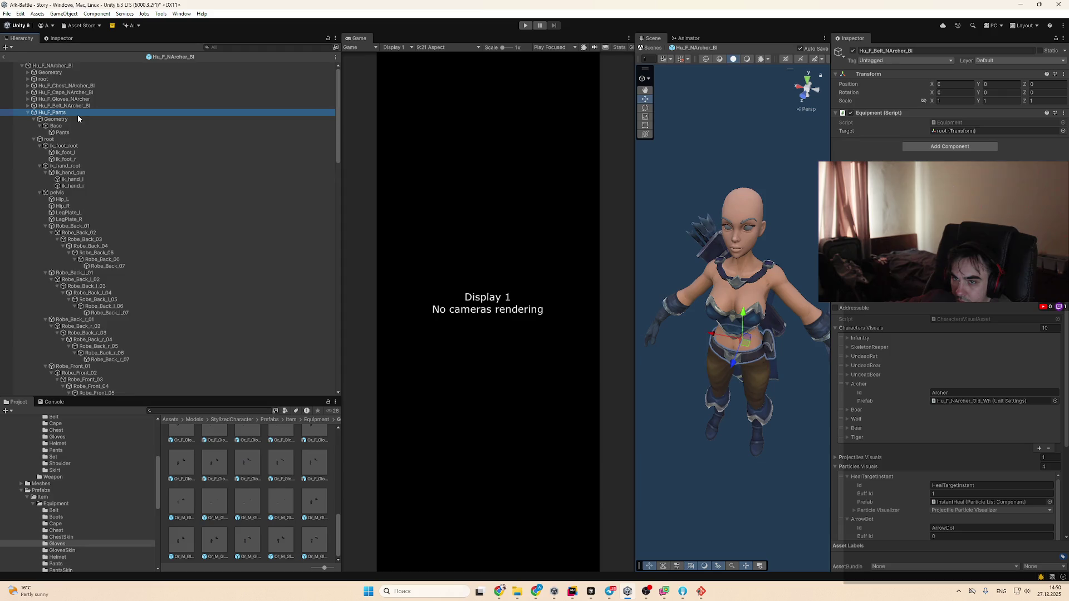
key(Left)
scroll(683, 398, up, 3)
click(746, 308)
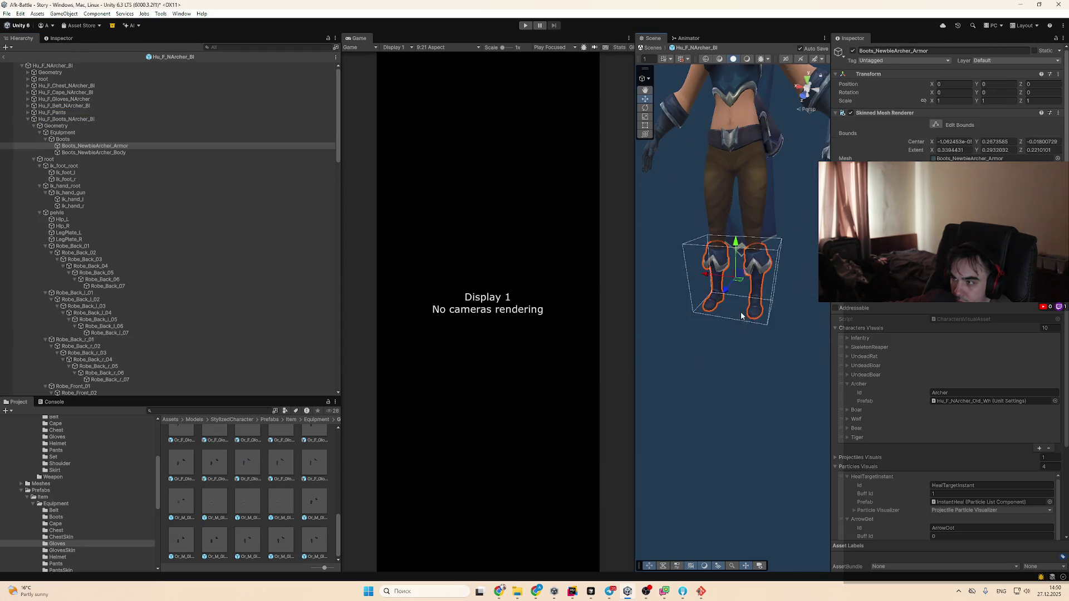
scroll(734, 398, down, 2)
click(92, 66)
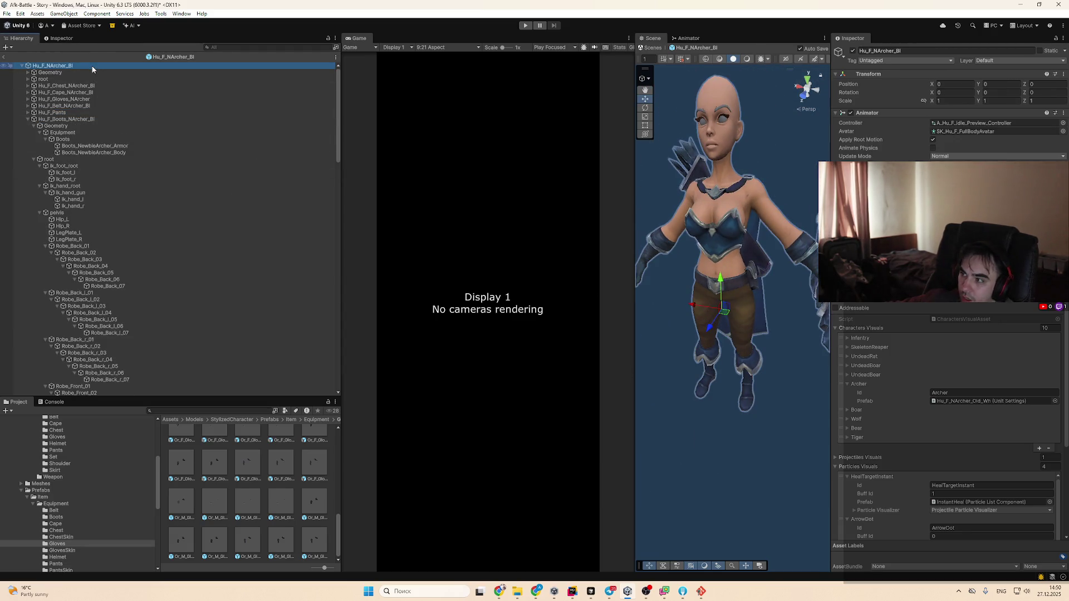
click(668, 417)
scroll(770, 235, down, 5)
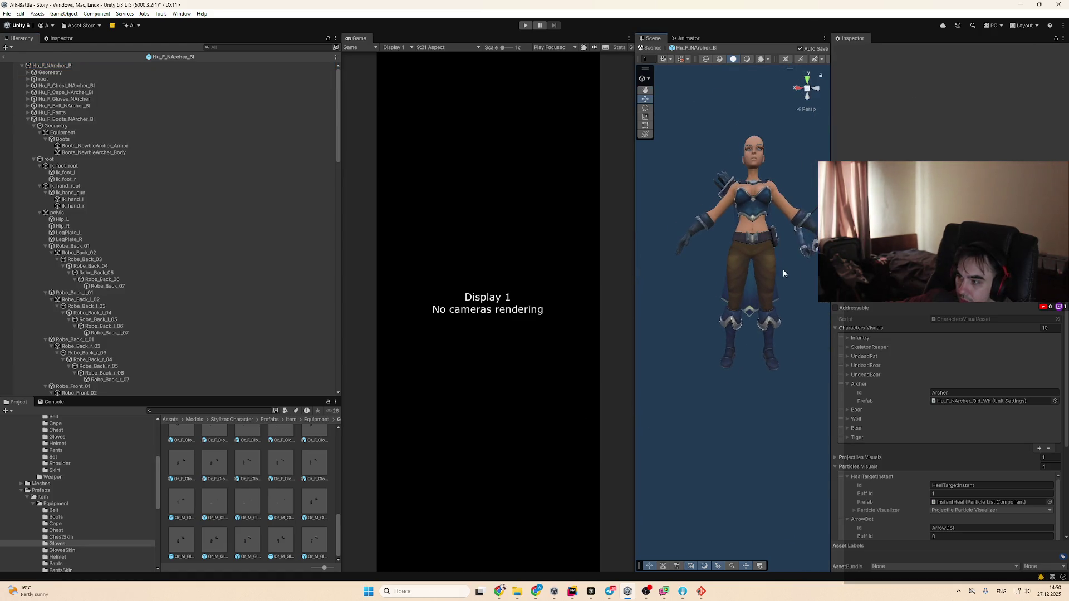
click(764, 293)
click(134, 67)
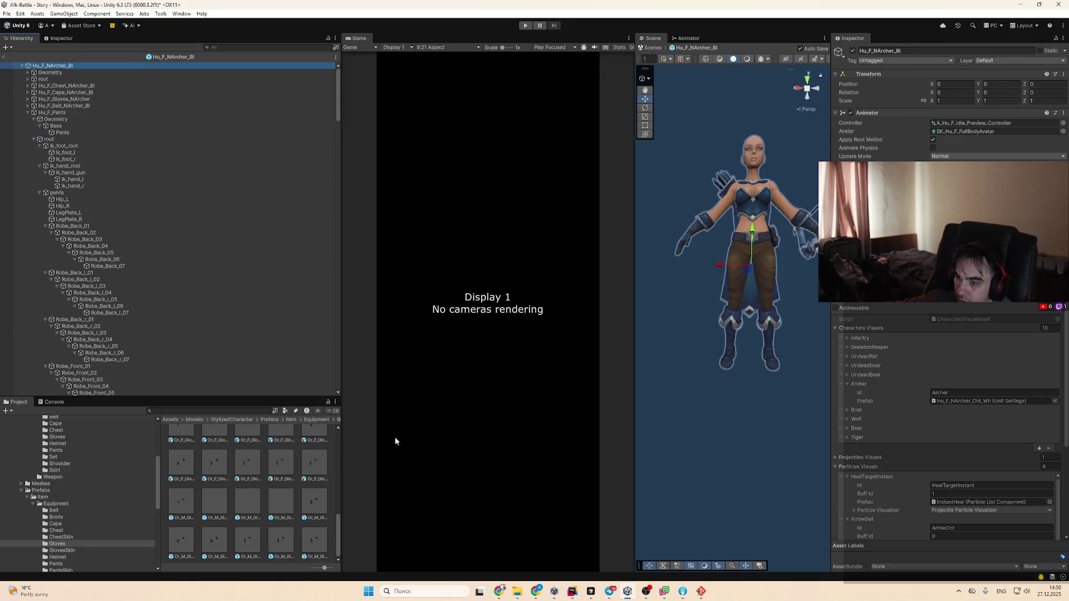
Check the items setup docs, then confirm the gloves' Equipment Target is the root bone
click(500, 591)
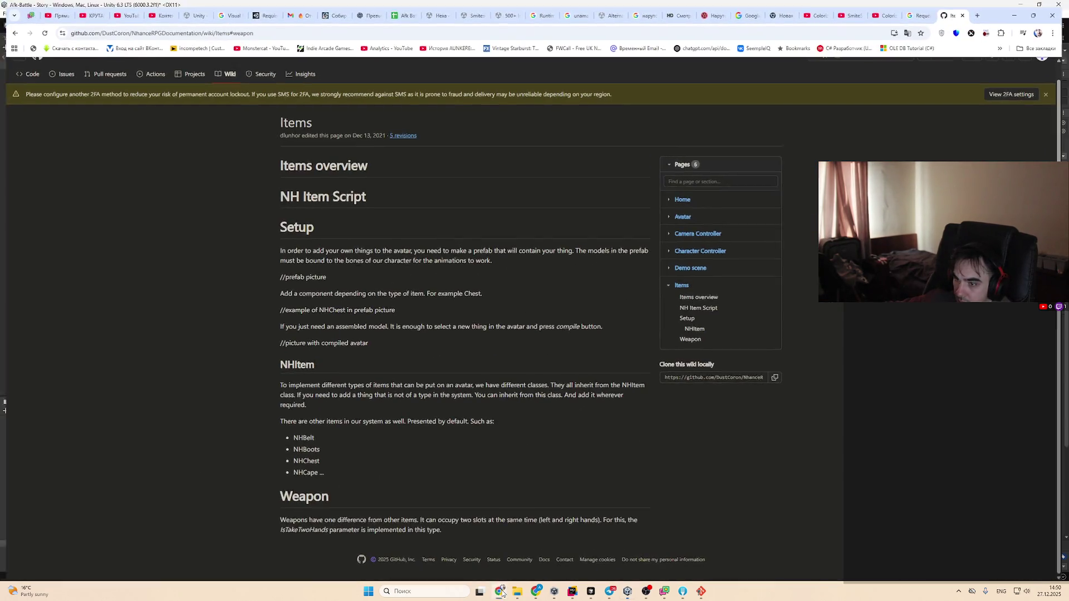
click(502, 593)
click(52, 112)
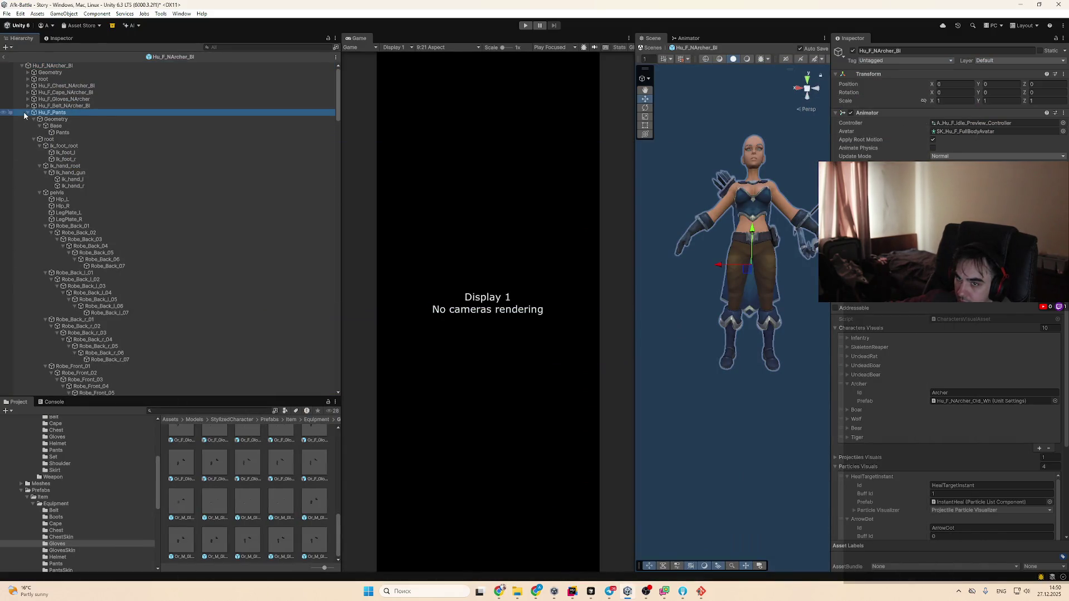
click(29, 112)
click(27, 119)
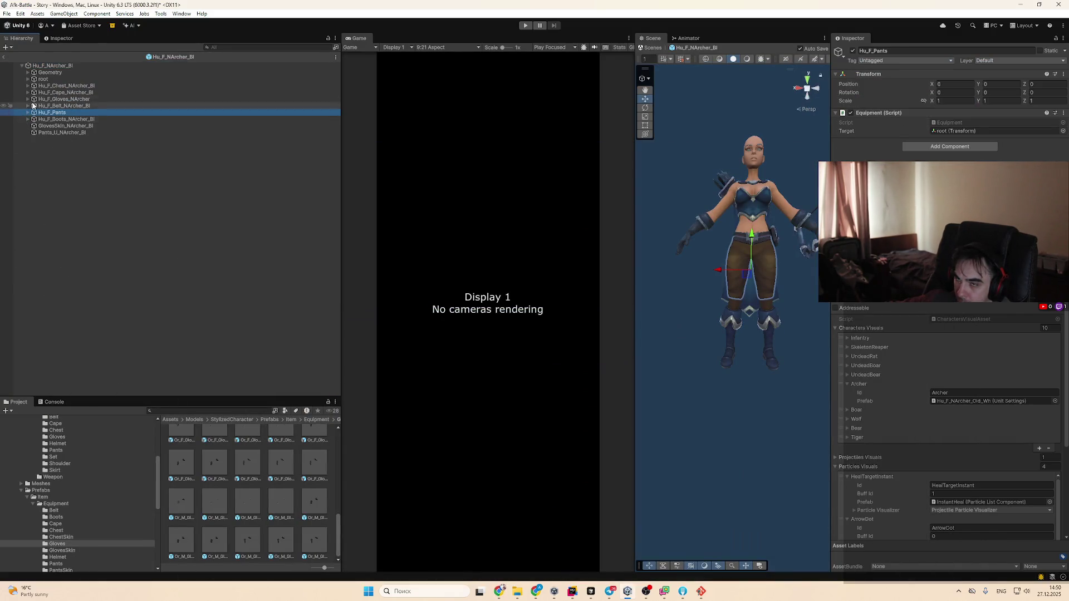
click(65, 65)
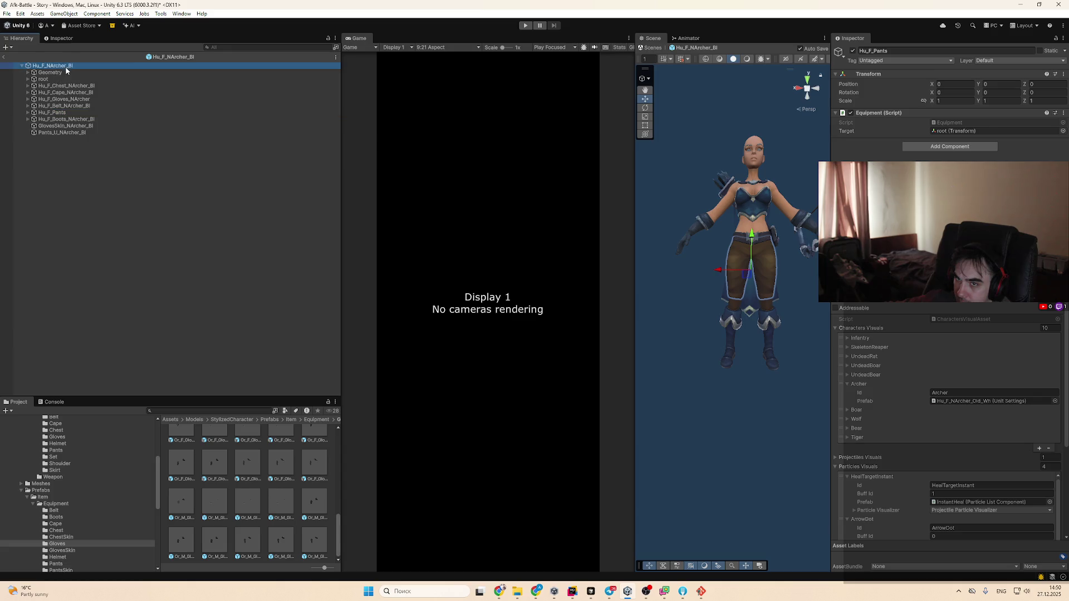
click(146, 99)
click(971, 130)
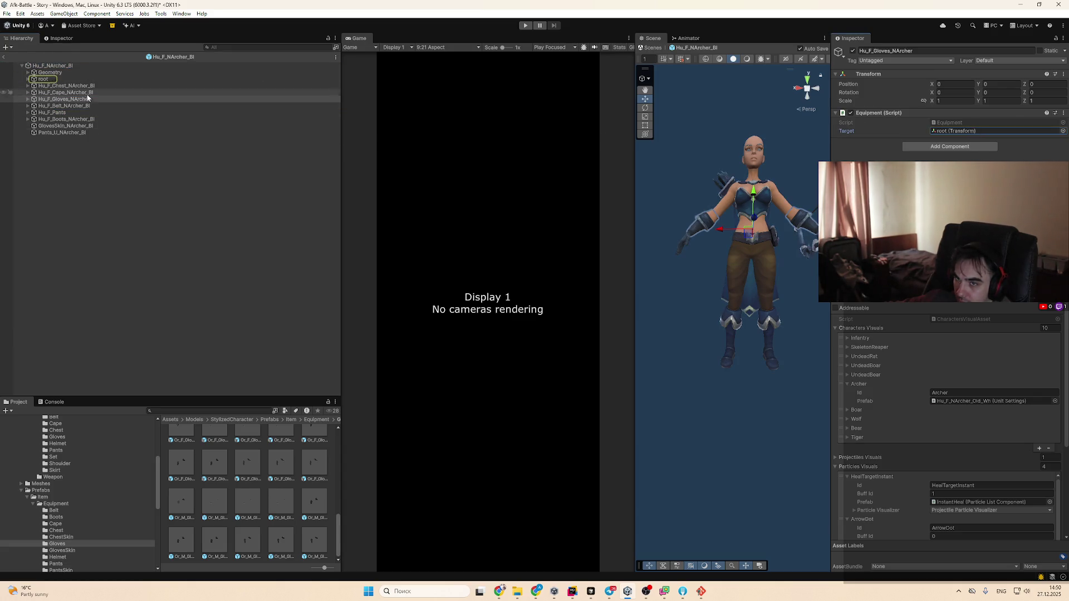
click(139, 79)
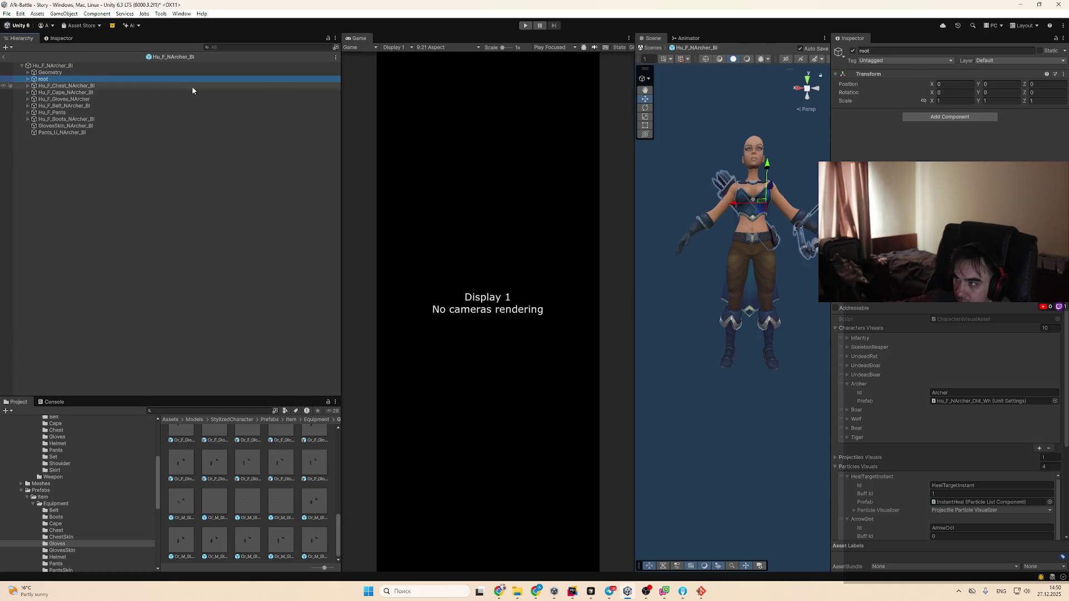
alt+click(27, 79)
click(231, 48)
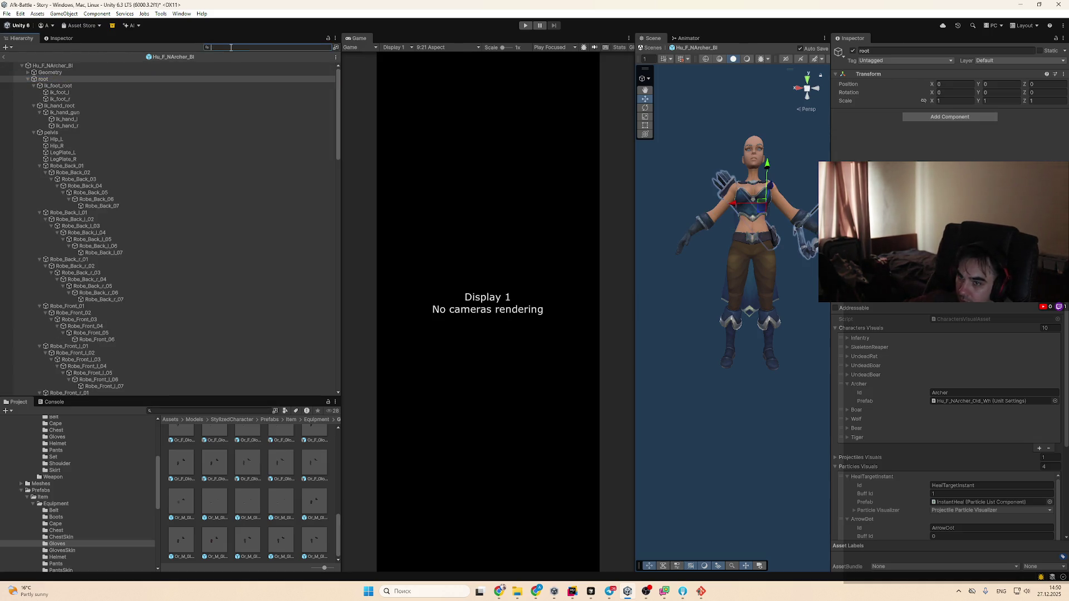
Search the Hierarchy for 'arrow', step through the Arrow objects, and frame one at the hand
text(arrow)
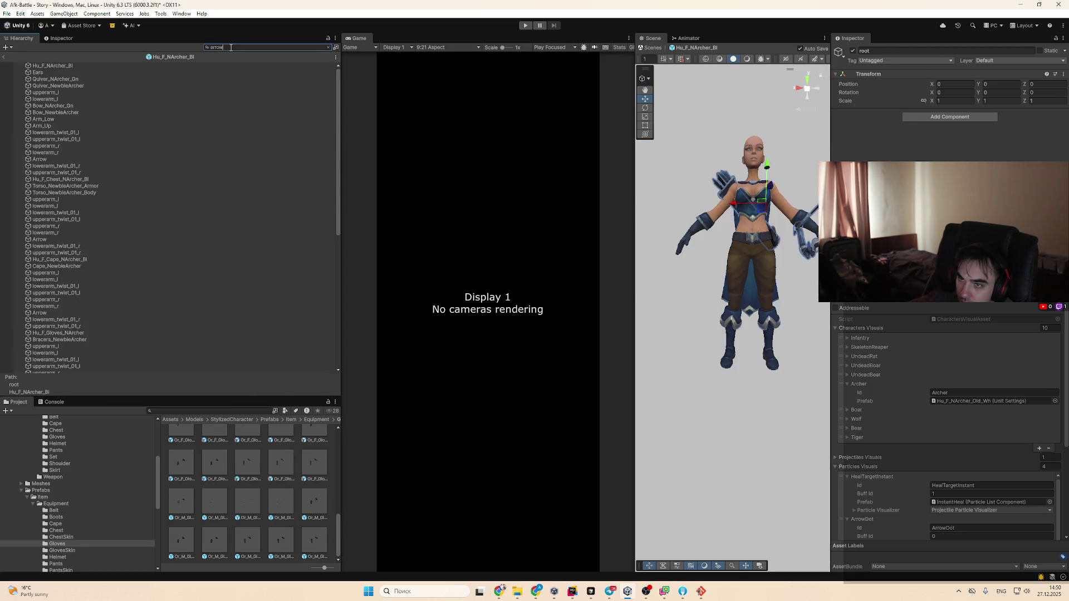
click(115, 66)
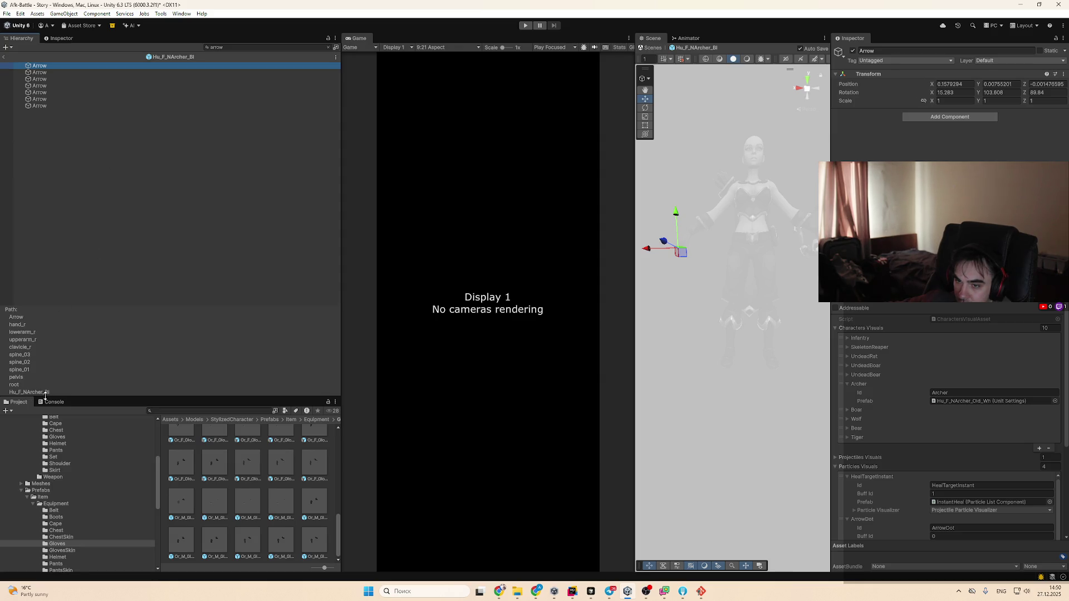
key(Down)
key(Up)
key(Down)
key(Up)
key(Down)
key(Down)
key(Down)
key(Up)
key(Up)
key(Up)
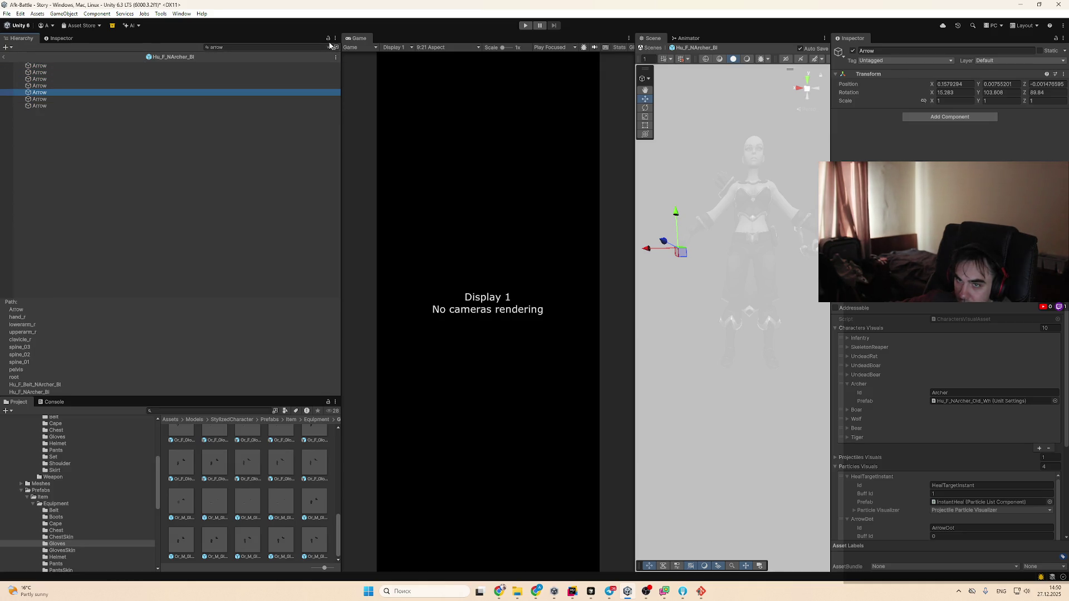
click(328, 48)
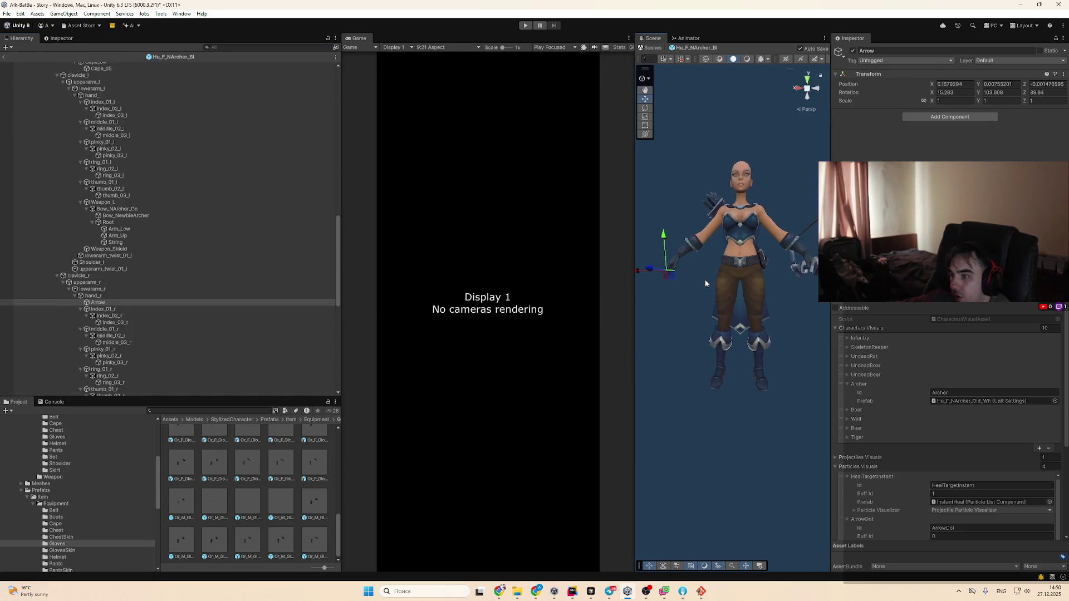
key(f)
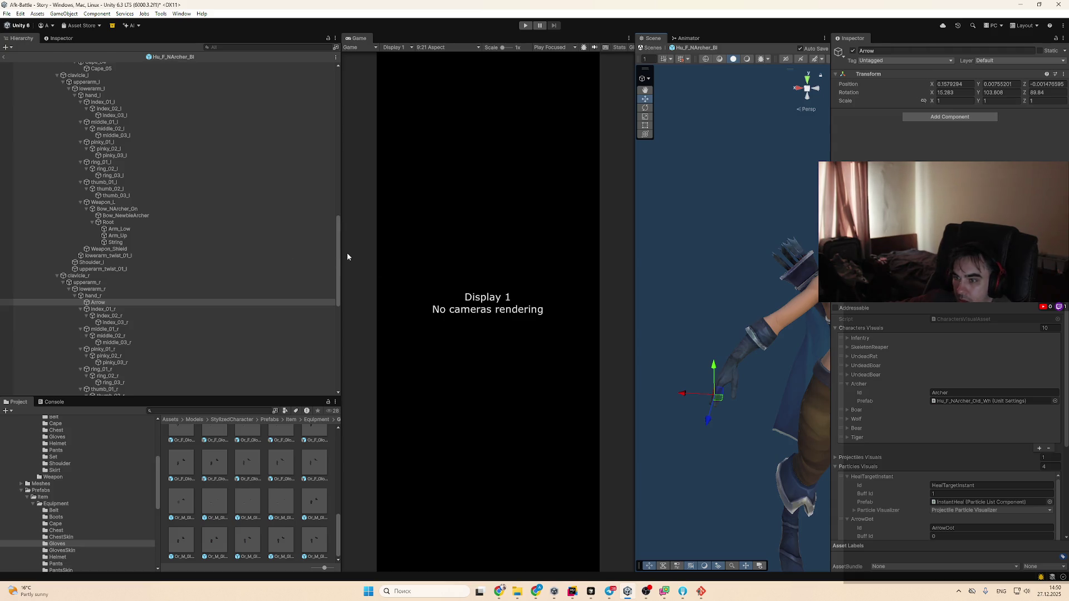
Frame the whole archer, then open the old archer prefab Hu_F_NArcher_Old_Wh
drag(336, 262, 332, 88)
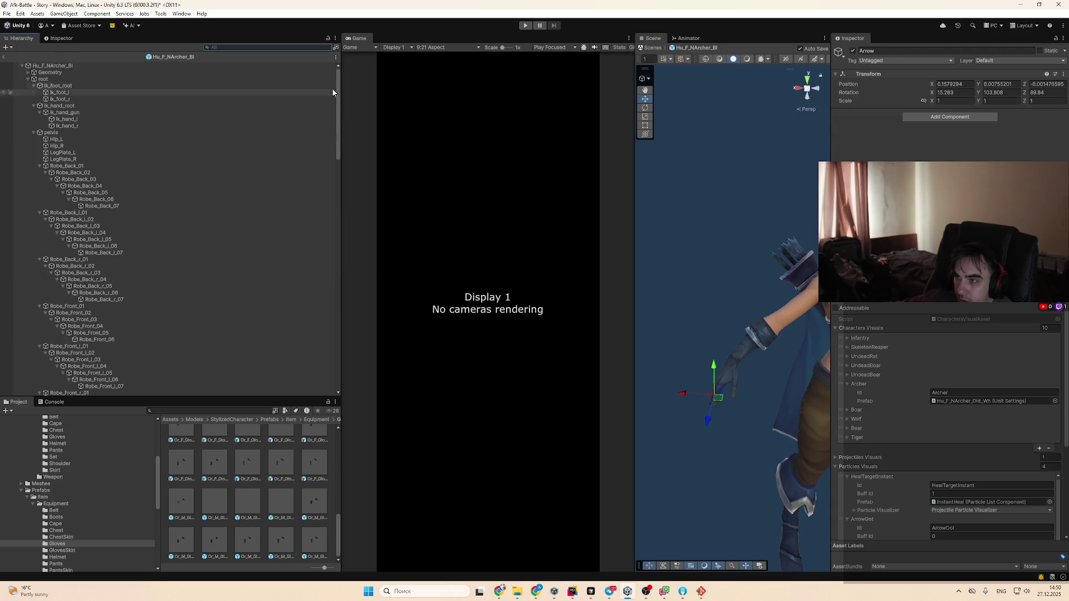
click(27, 79)
click(50, 65)
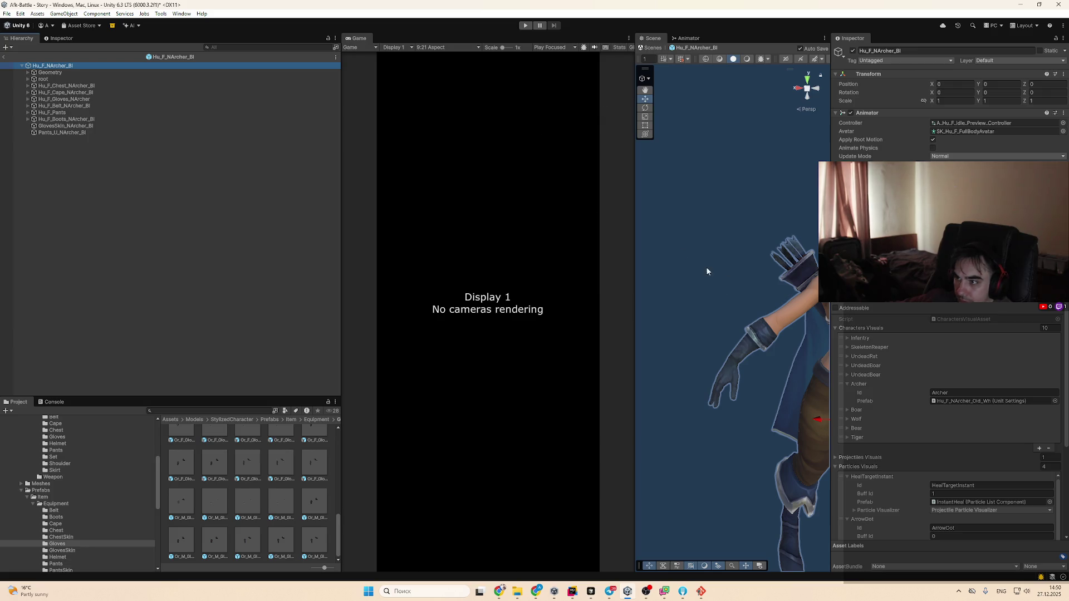
key(f)
scroll(984, 492, down, 3)
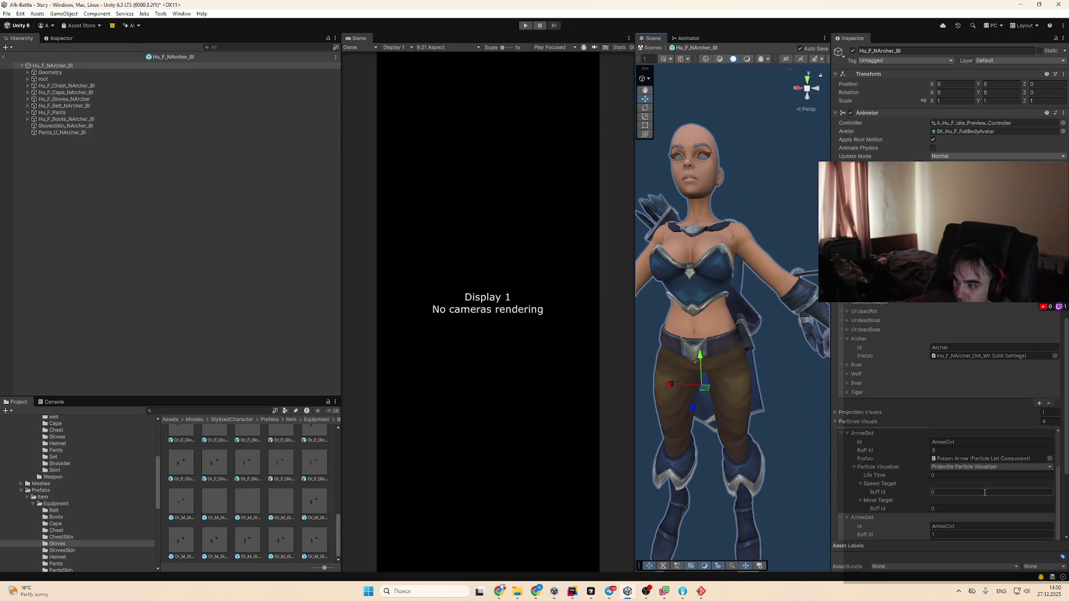
scroll(1001, 432, up, 2)
double_click(980, 401)
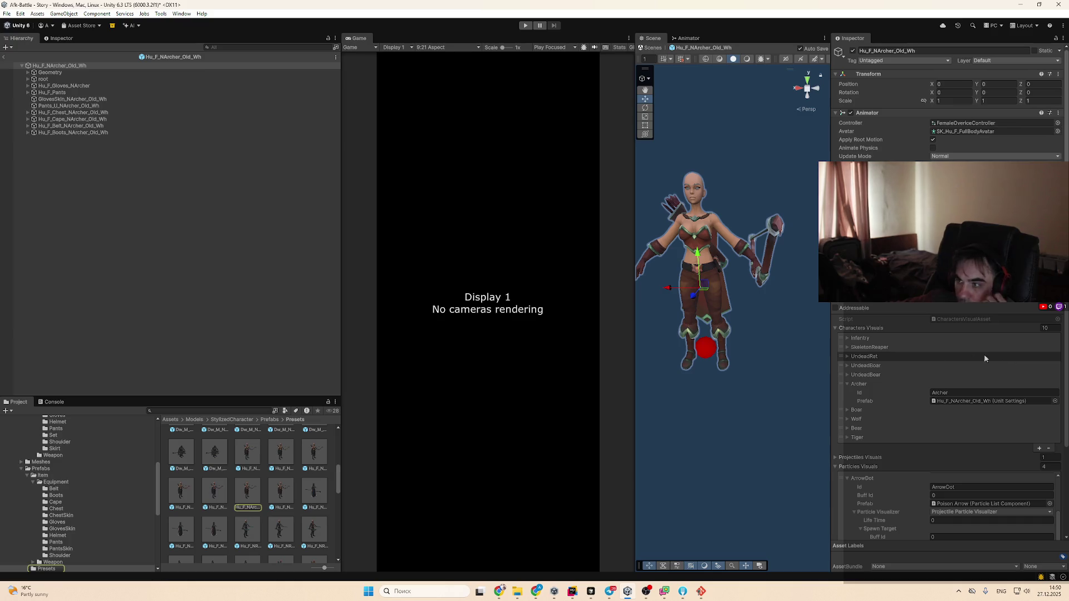
scroll(947, 112, down, 5)
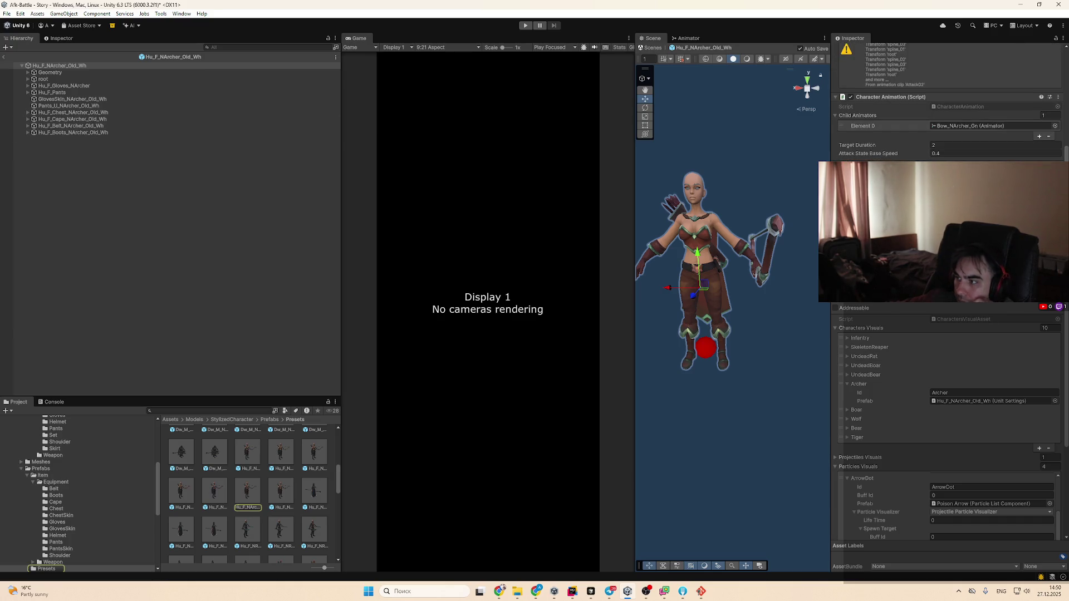
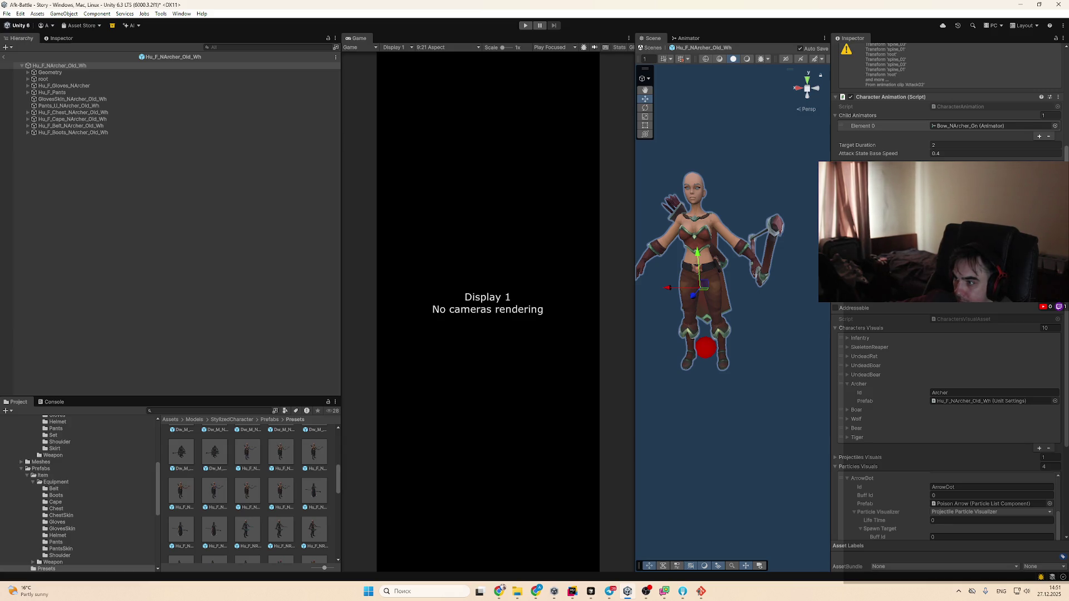
Place the Hu_F_NArcher_Gn model at position 0, 0, 0 under the prefab root
click(84, 72)
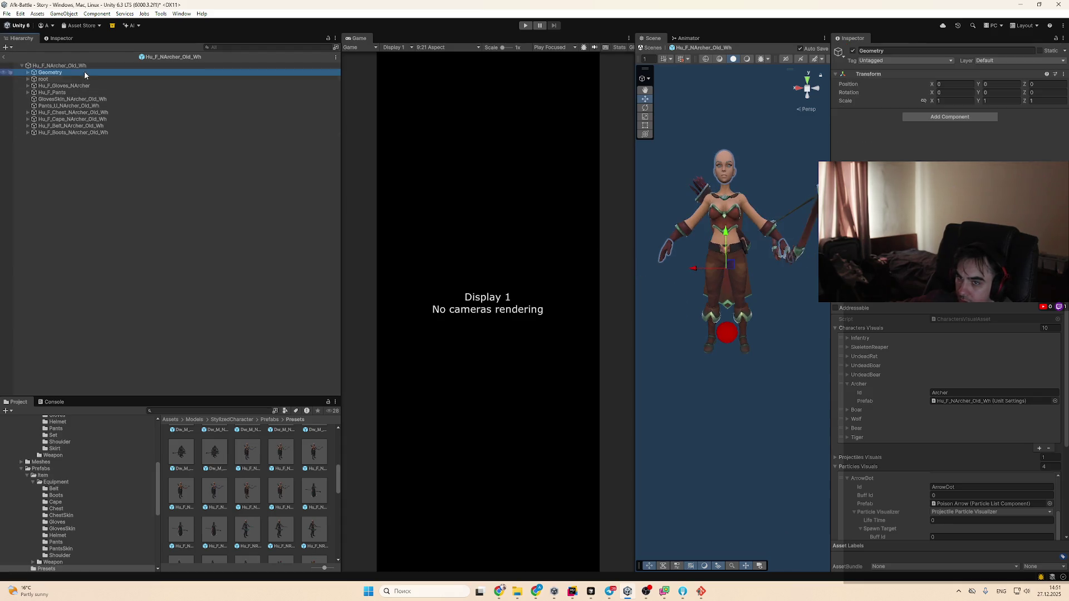
click(61, 66)
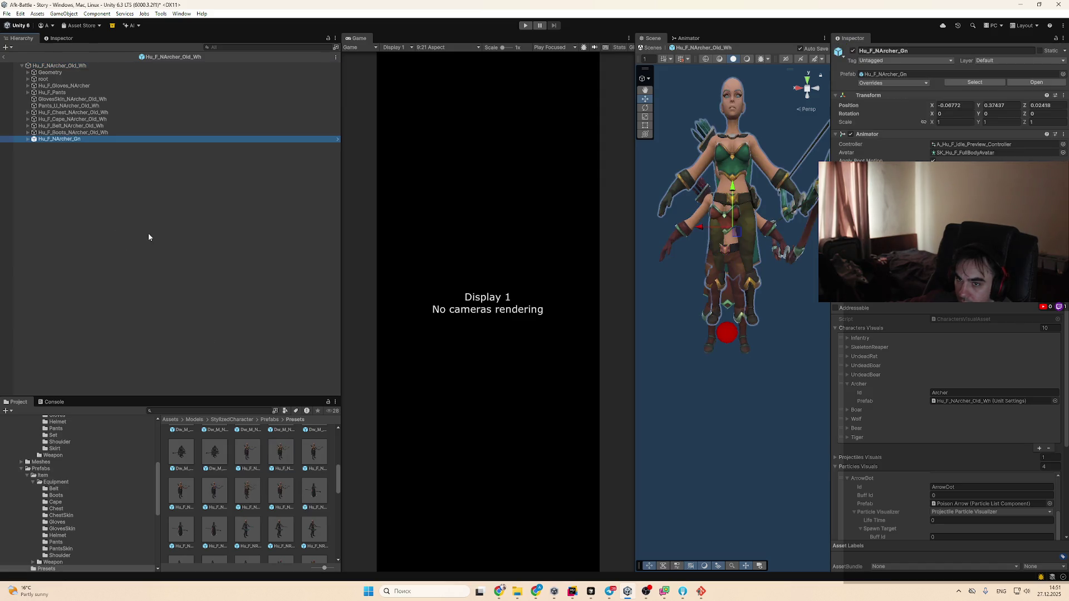
click(953, 105)
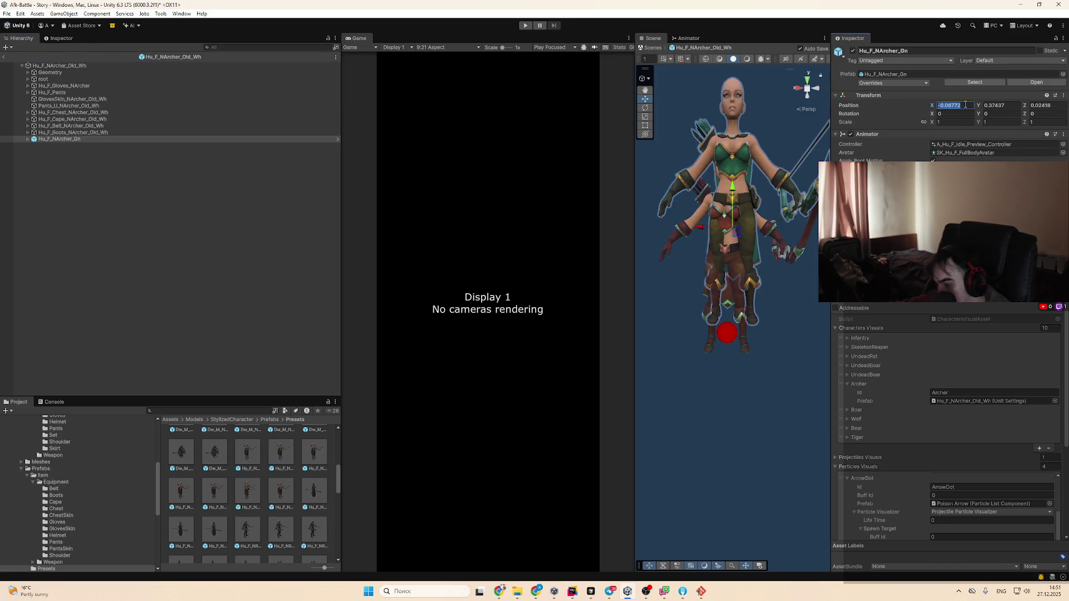
text(0)
click(1020, 105)
text(0)
click(1035, 105)
text(0)
Delete the old archer's parts, from Geometry through Hu_F_Boots
mouse_move(723, 251)
mouse_down()
mouse_move(616, 302)
mouse_move(665, 232)
mouse_move(540, 155)
mouse_move(597, 208)
mouse_up()
click(50, 132)
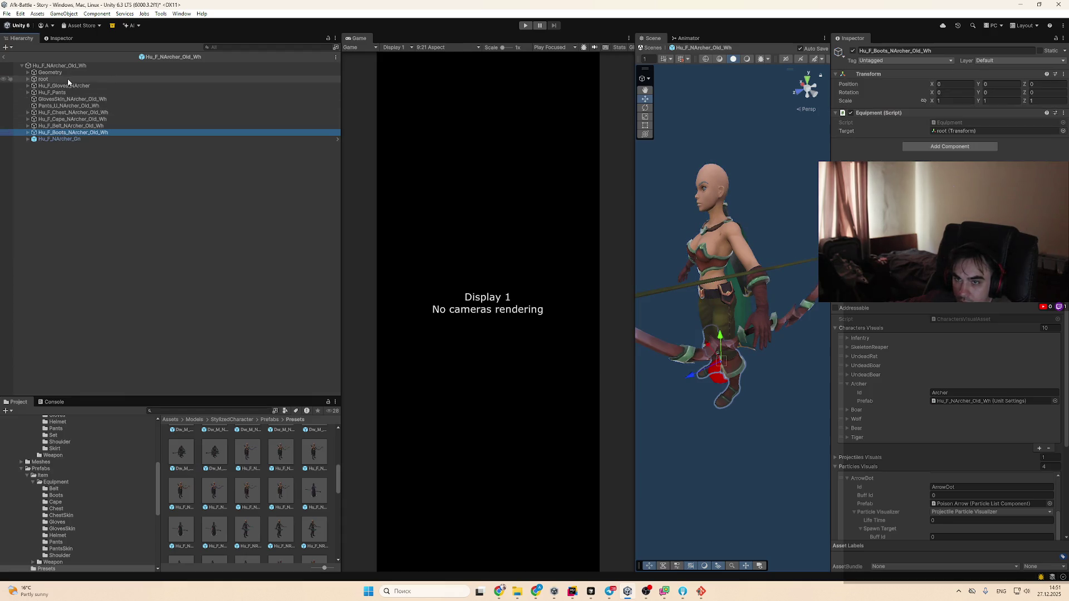
shift+click(49, 73)
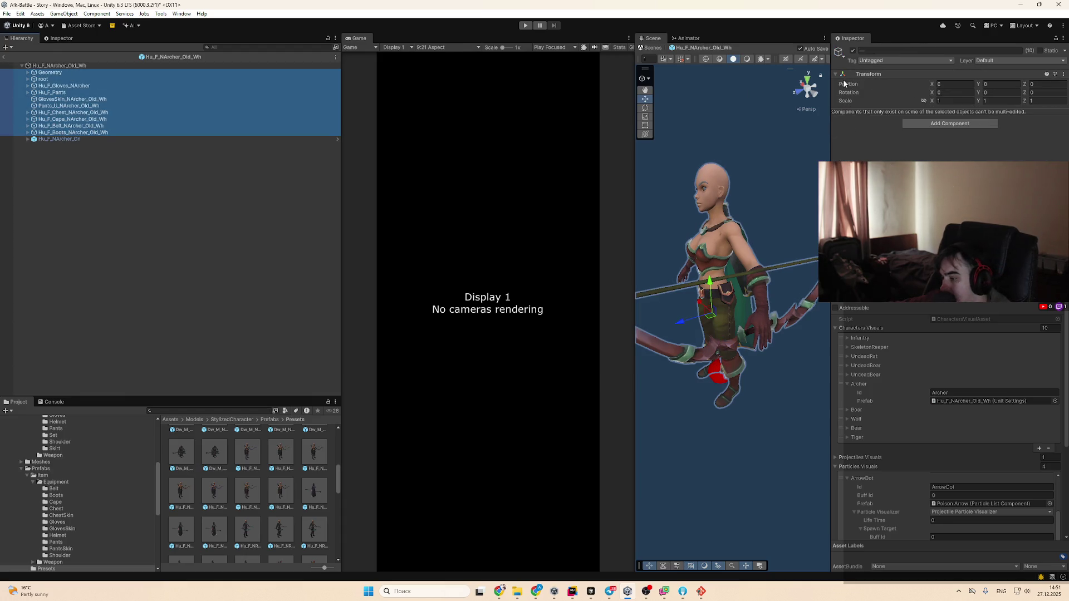
key(Delete)
click(245, 72)
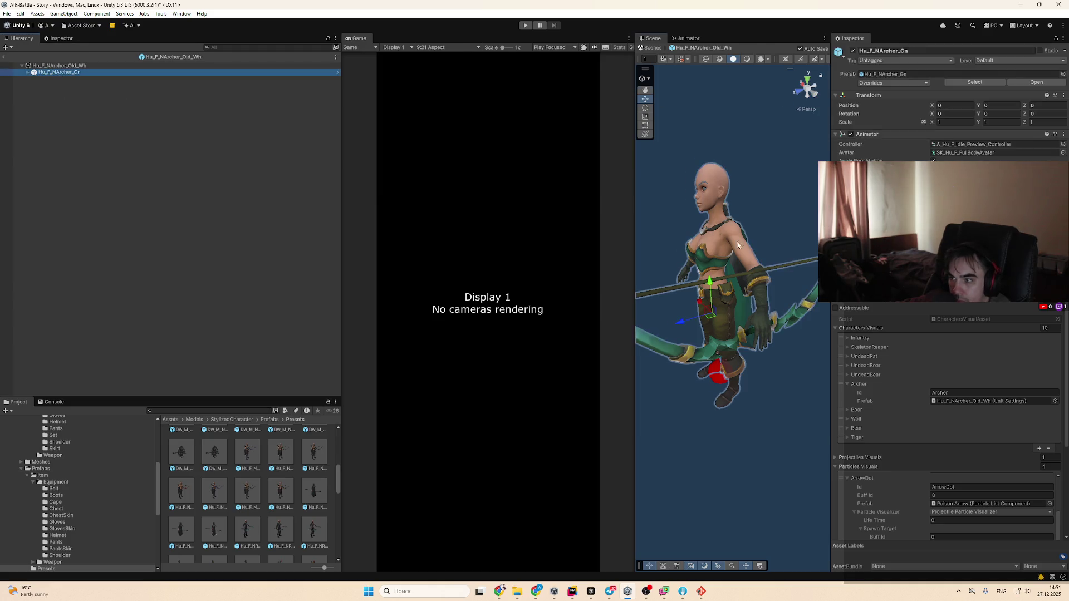
Assign an Arrow transform to the archer root's transform reference
key(f)
click(60, 66)
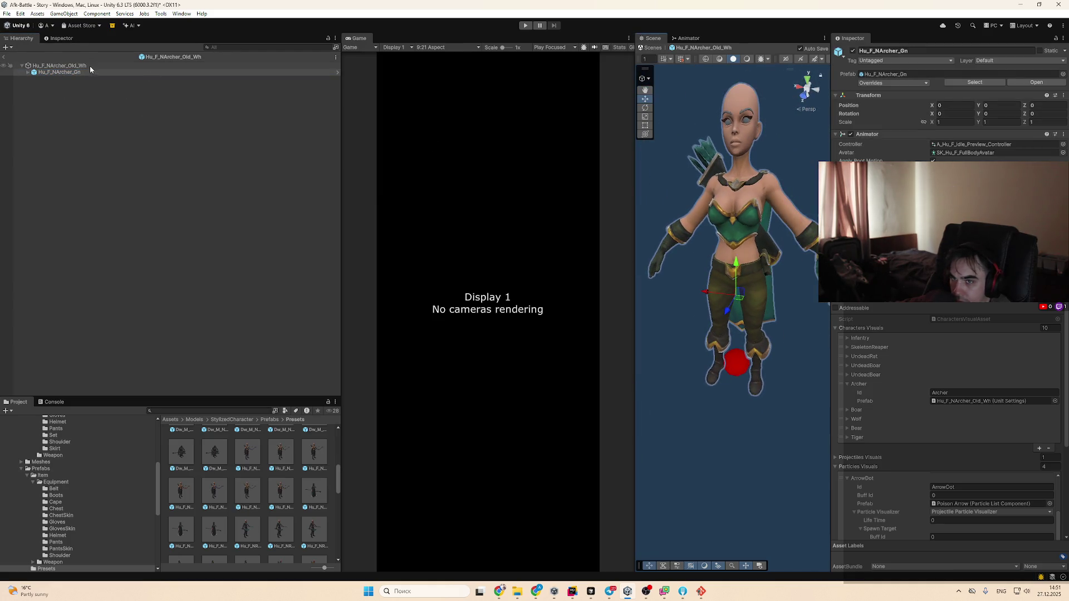
click(1054, 170)
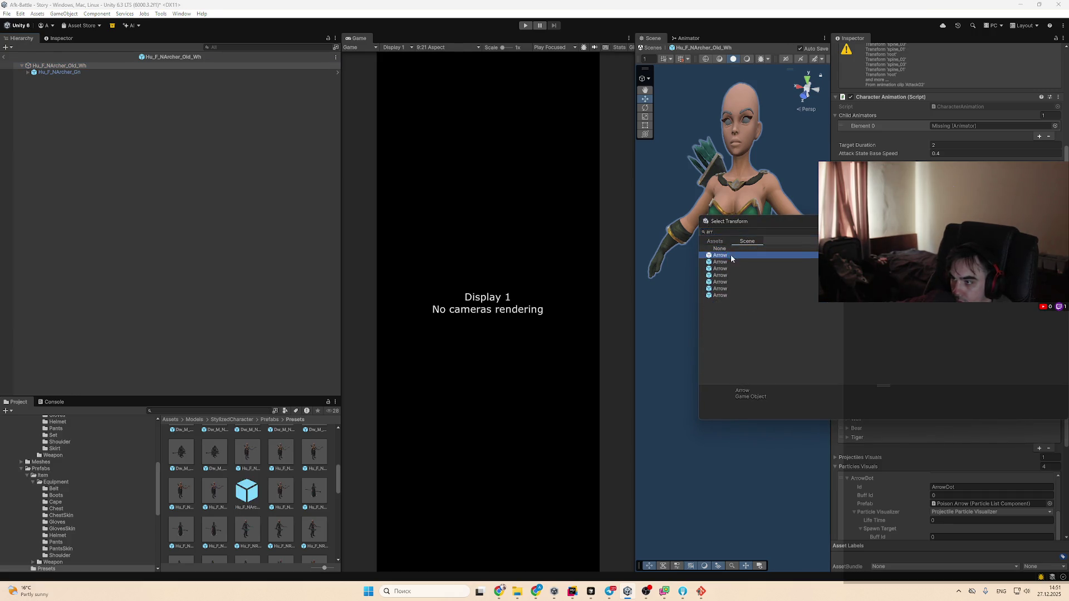
double_click(724, 255)
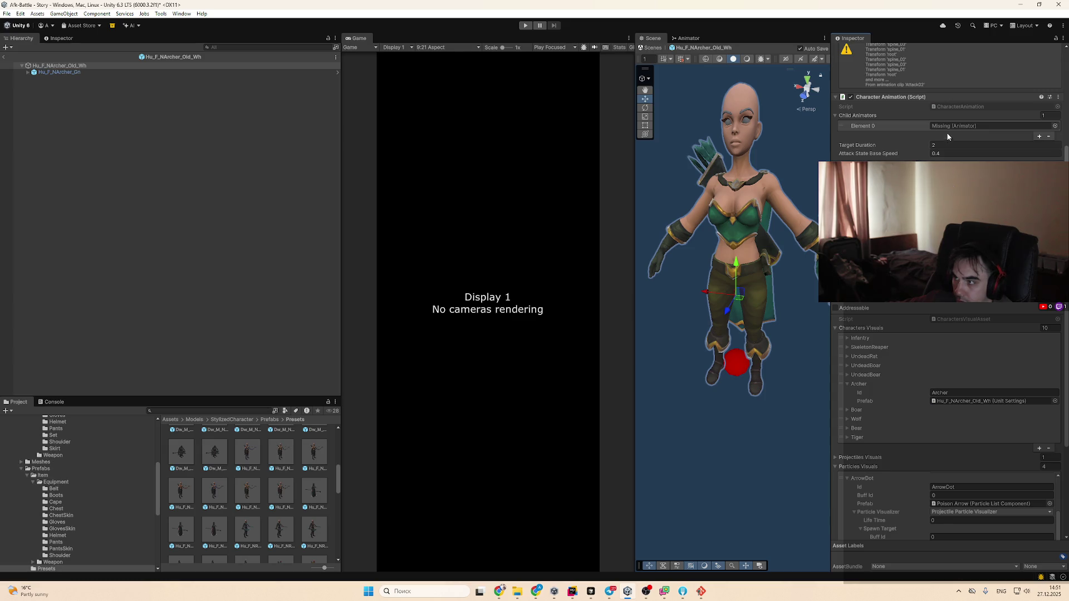
scroll(967, 156, up, 5)
scroll(966, 156, down, 5)
Set Child Animators Element 0 to the Hu_F_NArcher_Gn animator
click(1057, 150)
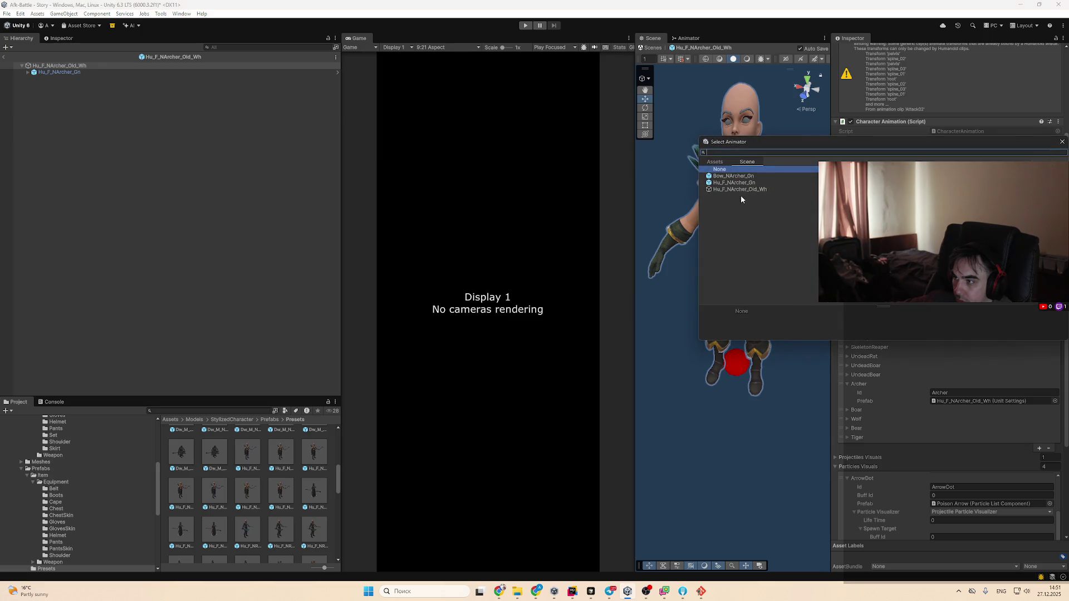
double_click(766, 183)
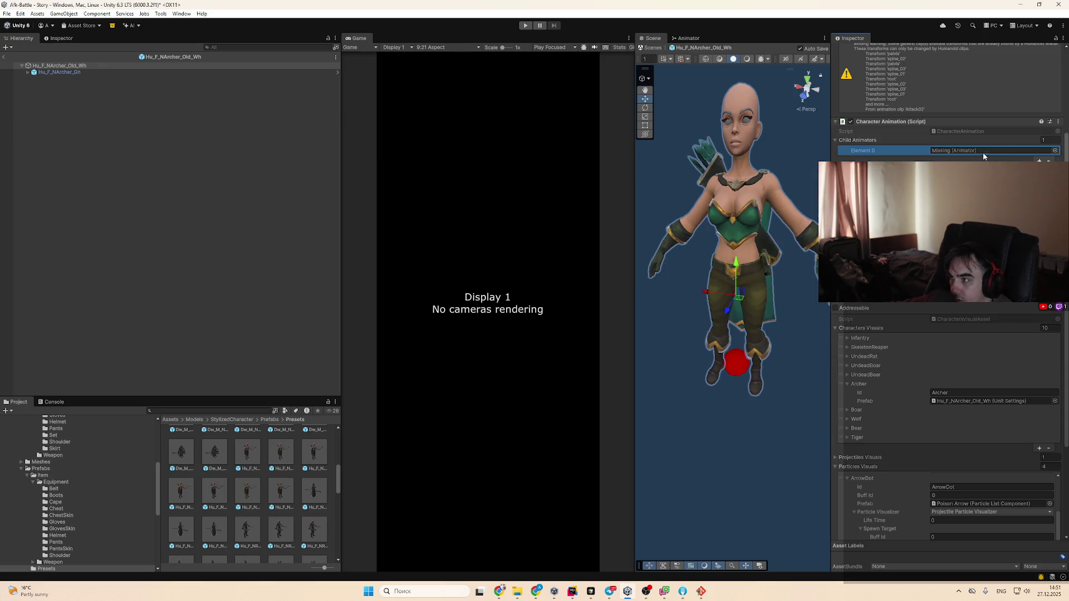
click(1055, 150)
click(765, 178)
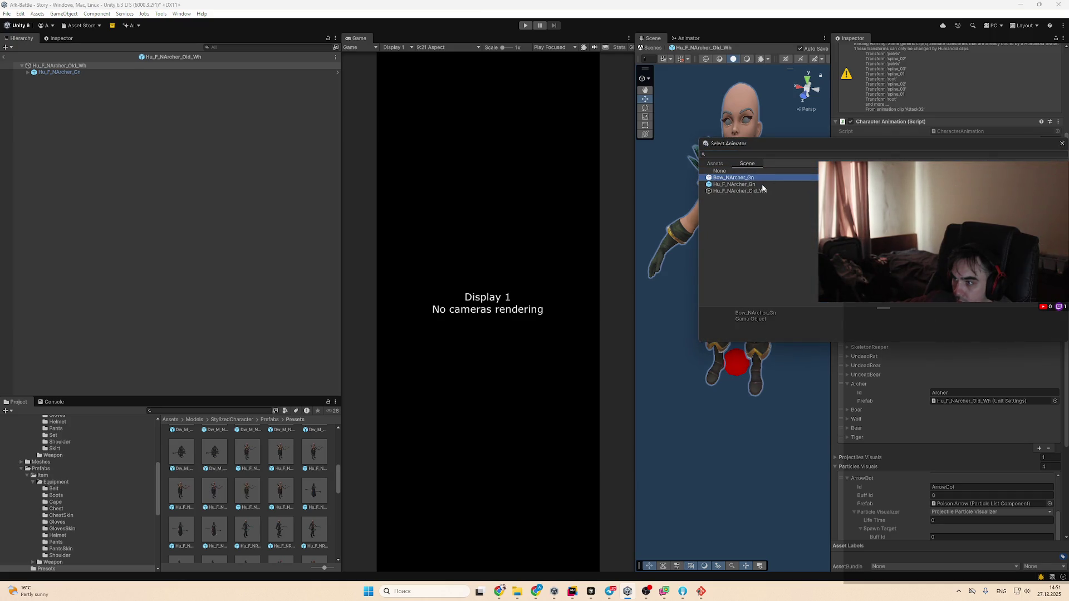
click(762, 184)
double_click(764, 185)
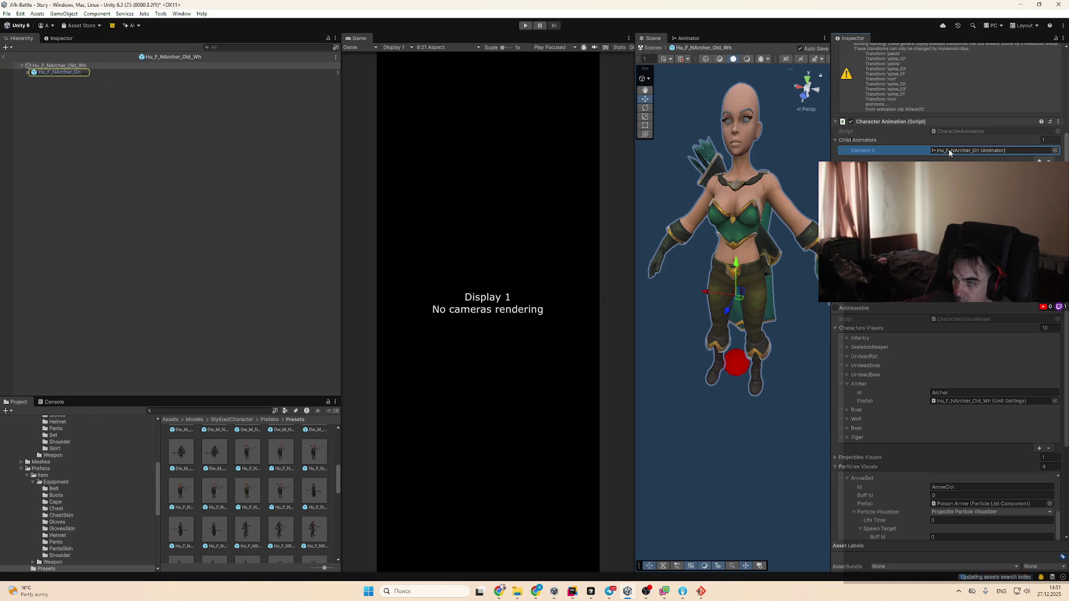
Remove the Animator component from the Hu_F_NArcher_Gn model
click(122, 73)
click(1064, 135)
click(1000, 156)
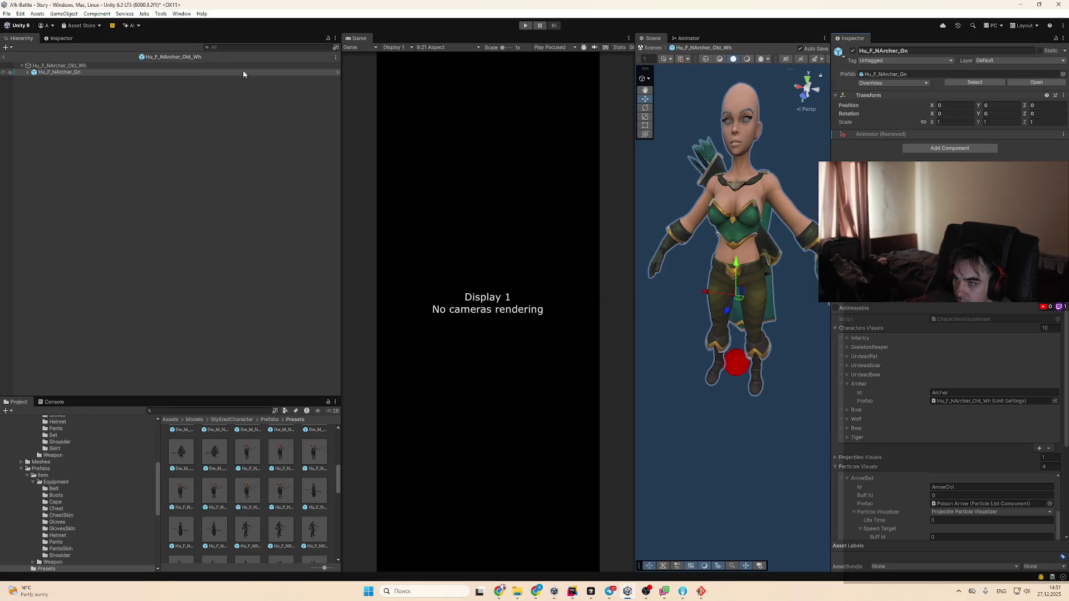
Point the root's remaining animator reference to Bow_NArcher_Gn
click(188, 66)
scroll(933, 145, down, 3)
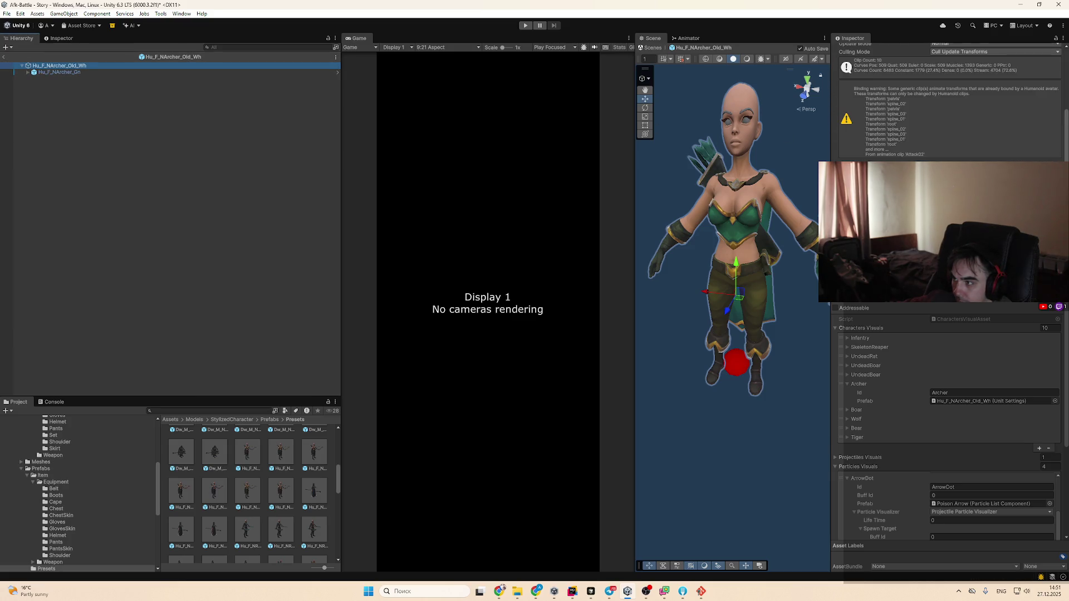
click(1055, 222)
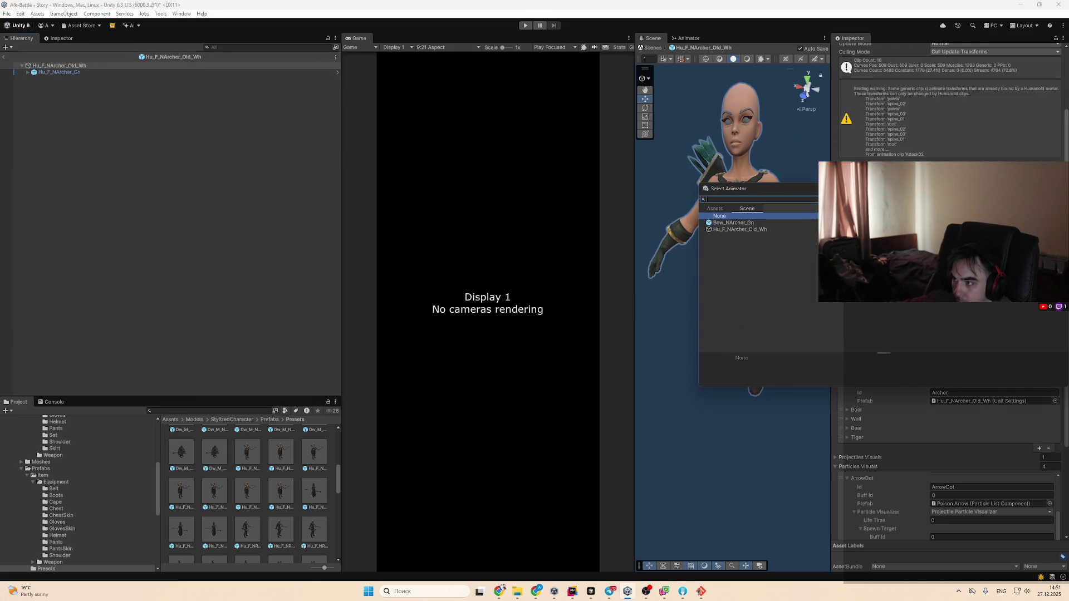
double_click(754, 229)
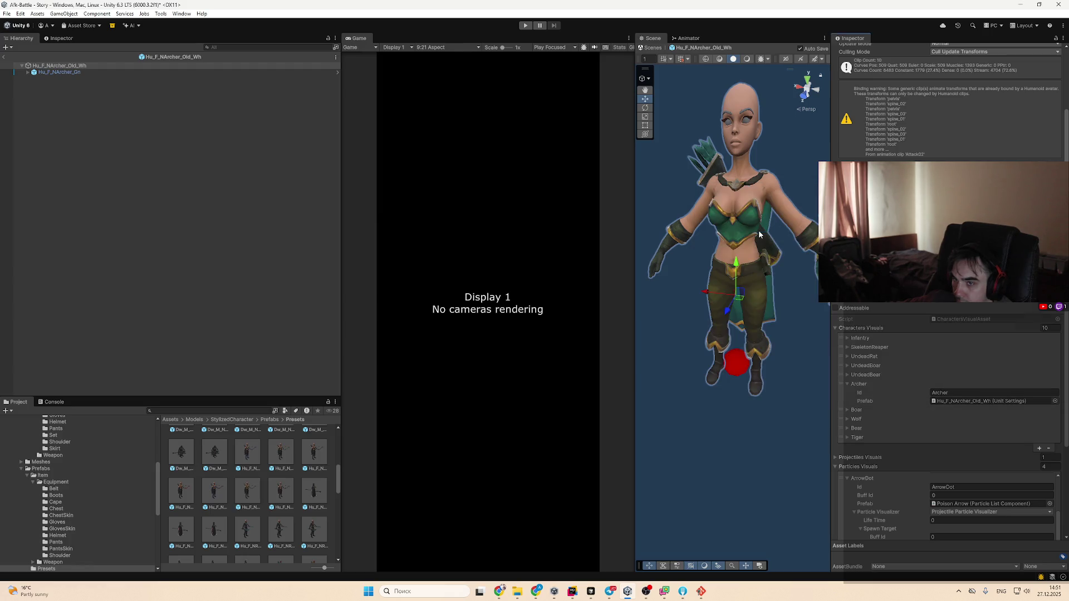
click(991, 223)
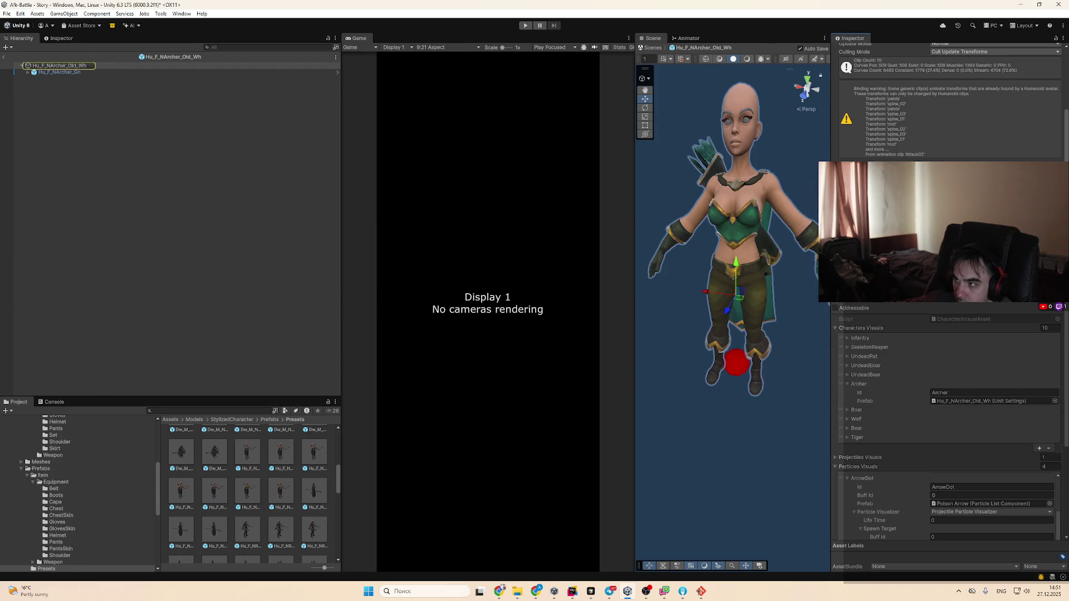
click(1055, 223)
double_click(736, 223)
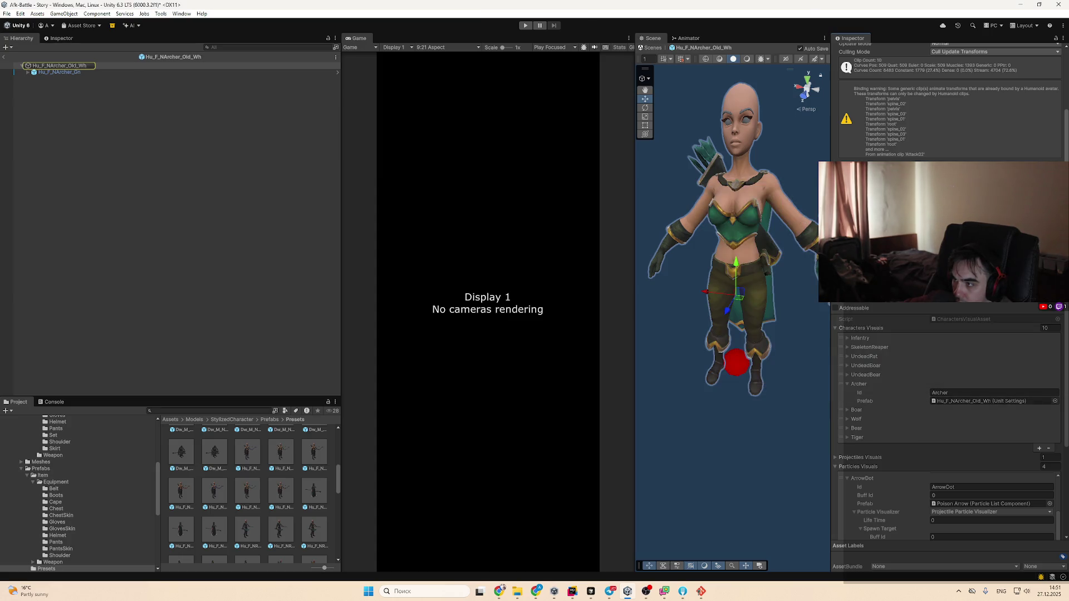
click(219, 326)
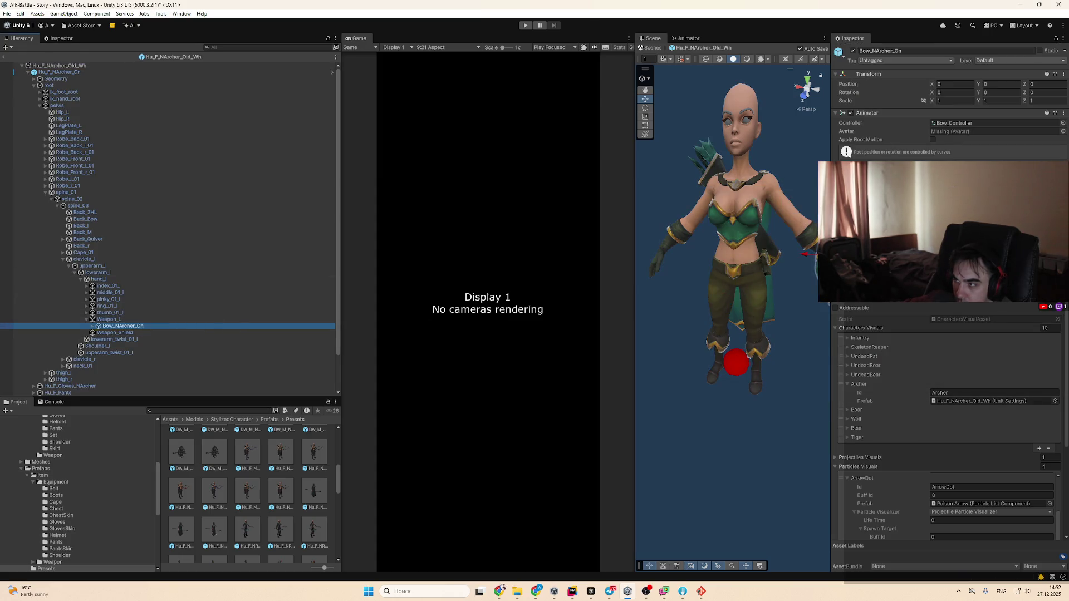
key(f)
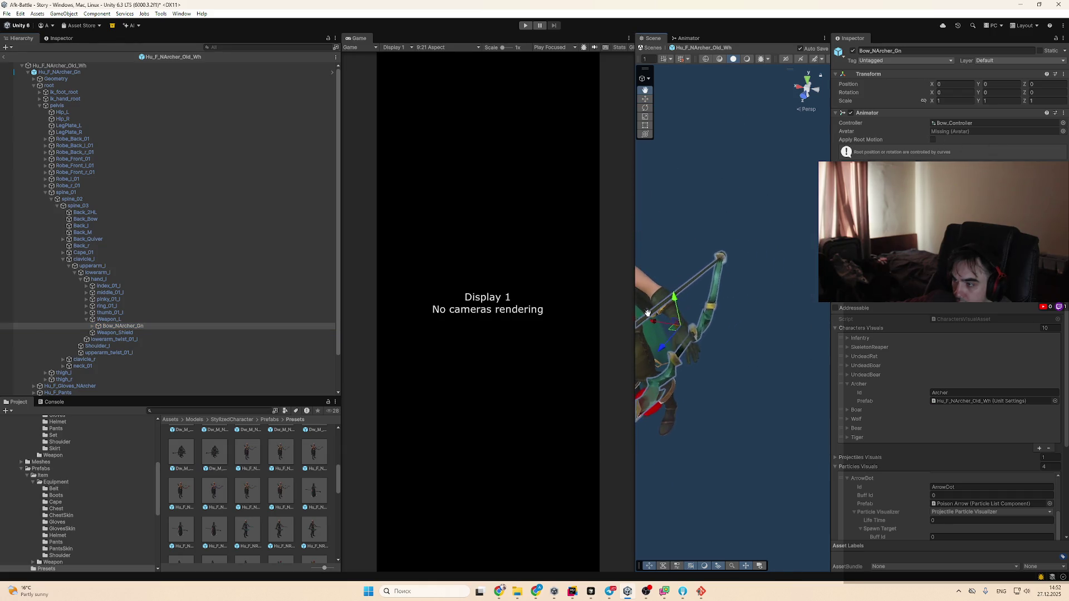
click(720, 337)
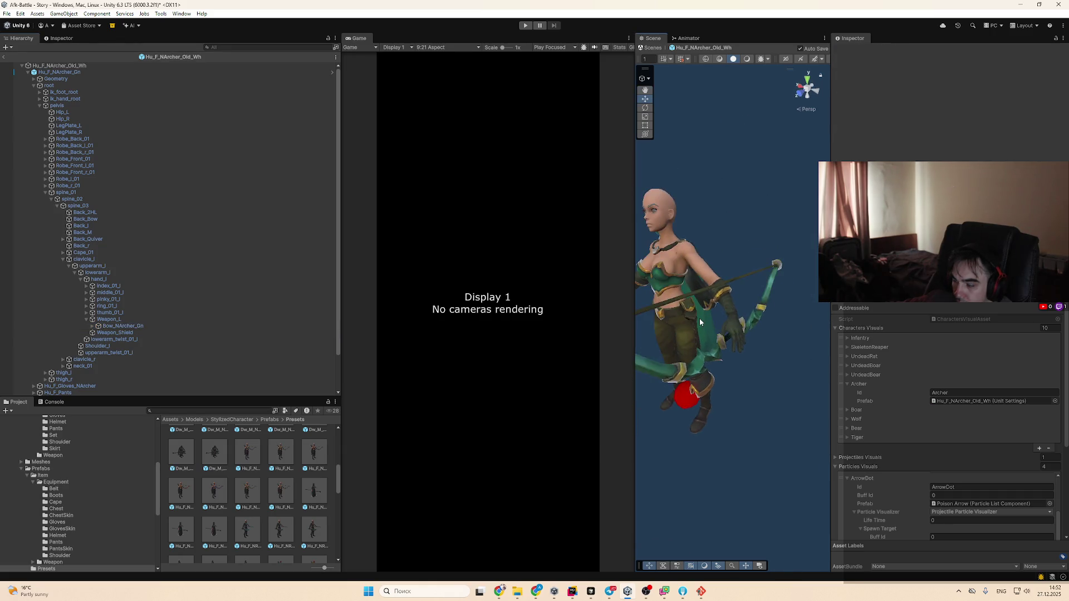
scroll(714, 324, up, 5)
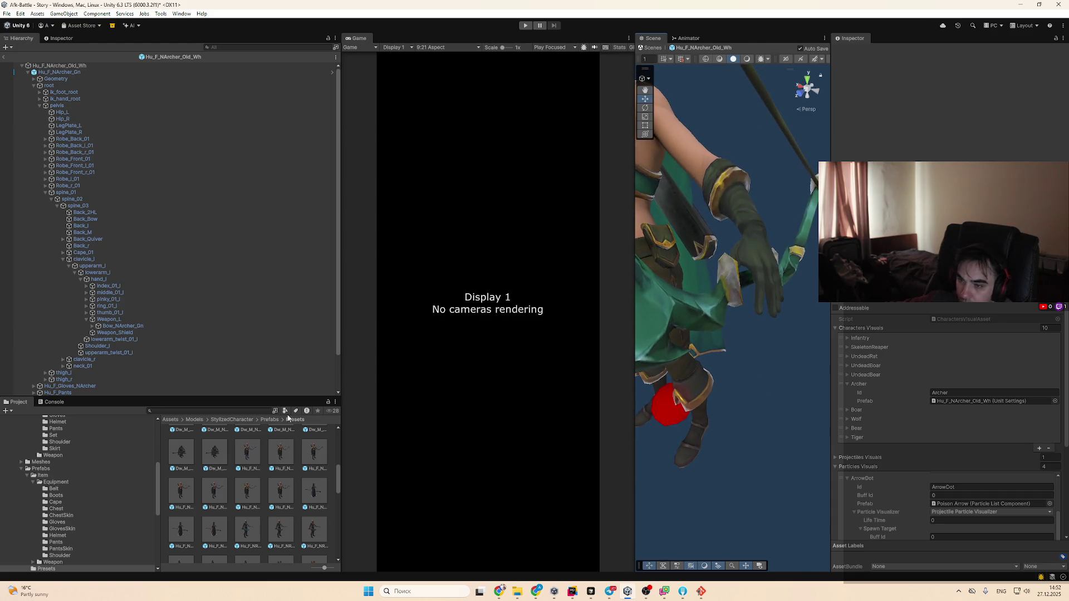
click(181, 13)
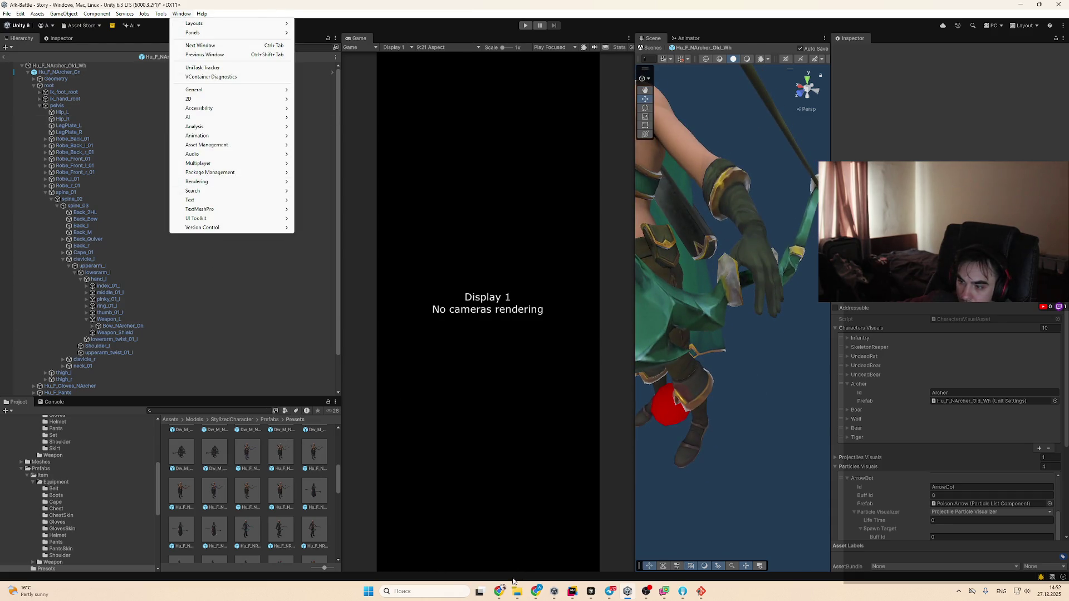
In Package Manager's My Assets, view Creatures Bundle #2, Ogres & Trolls and Nature Bundle
mouse_move(234, 173)
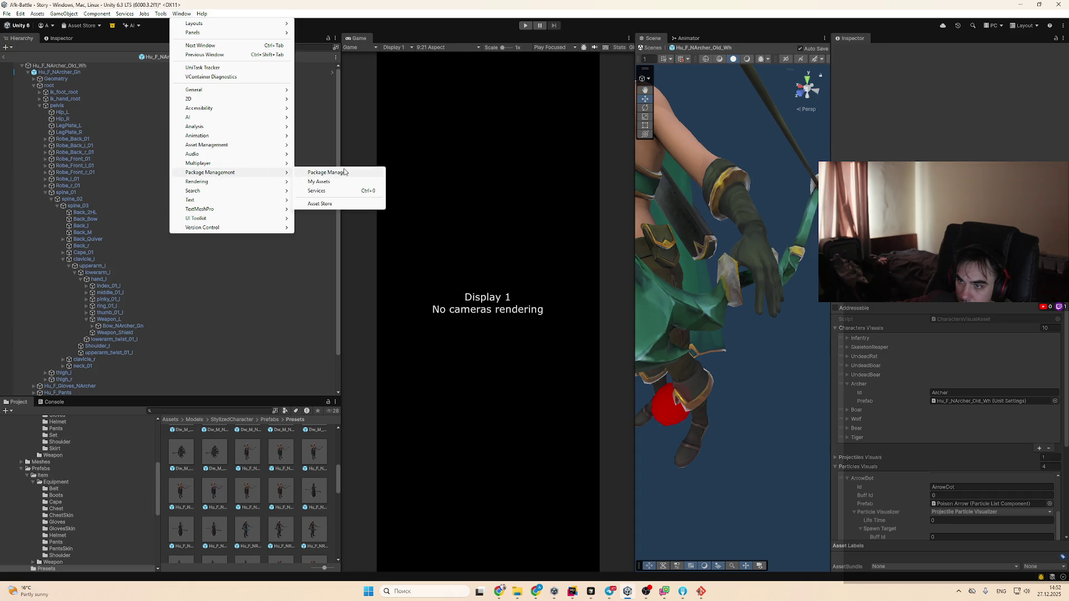
click(347, 172)
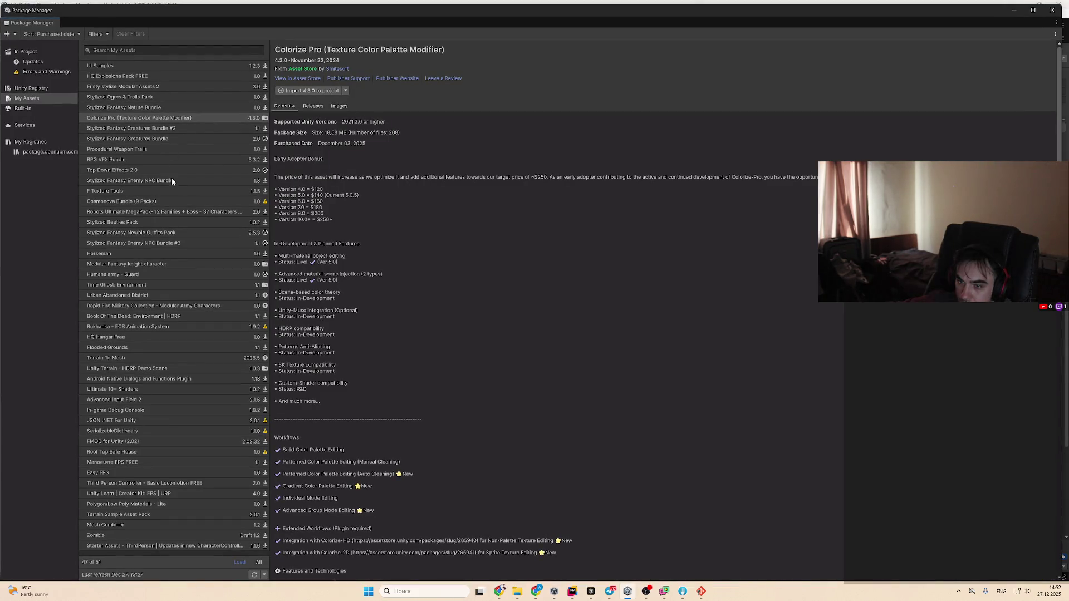
click(44, 98)
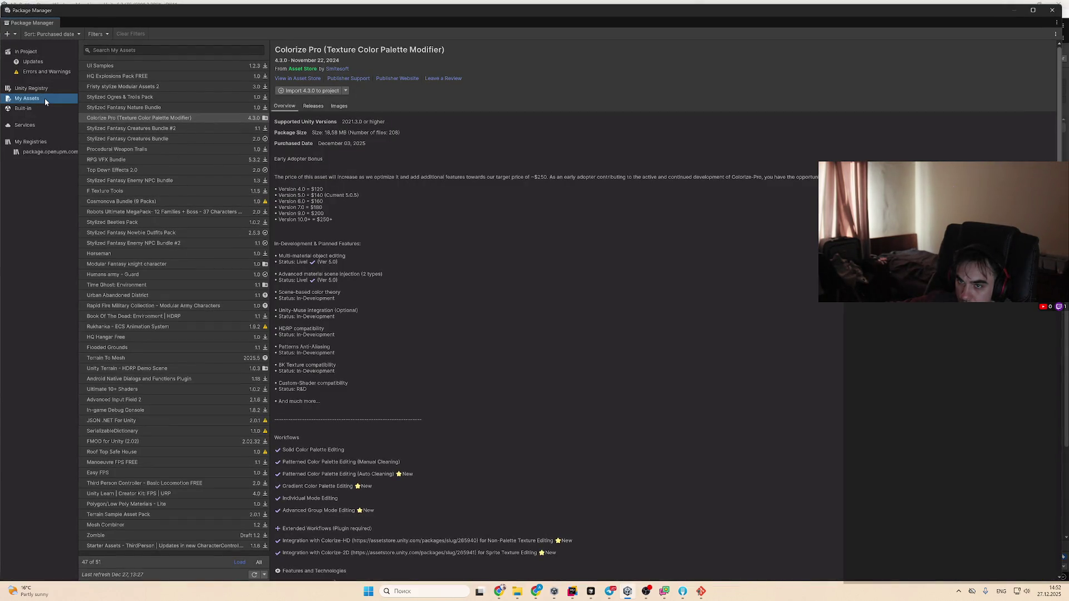
click(166, 139)
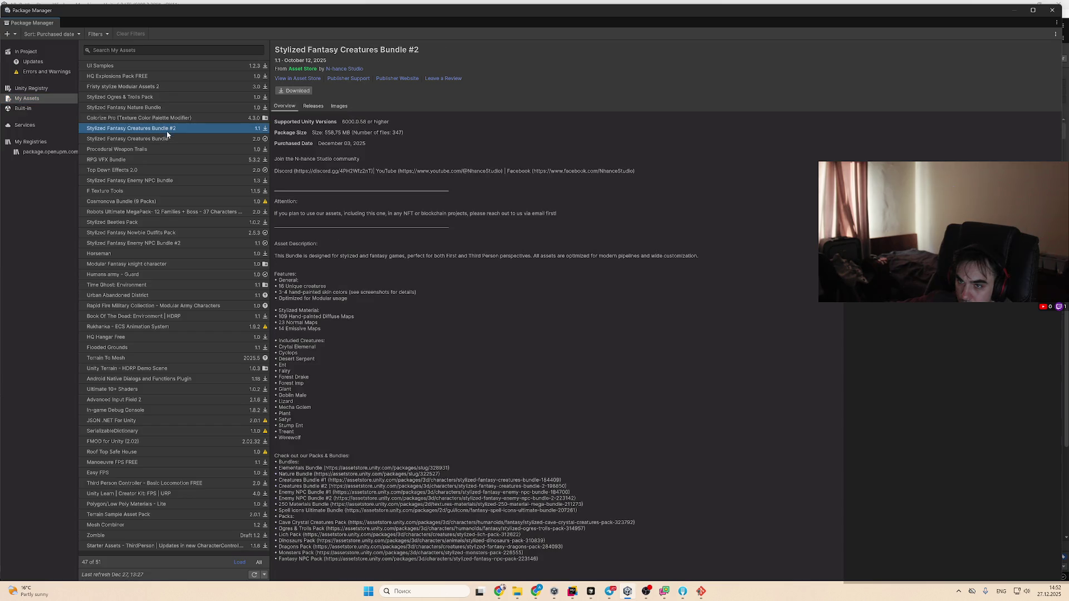
click(167, 149)
click(164, 98)
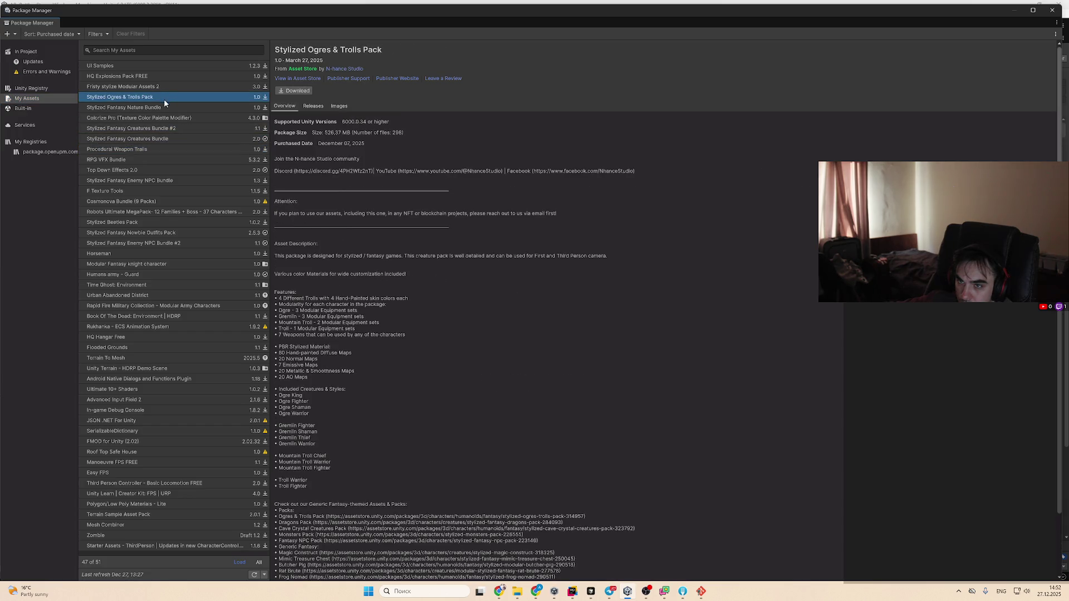
click(165, 108)
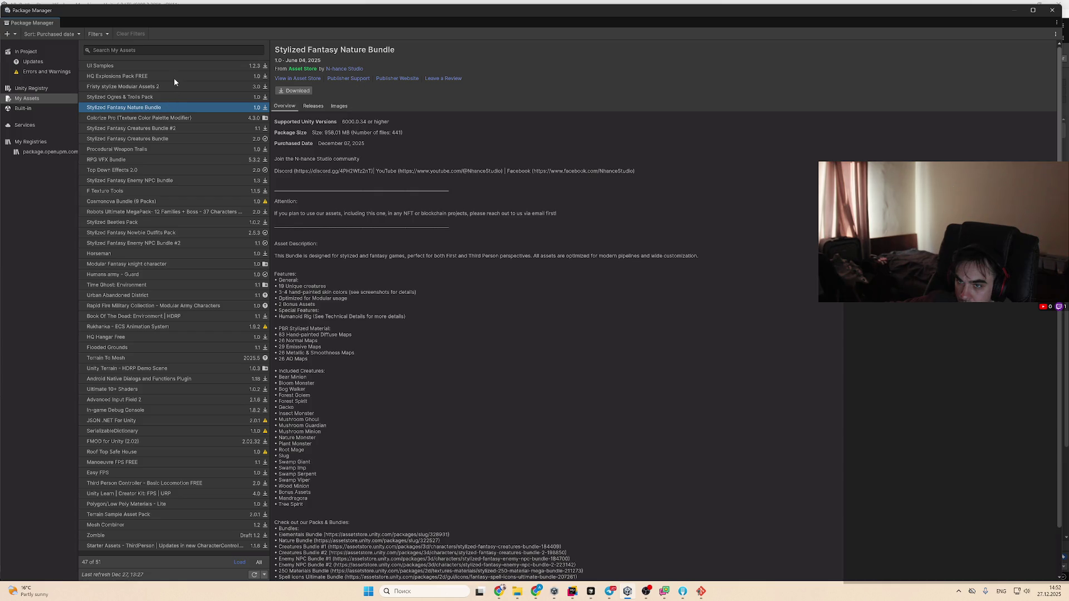
Browse more owned packages, from HQ Explosions Pack FREE down to Enemy NPC Bundle #2
click(175, 76)
click(178, 66)
click(176, 86)
click(170, 139)
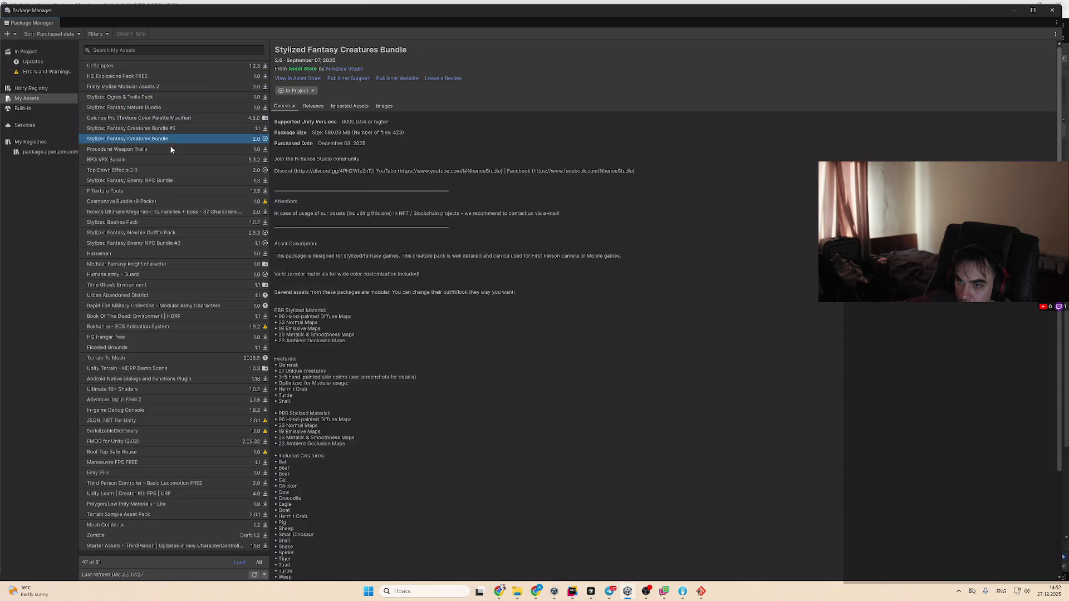
click(165, 160)
click(153, 170)
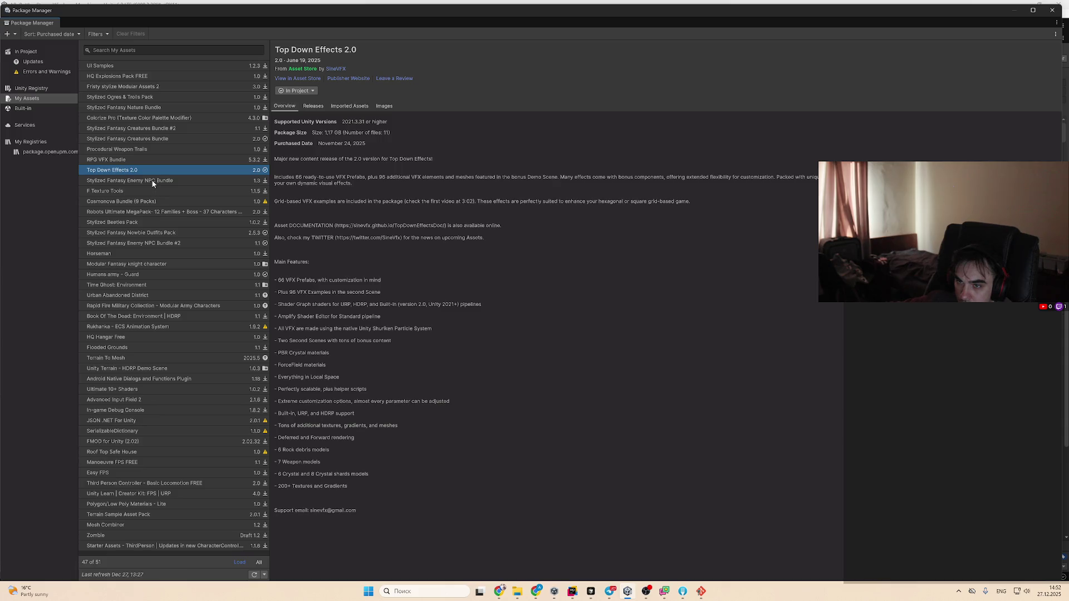
click(151, 181)
click(149, 191)
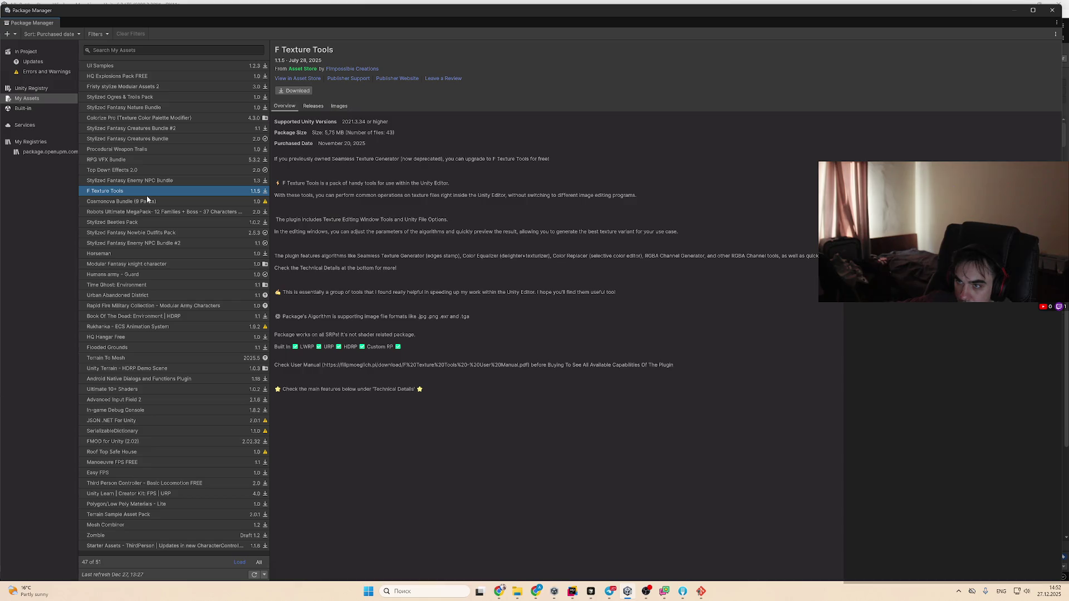
click(146, 202)
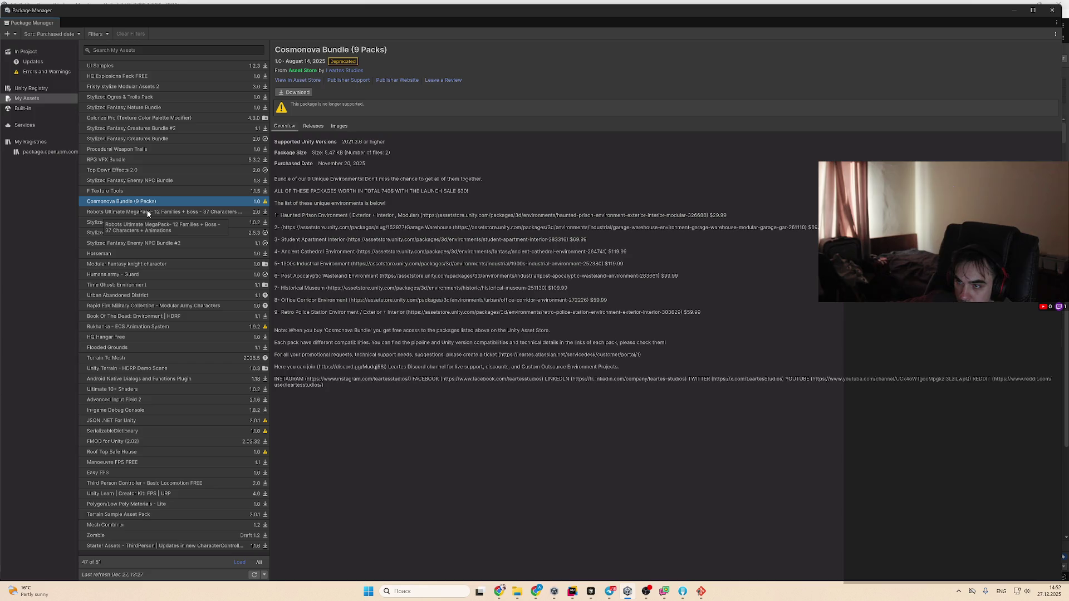
click(148, 214)
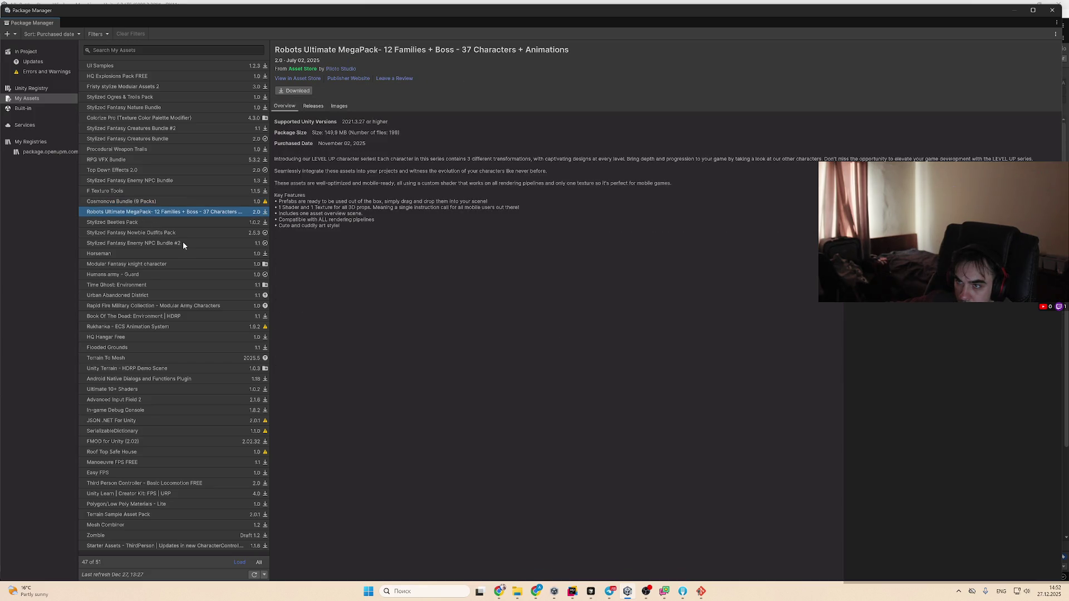
click(152, 222)
click(155, 232)
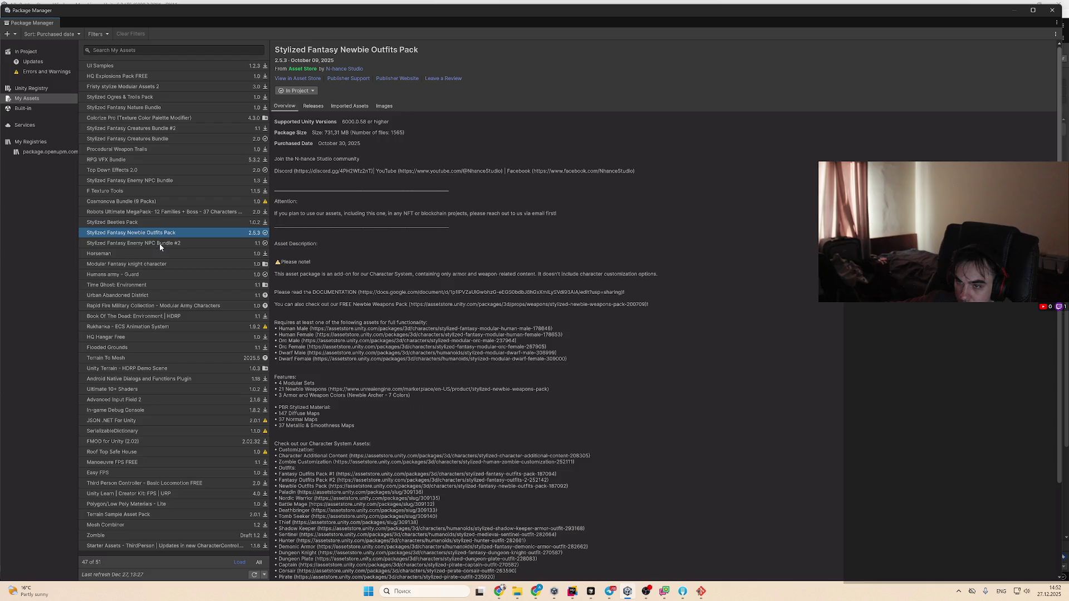
click(160, 245)
Select the Newbie Weapons link in the Newbie Outfits Pack description
click(174, 236)
scroll(449, 258, down, 4)
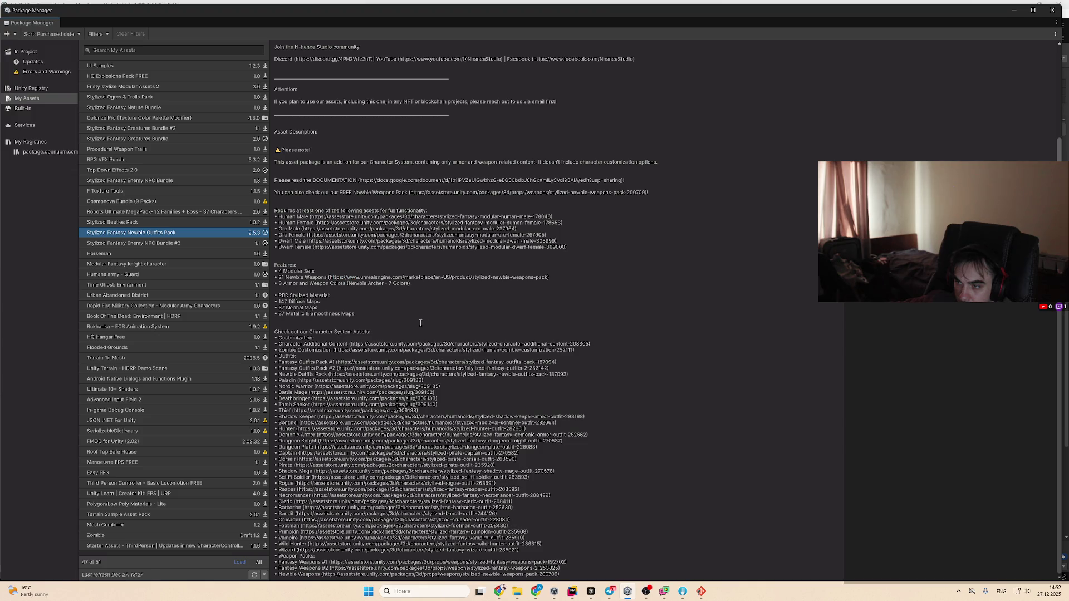
drag(345, 277, 546, 280)
key(ctrl+c)
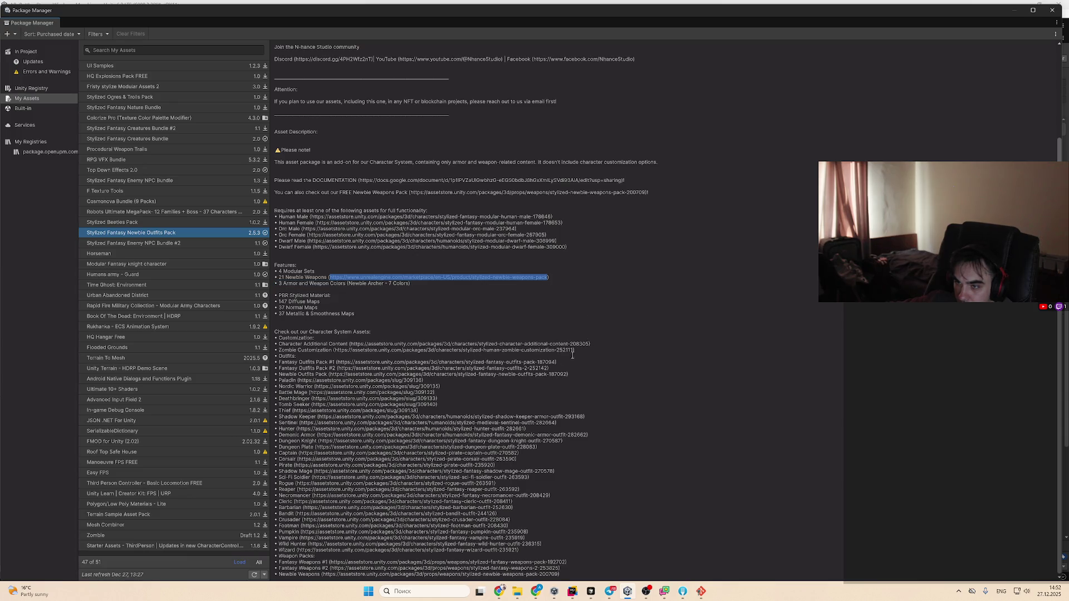
Open the copied Newbie Weapons link in a new Chrome tab
click(498, 592)
key(ctrl+t)
key(ctrl+v)
key(Return)
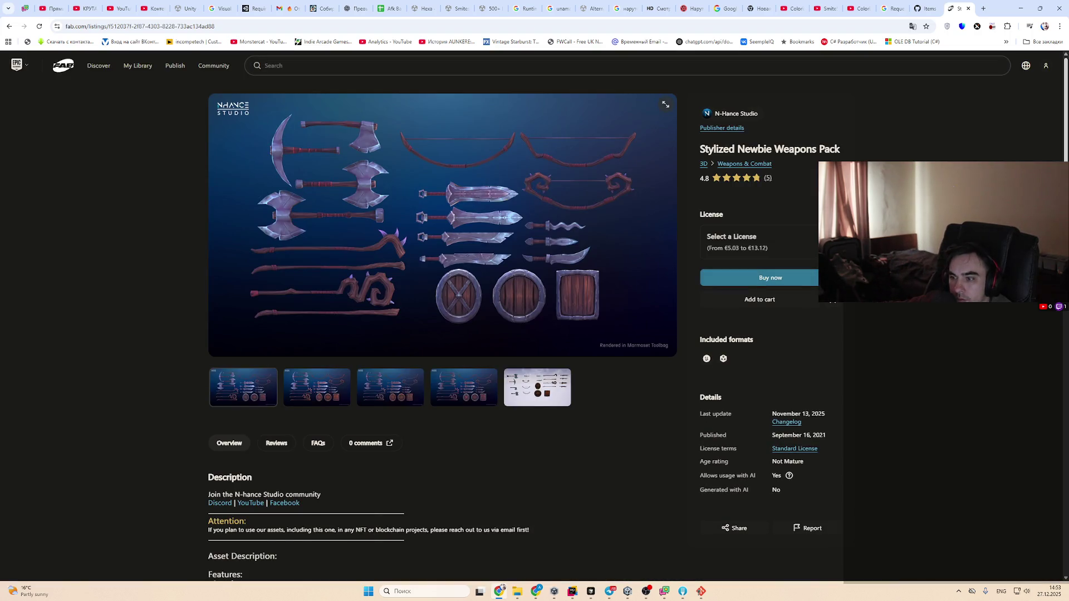
Look through the Stylized Newbie Weapons Pack gallery images, then minimize Chrome
click(336, 386)
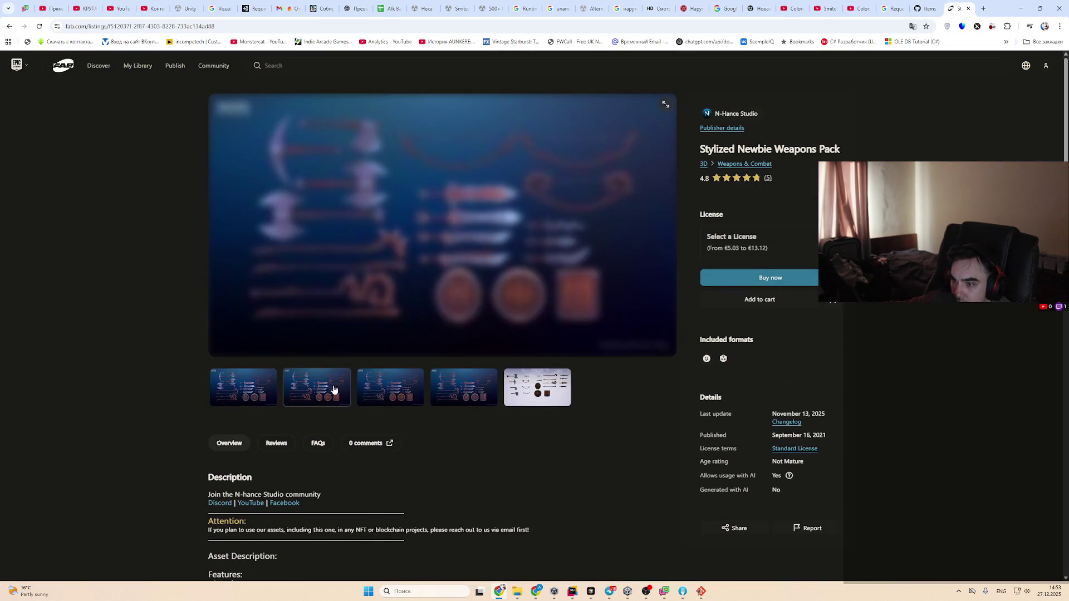
click(540, 390)
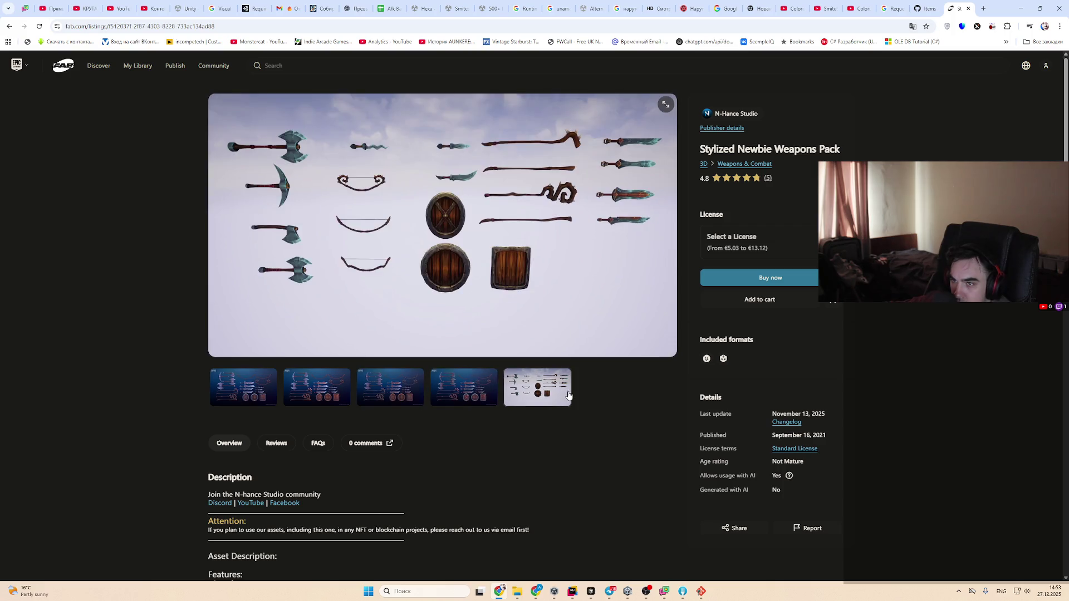
click(406, 396)
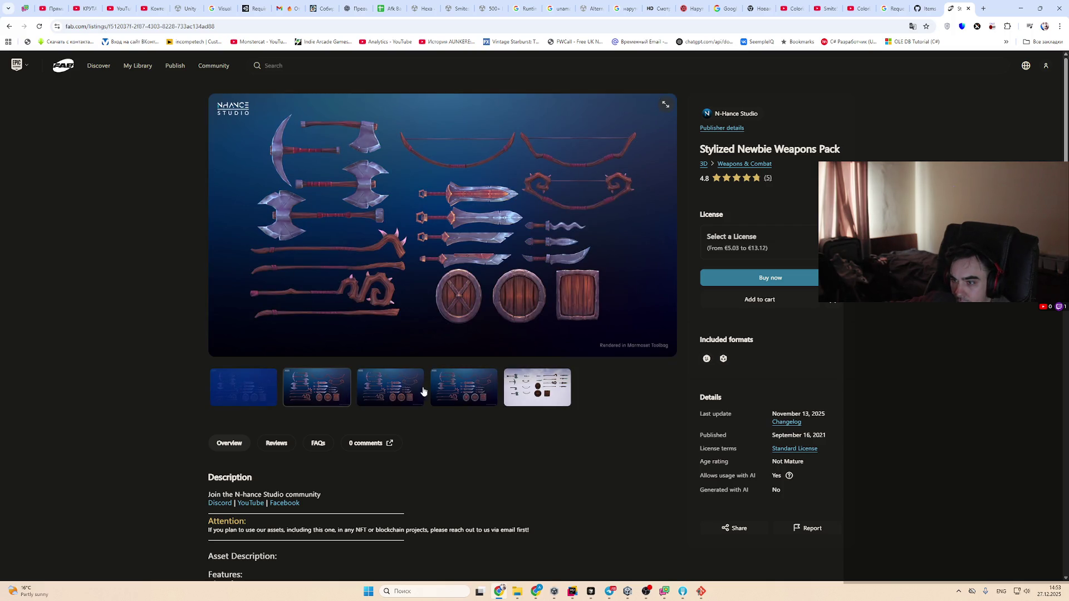
click(477, 392)
click(1020, 8)
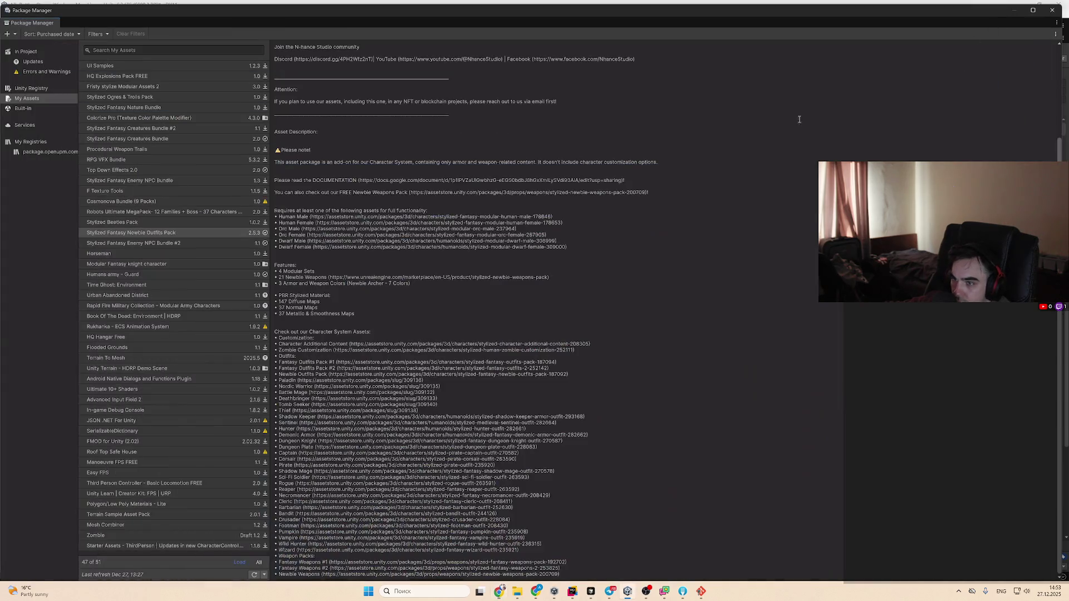
Select Ultimate 10+ Shaders in My Assets and view it in the Asset Store
click(142, 255)
click(153, 244)
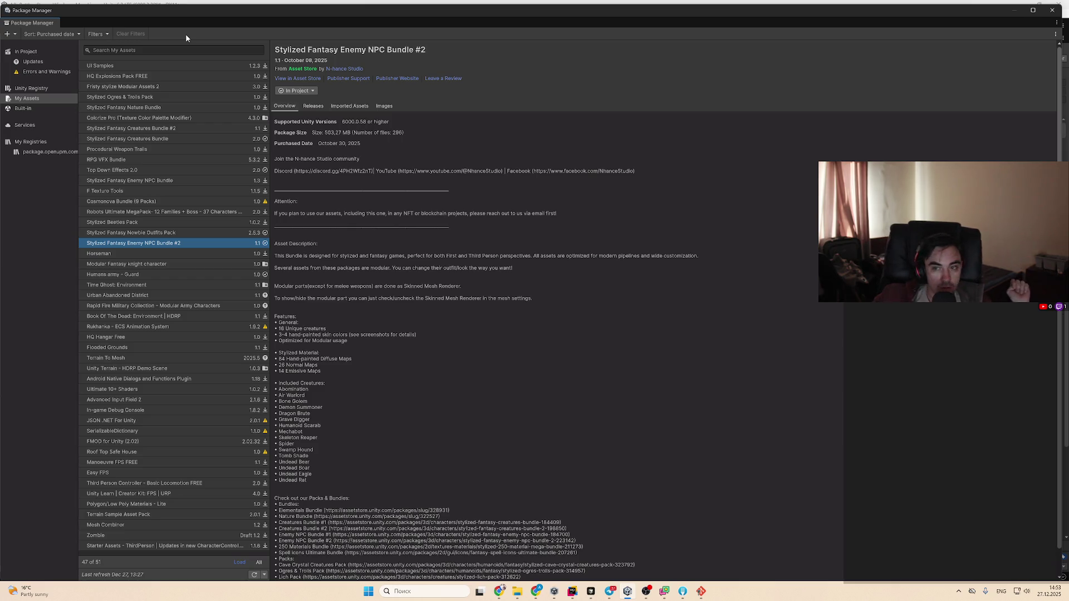
click(151, 389)
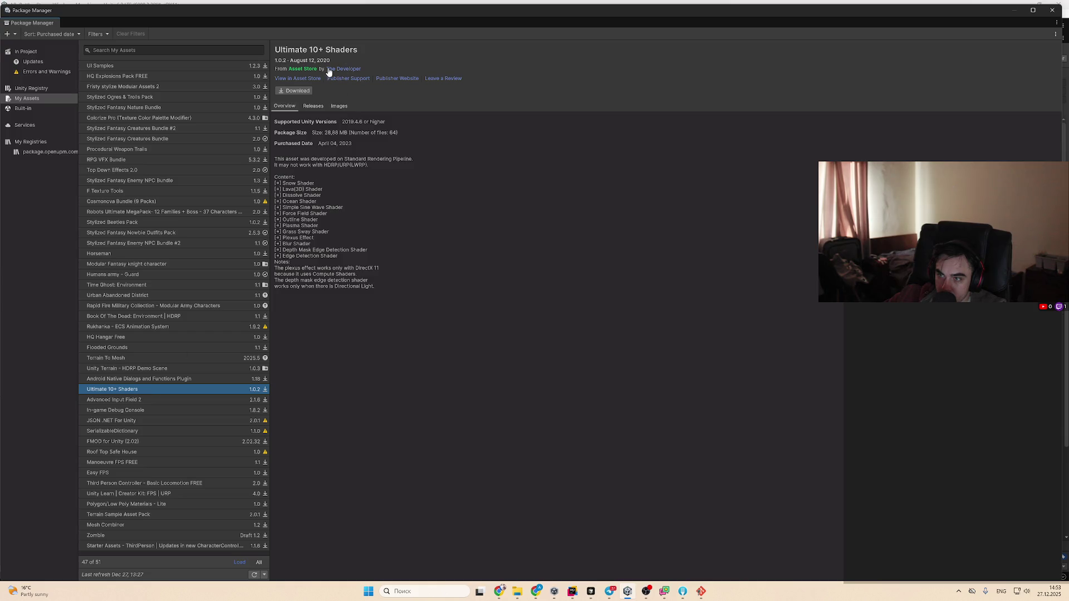
click(308, 78)
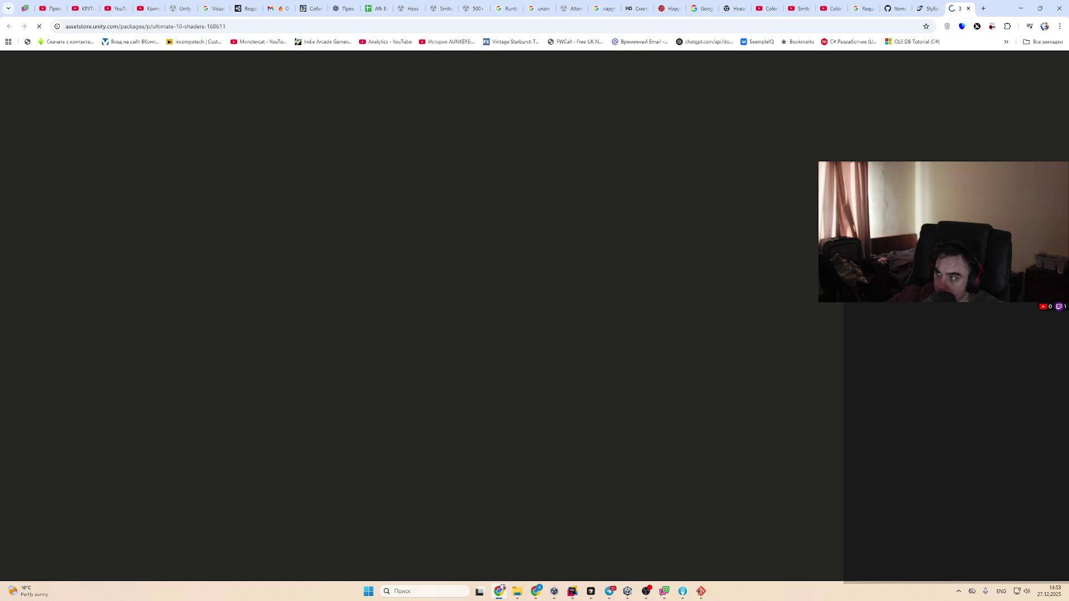
Authorize the GitLab sign-in in the browser and close the 127.0.0.1 confirmation tab
click(702, 592)
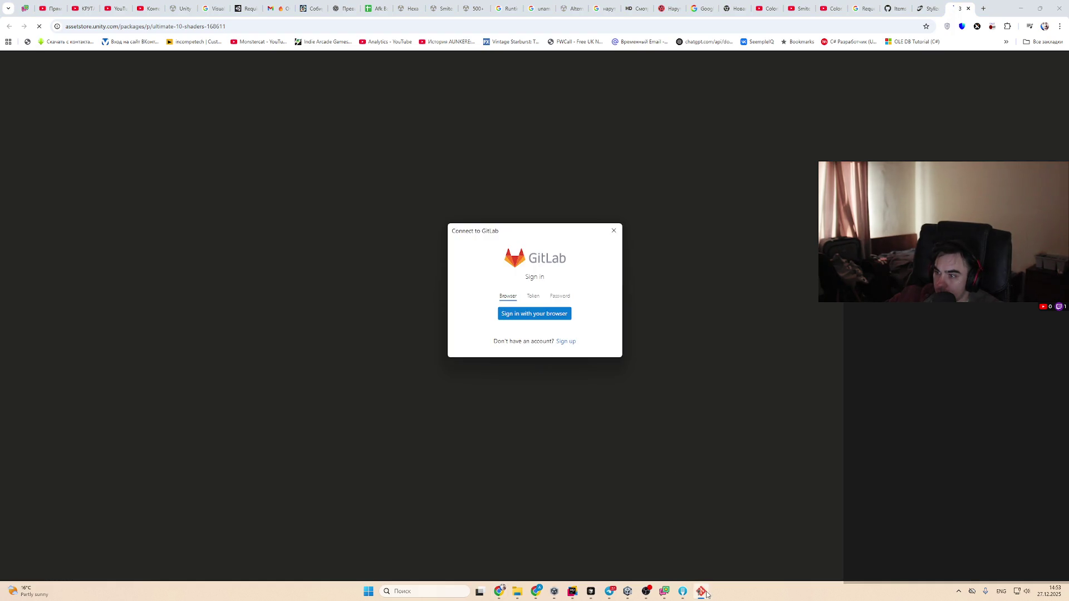
click(614, 230)
click(638, 592)
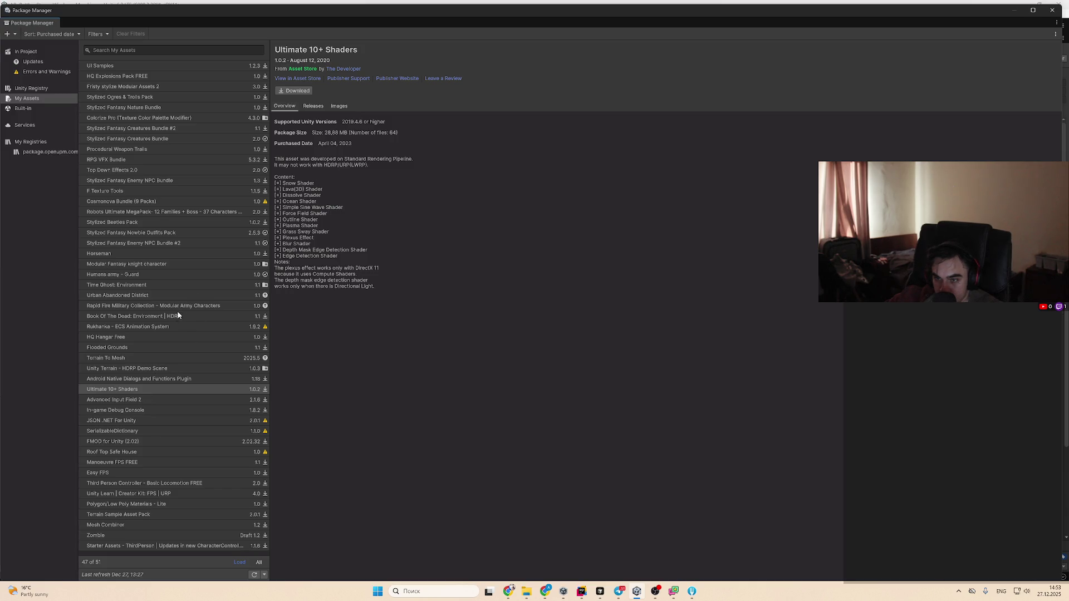
click(534, 311)
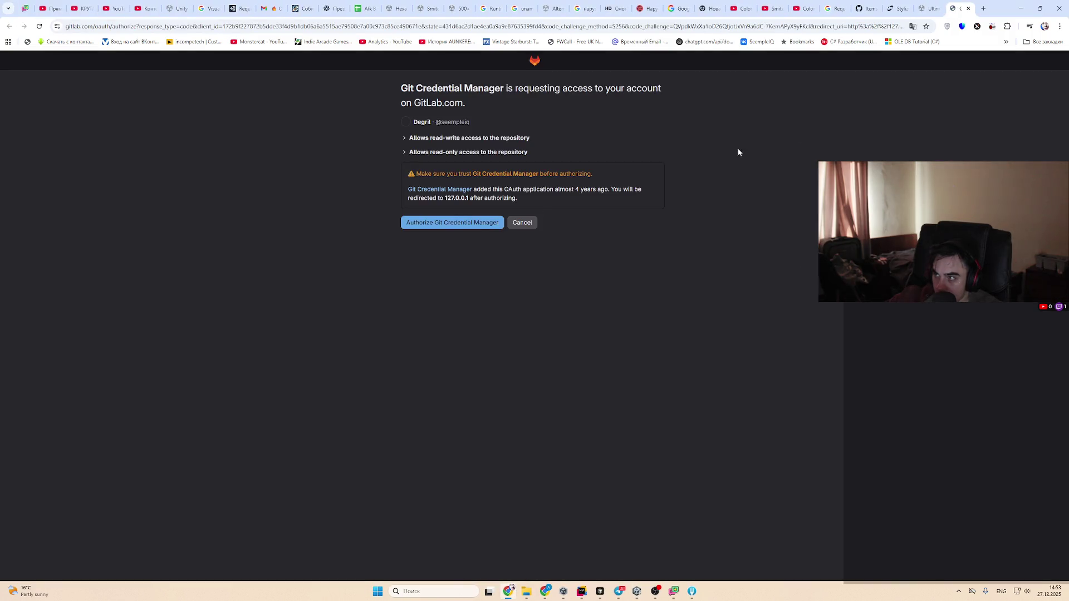
click(452, 223)
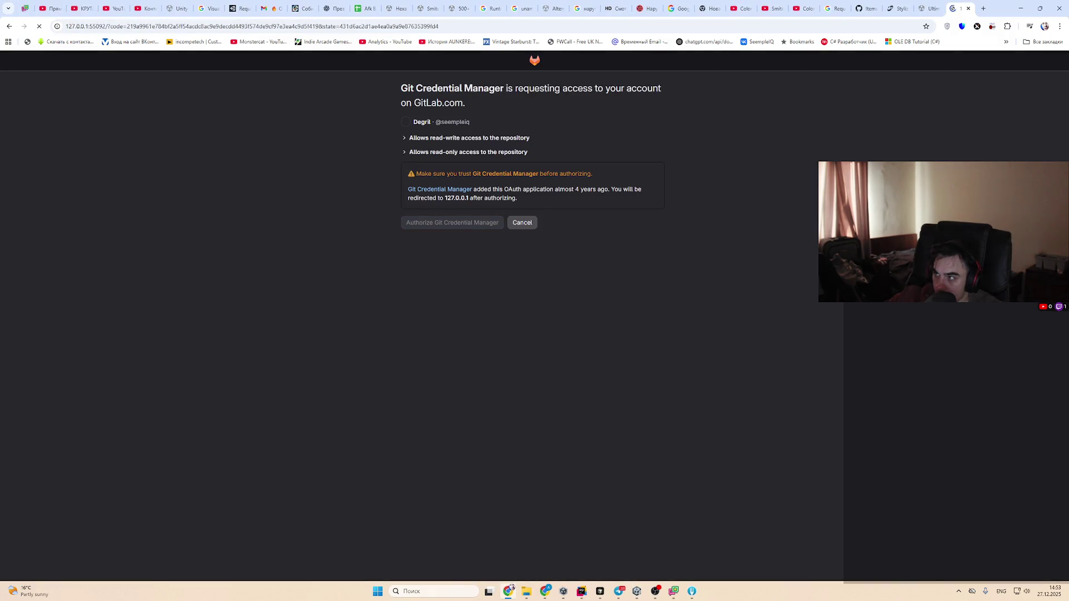
click(968, 8)
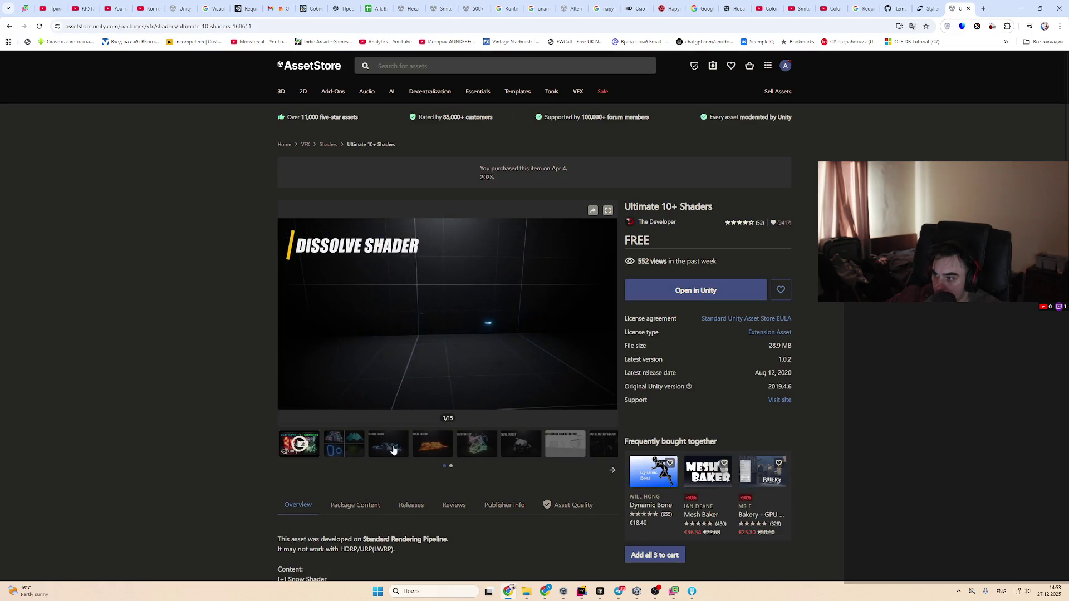
Play the Ultimate 10+ Shaders gallery's Dissolve Shader video full screen
click(339, 447)
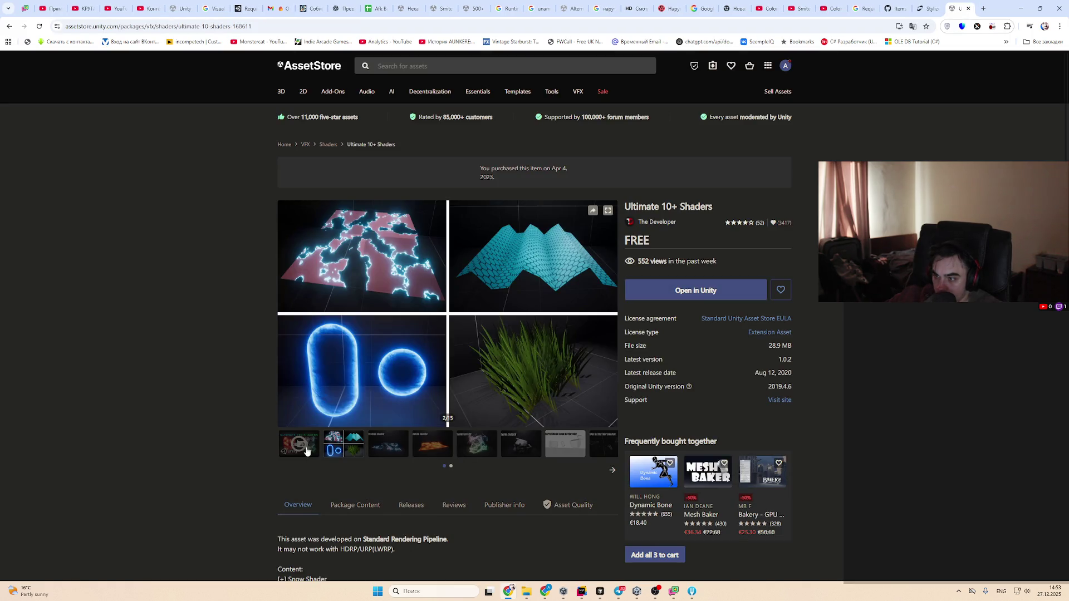
click(307, 451)
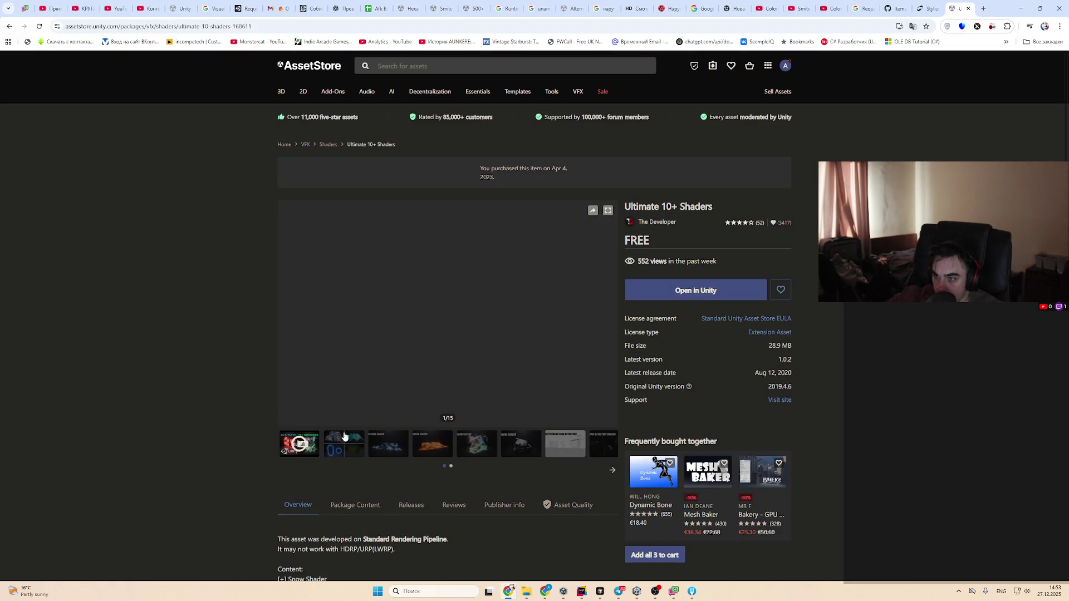
click(604, 402)
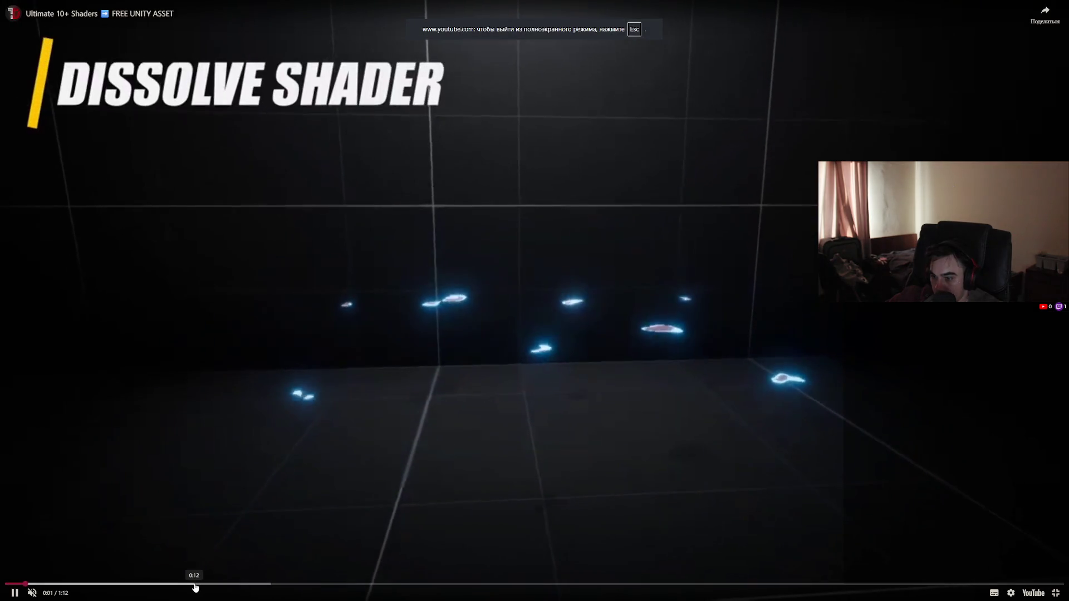
Watch the shaders showcase, skipping ahead past Plexus to the Force Field Shader section
click(205, 584)
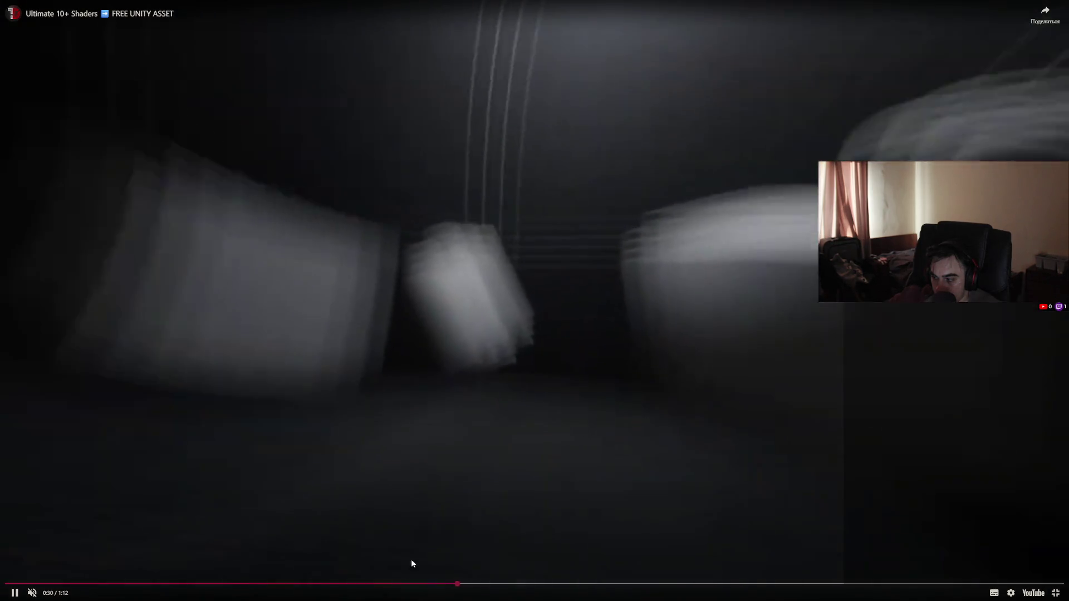
click(454, 500)
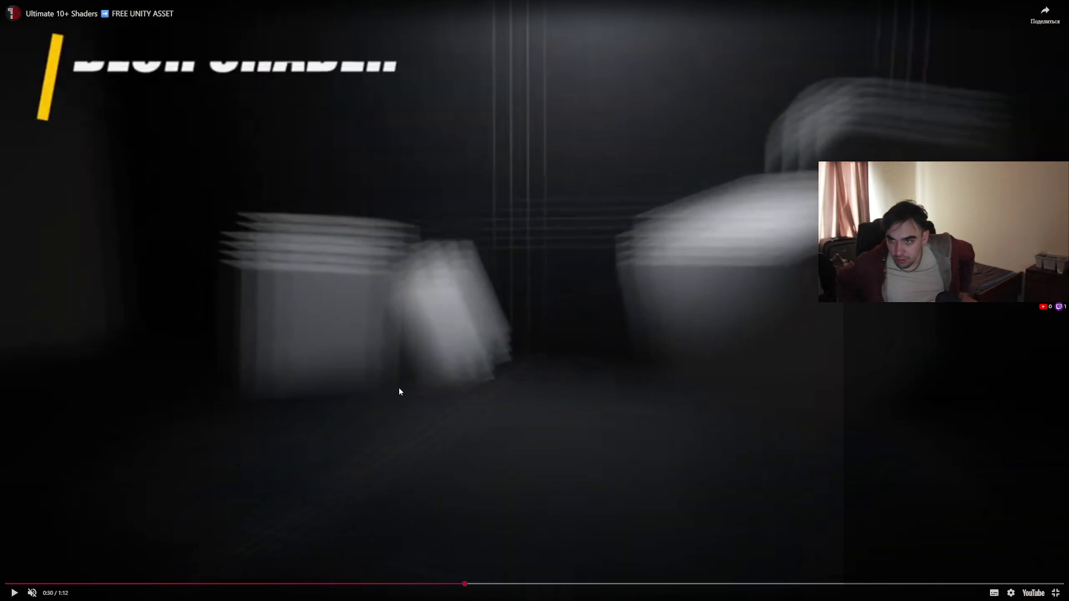
click(448, 349)
key(Right)
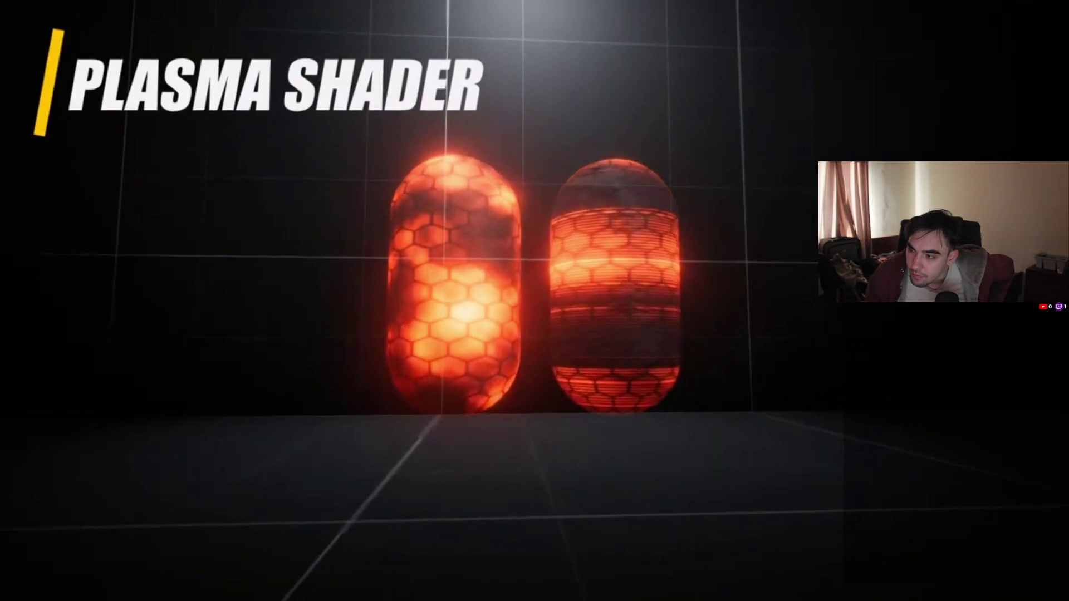
key(Right)
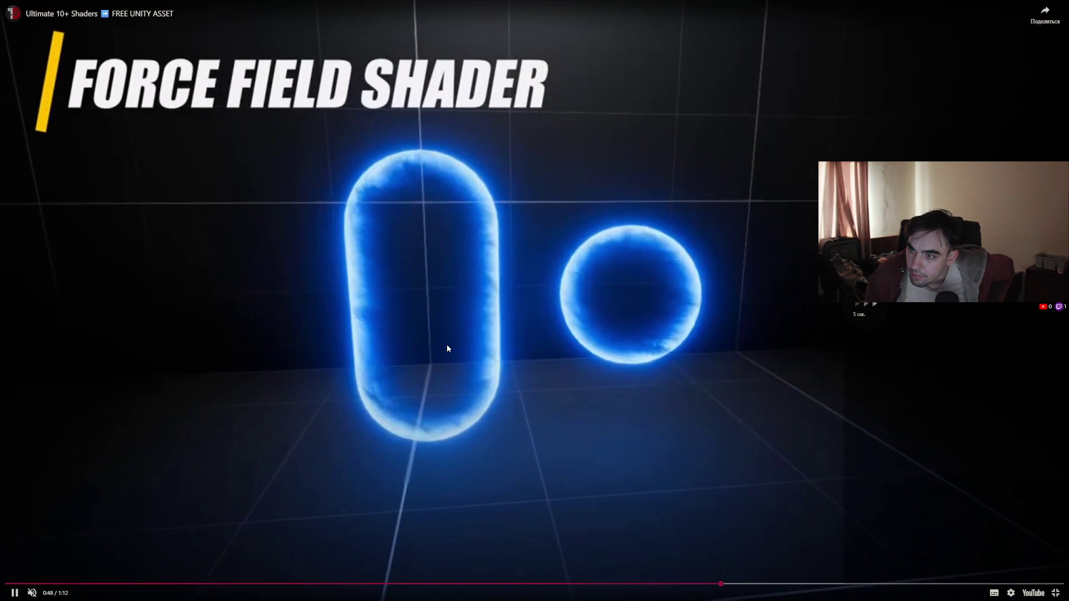